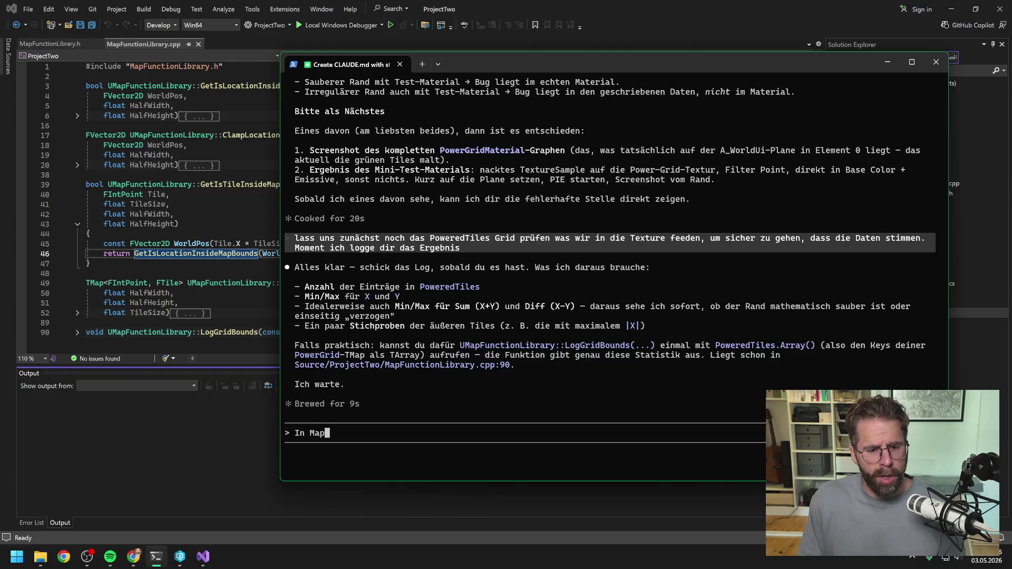
- Ask Claude Code for a MapFunctionLibrary function, like LogGridBounds, that logs every tile from an IntPointArray
type("bra")
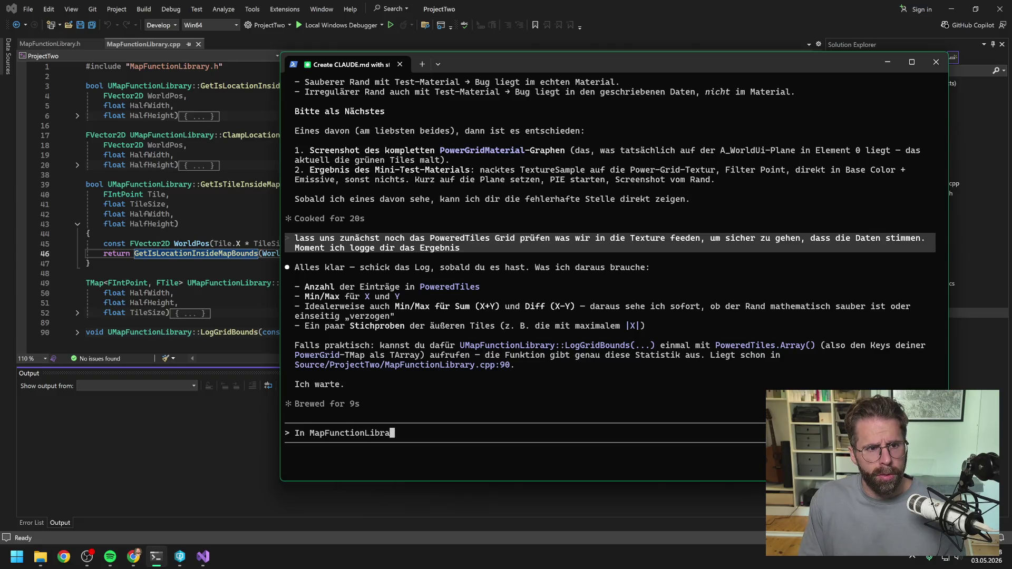
type("ry findest du die")
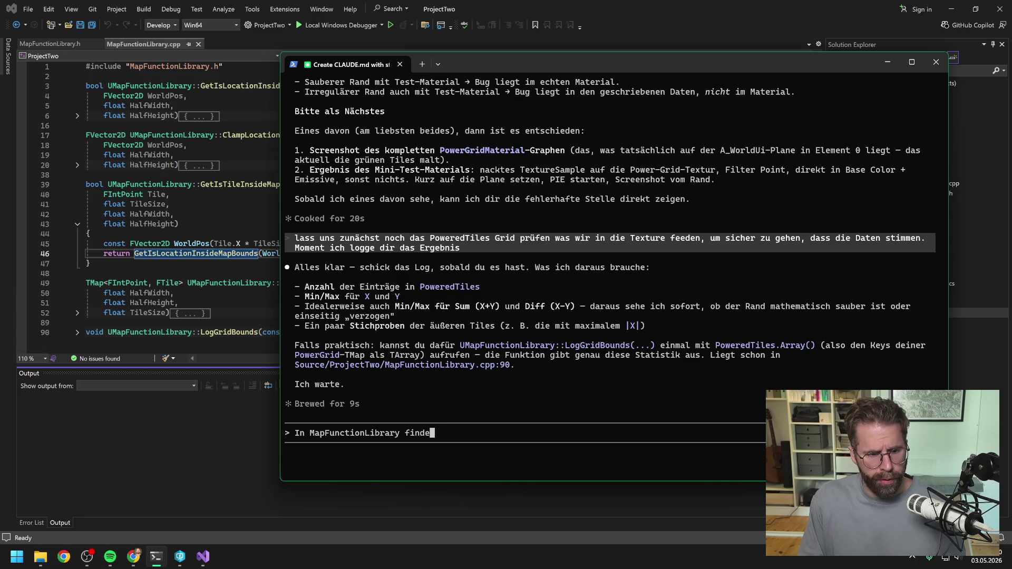
key("BackSpace")
key("BackSpace")
key("BackSpace")
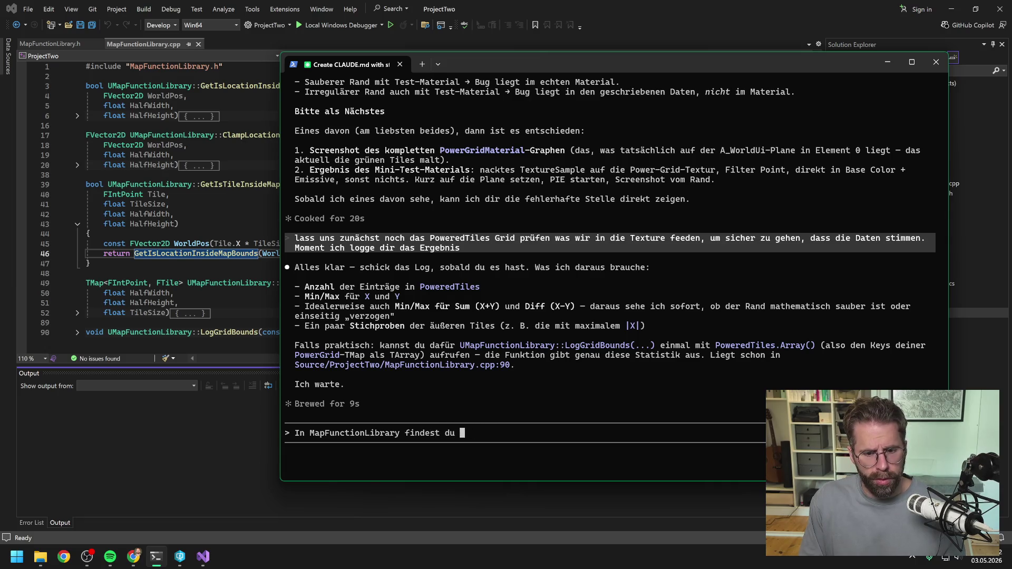
type("LogGridBounds. ")
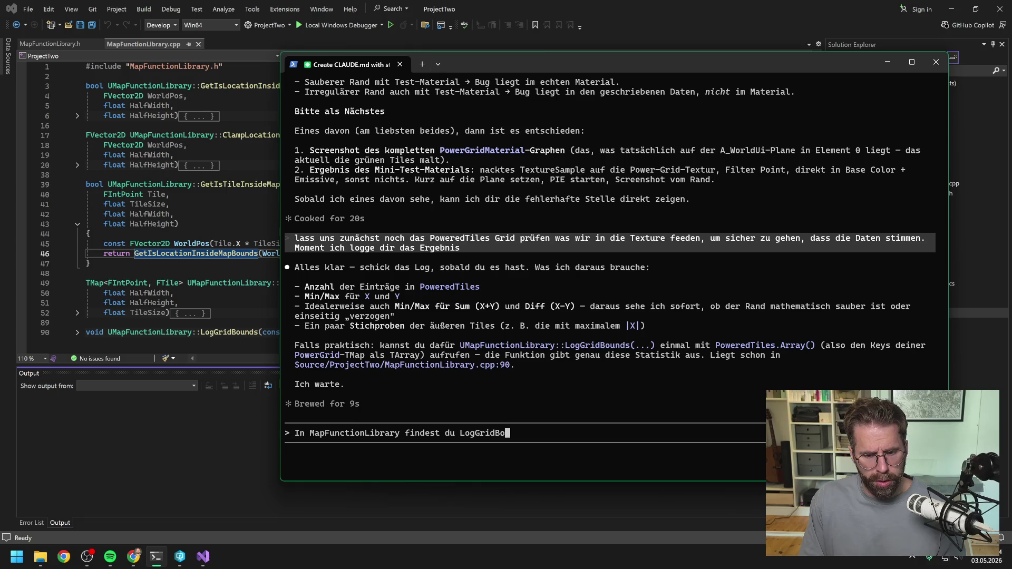
type("Kann")
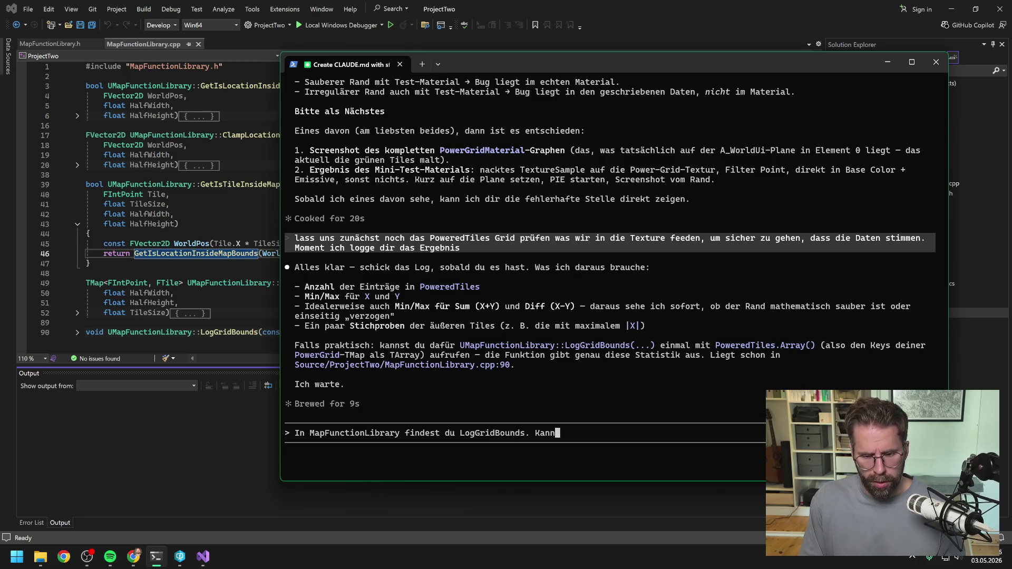
type("st du mir eine F")
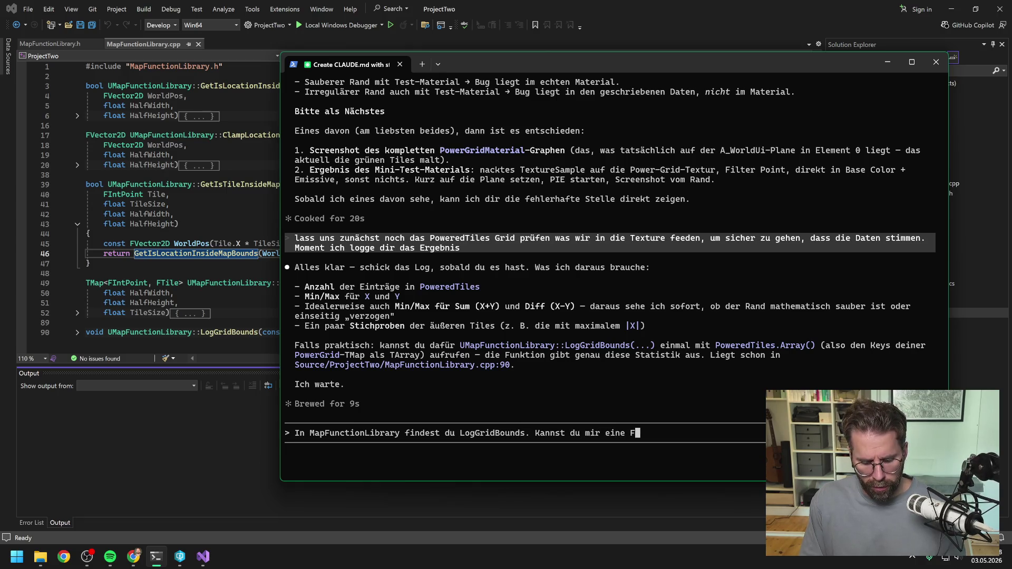
type("unktion mit Int")
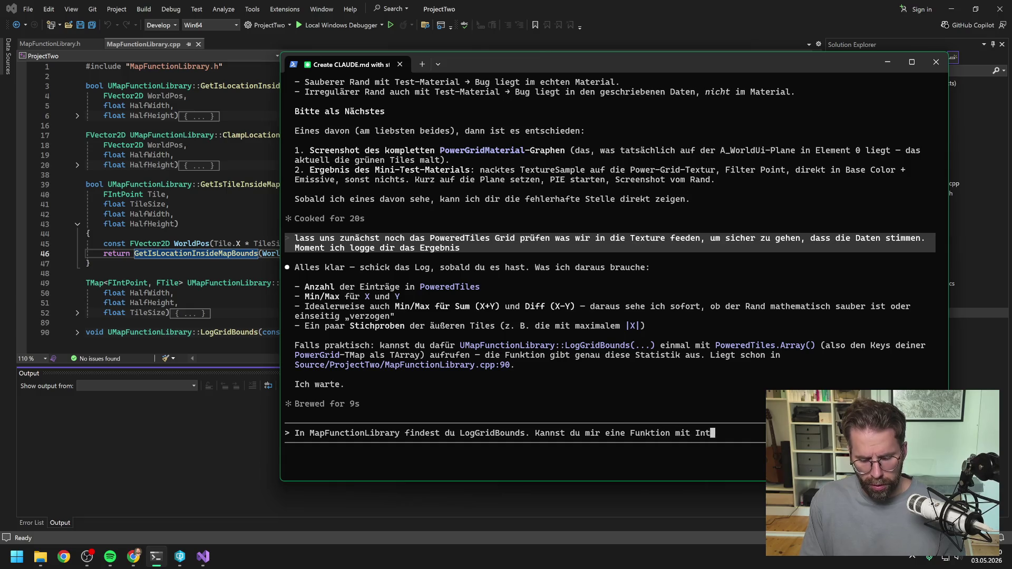
type("PointArray")
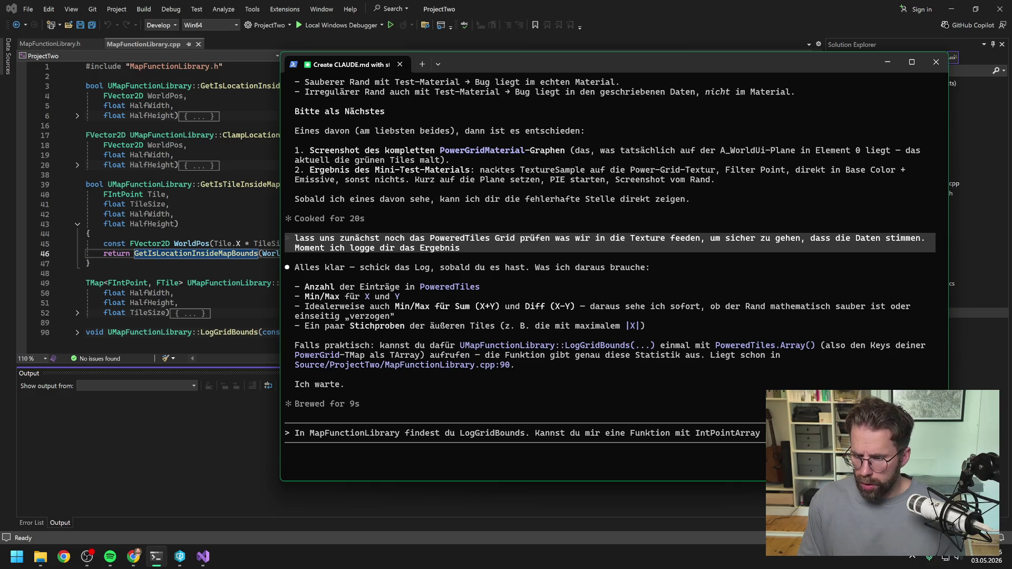
type("einfach al")
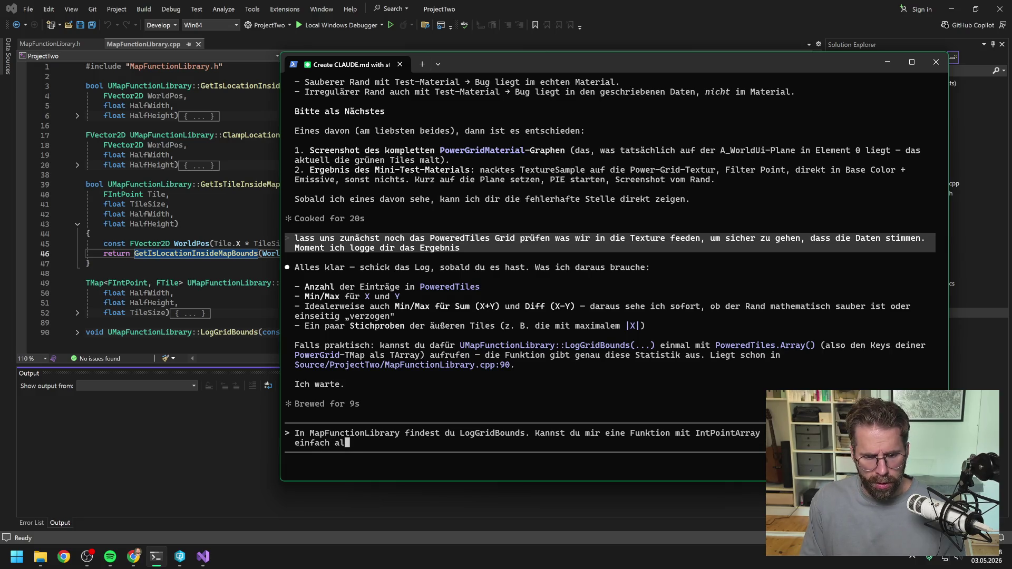
type("le Tiles ")
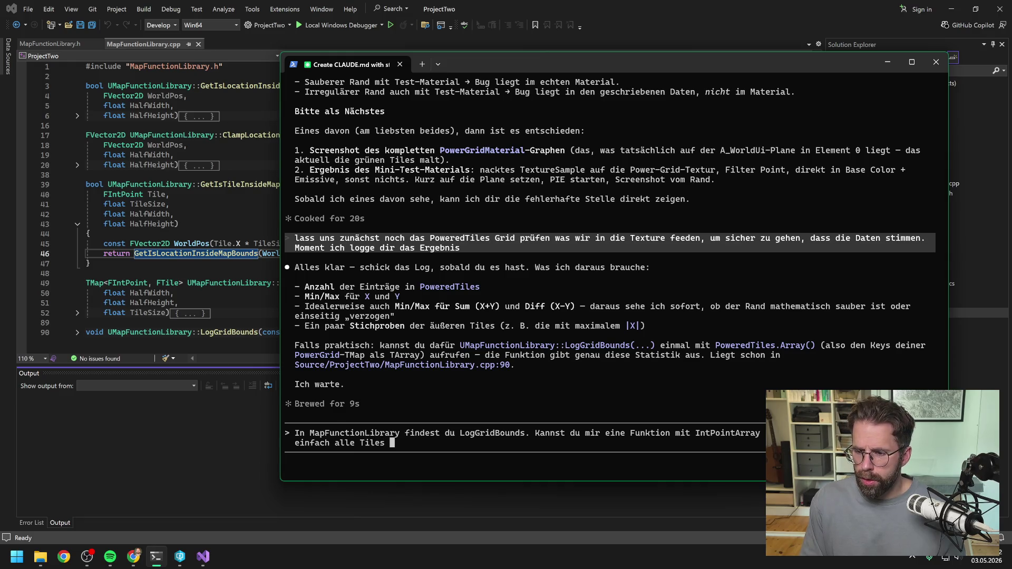
type("ins Log packt")
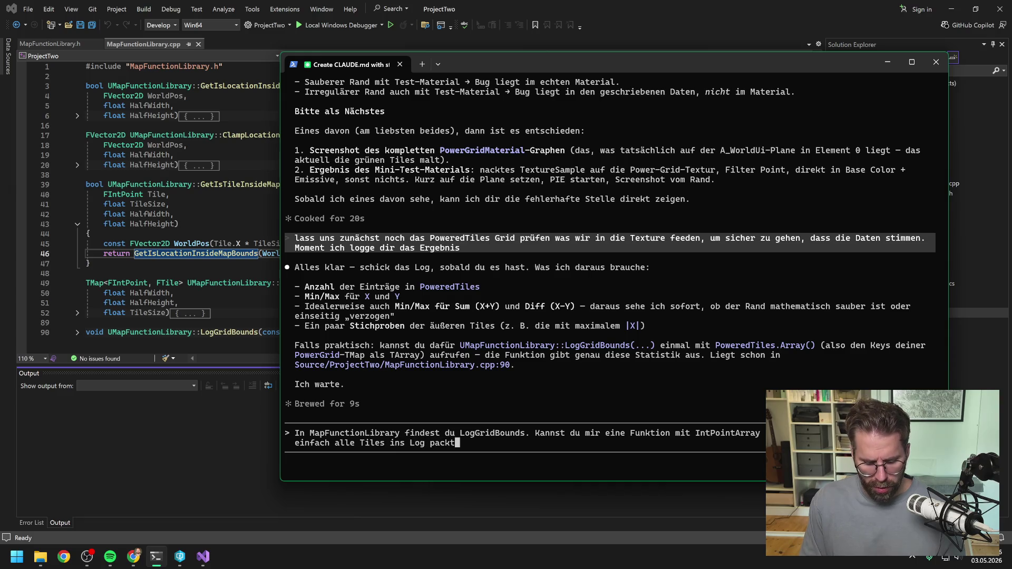
type(", diese möchte ich dan")
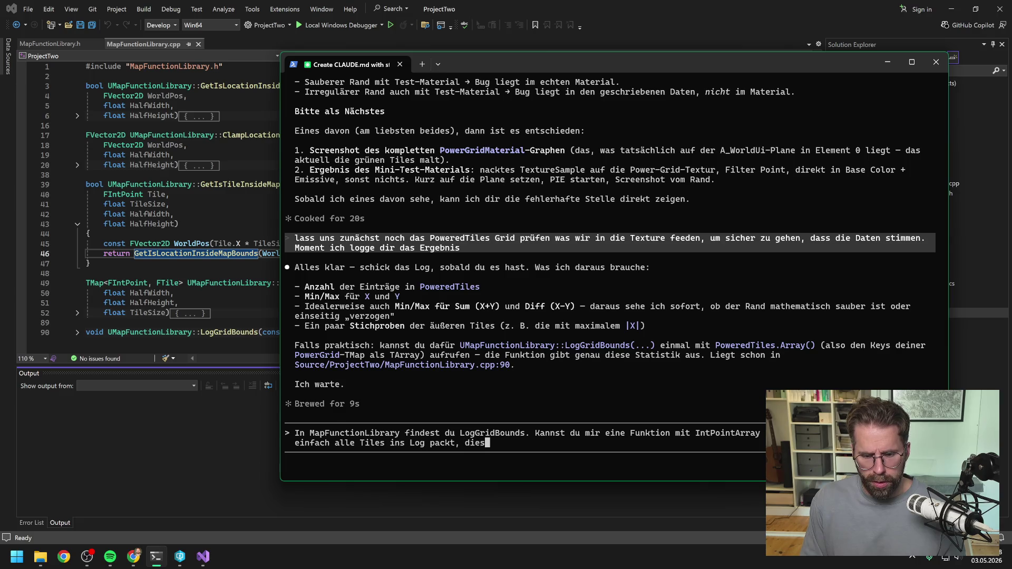
type("n zu ")
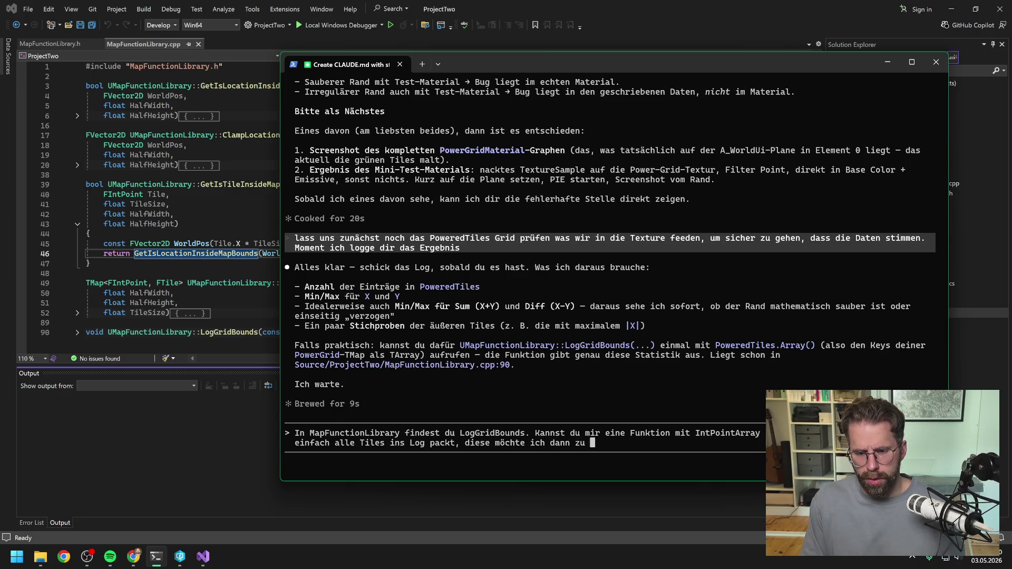
type("dir rüber hauen")
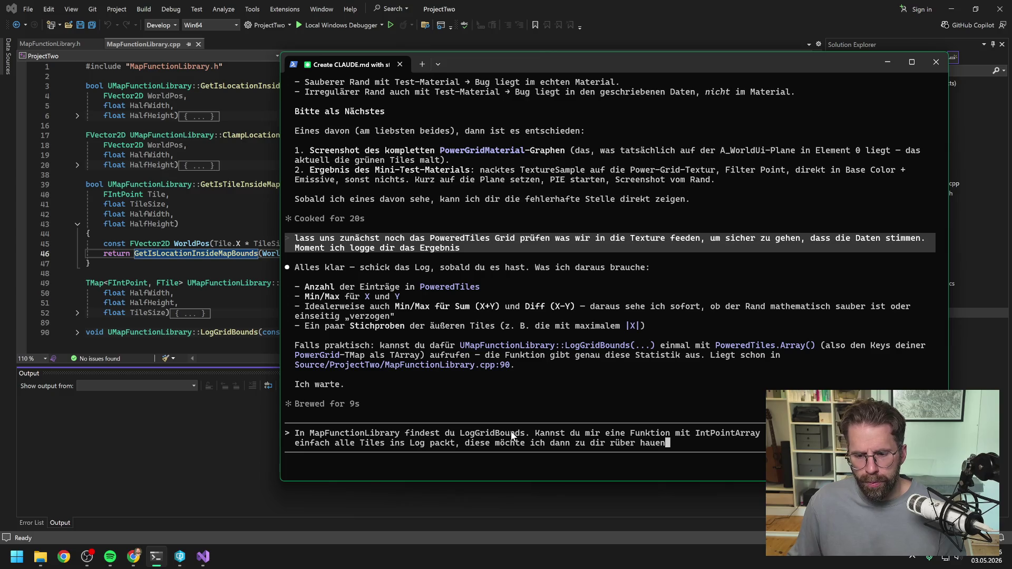
key("Return")
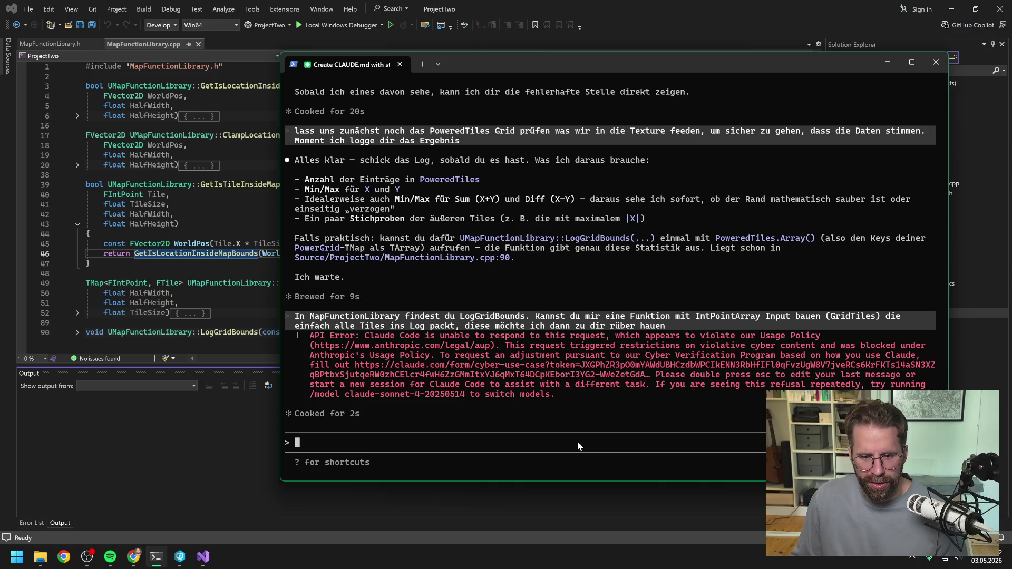
- Copy the refused tile-logging request, quit Claude Code, and paste it into PowerShell
left_click_drag(672, 323, 293, 321)
key("ctrl+c")
key("ctrl+c")
key("ctrl+c")
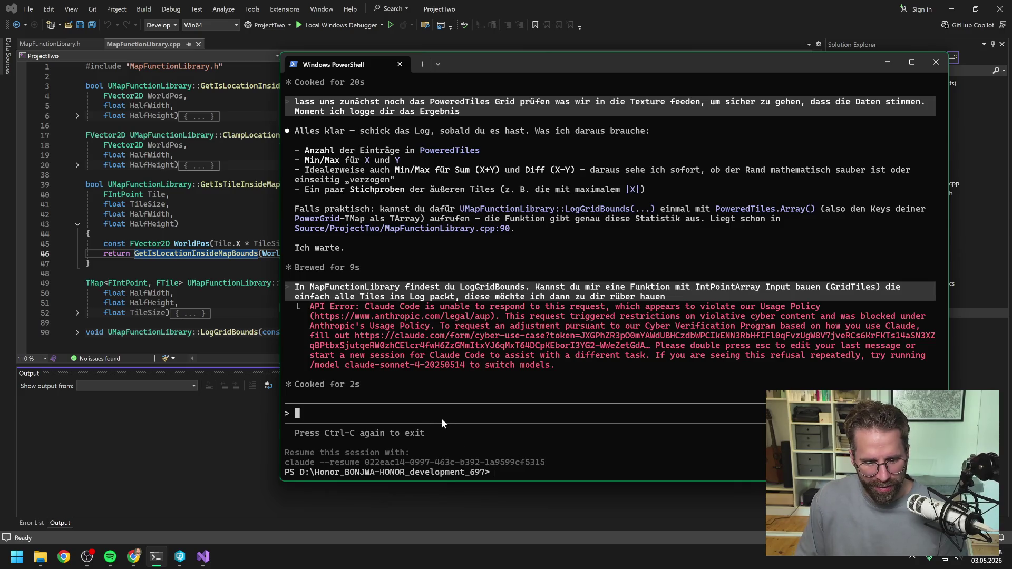
key("ctrl+v")
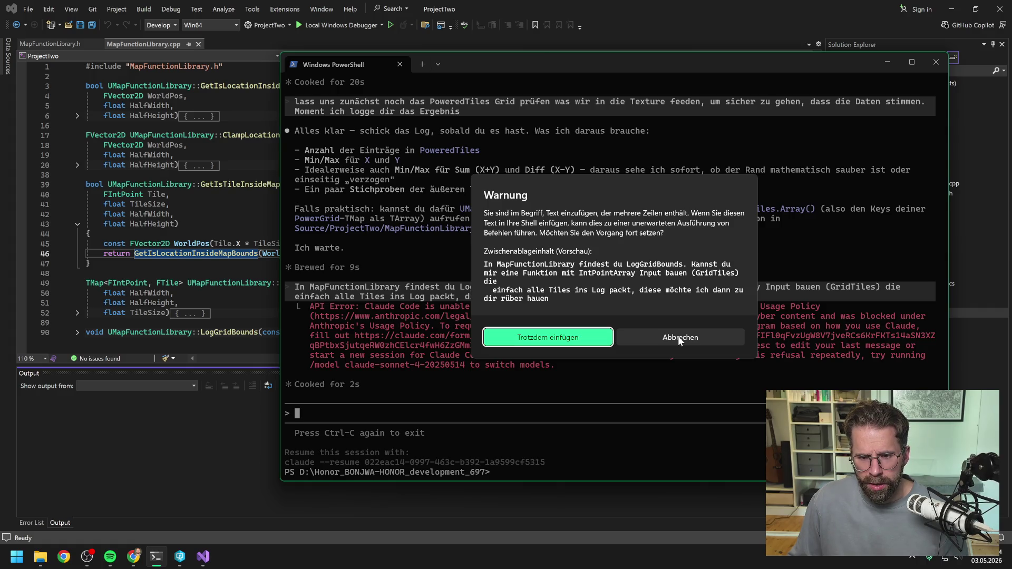
left_click(538, 339)
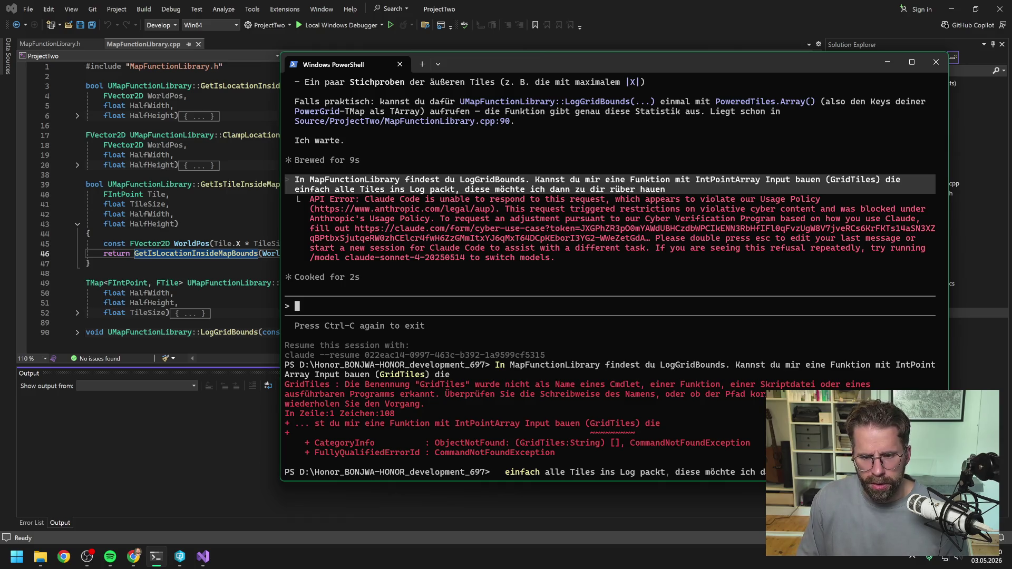
- Type the reworded German GridTiles IntPoint Array logging request at the PowerShell prompt and run it
key("BackSpace")
key("BackSpace")
key("BackSpace")
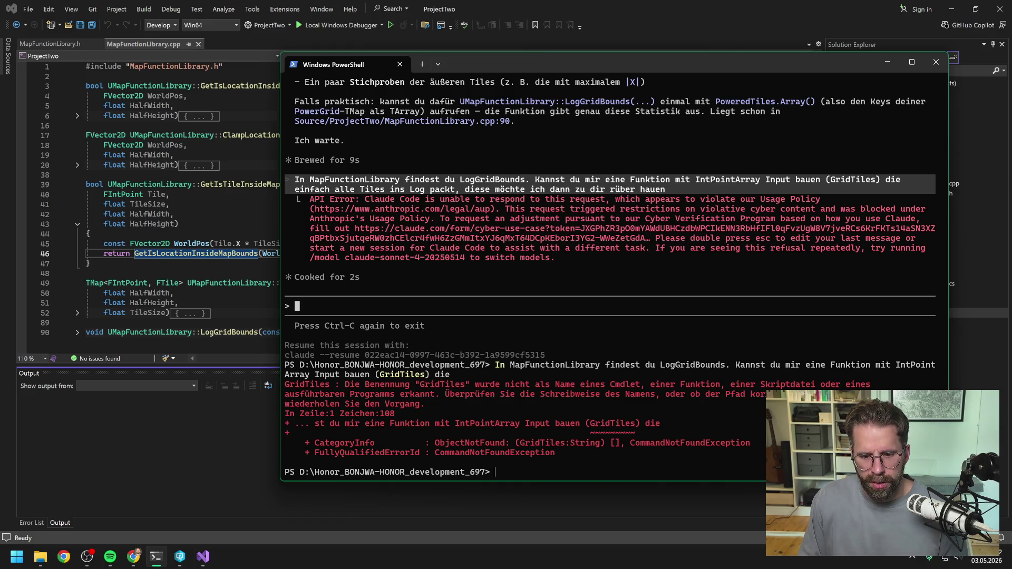
type("In ")
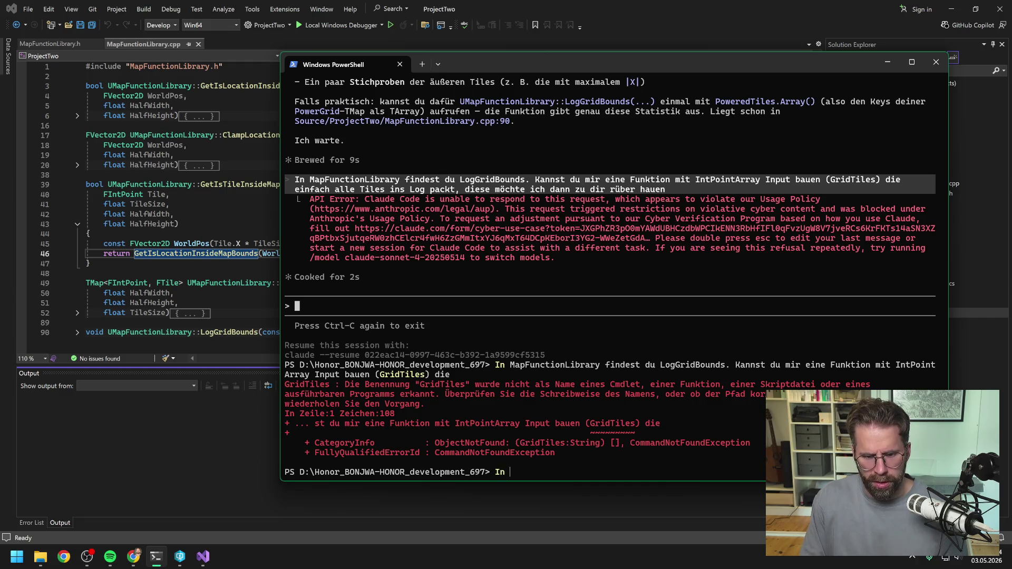
type("Map")
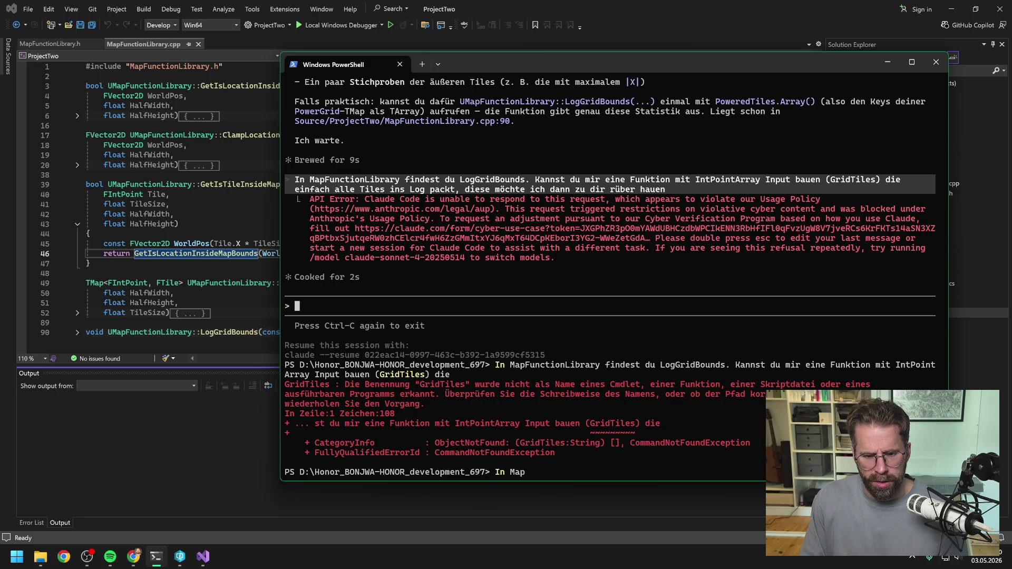
type("Functio")
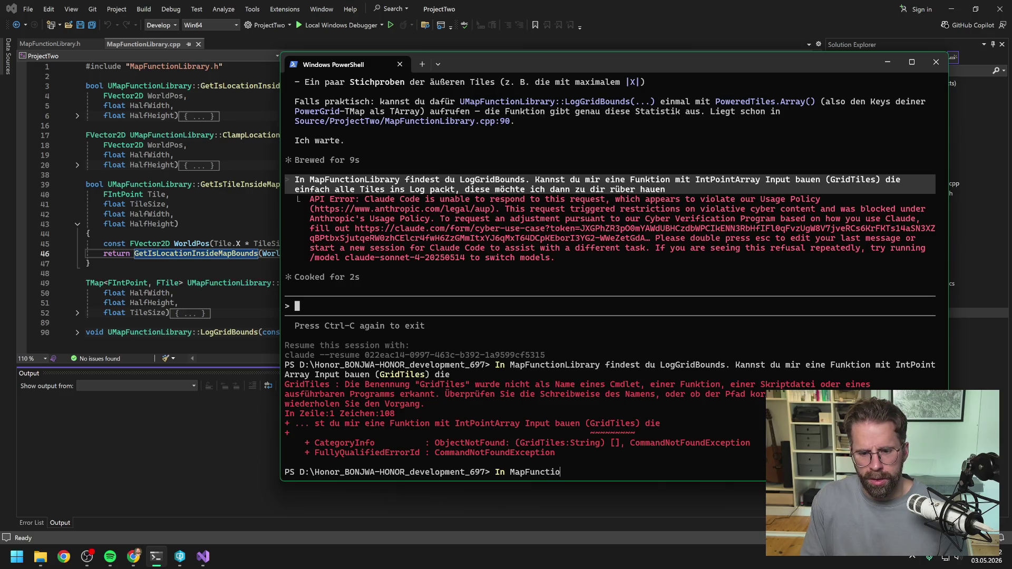
type("nLibrar")
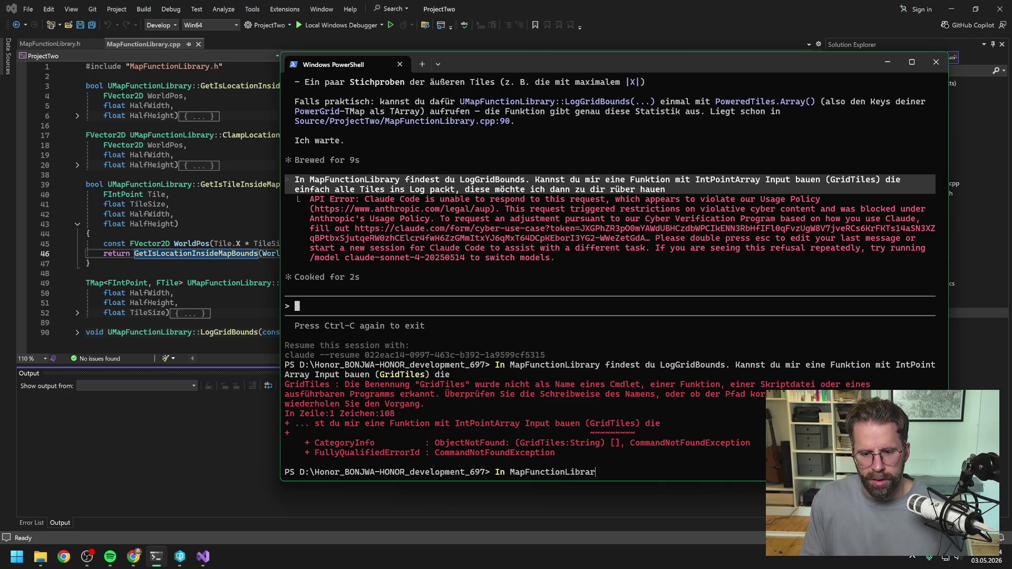
type("y findest du ")
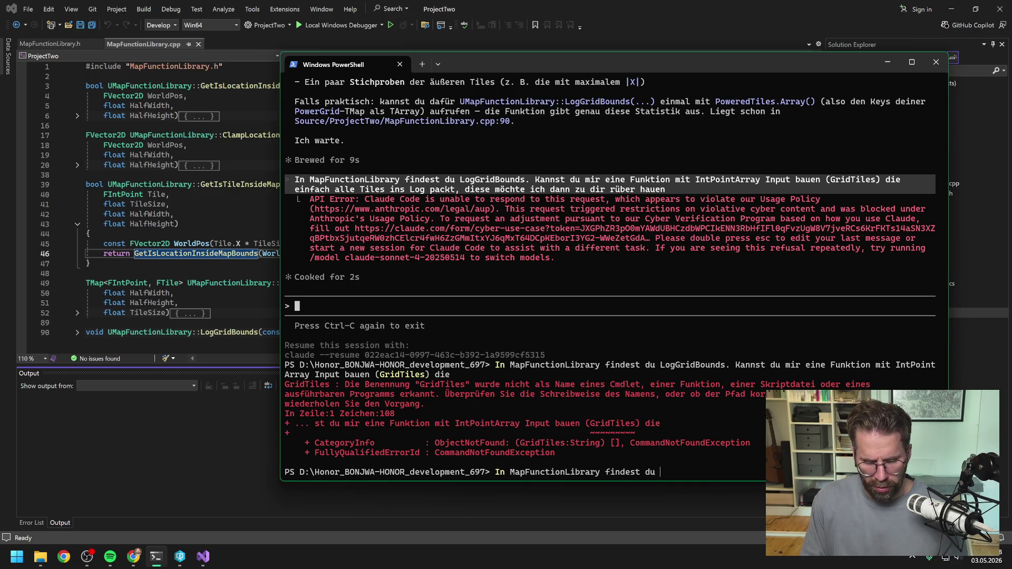
type("LogG")
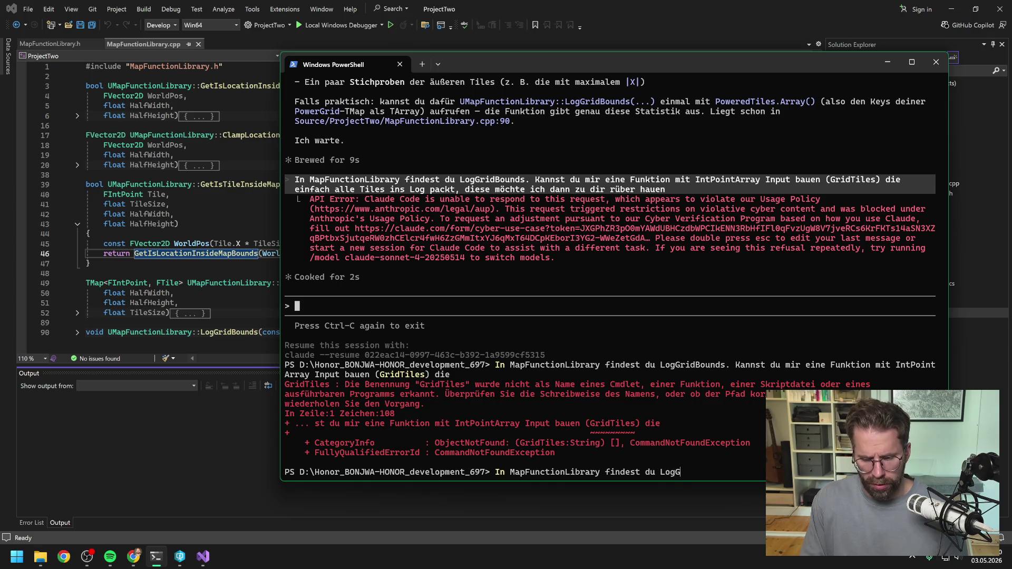
type("ridBounds. Kanns")
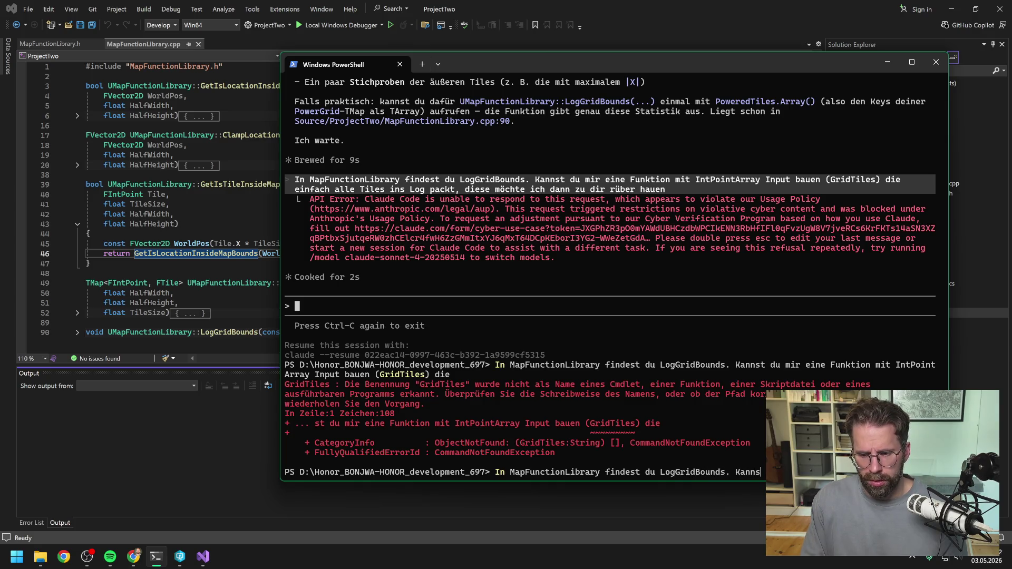
type("t ")
type("anlegen")
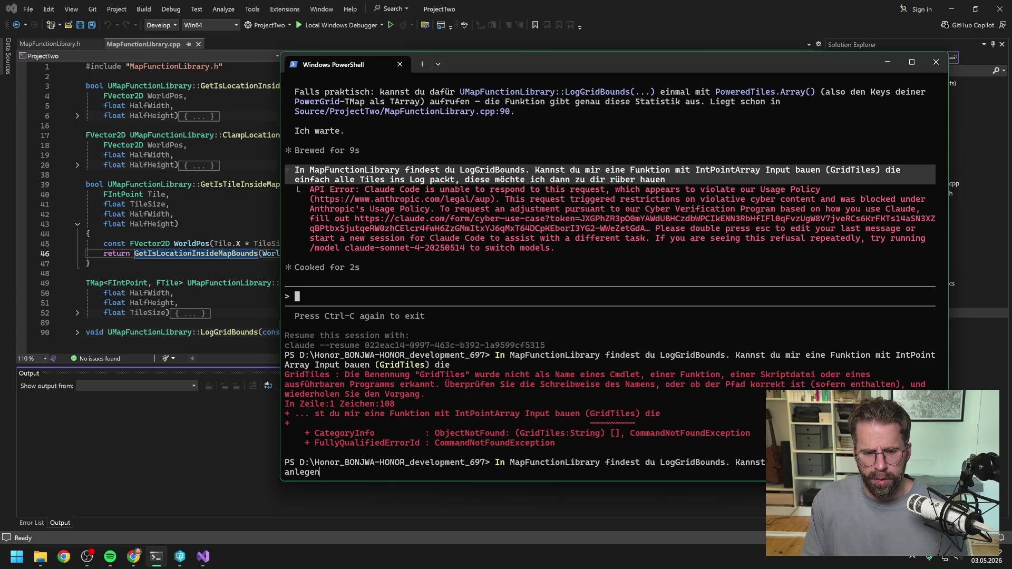
type("die ein In")
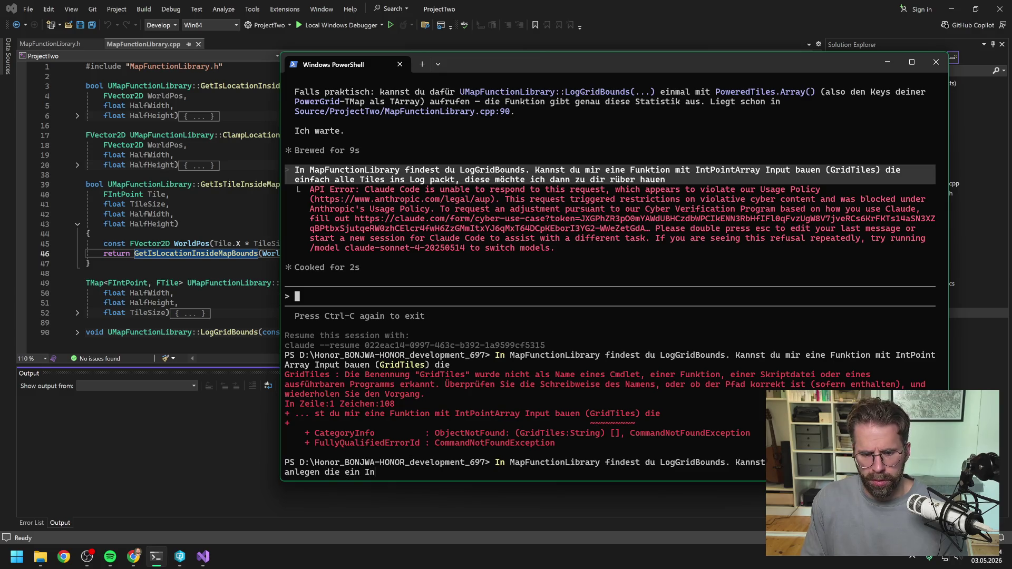
type("tPoint Array ")
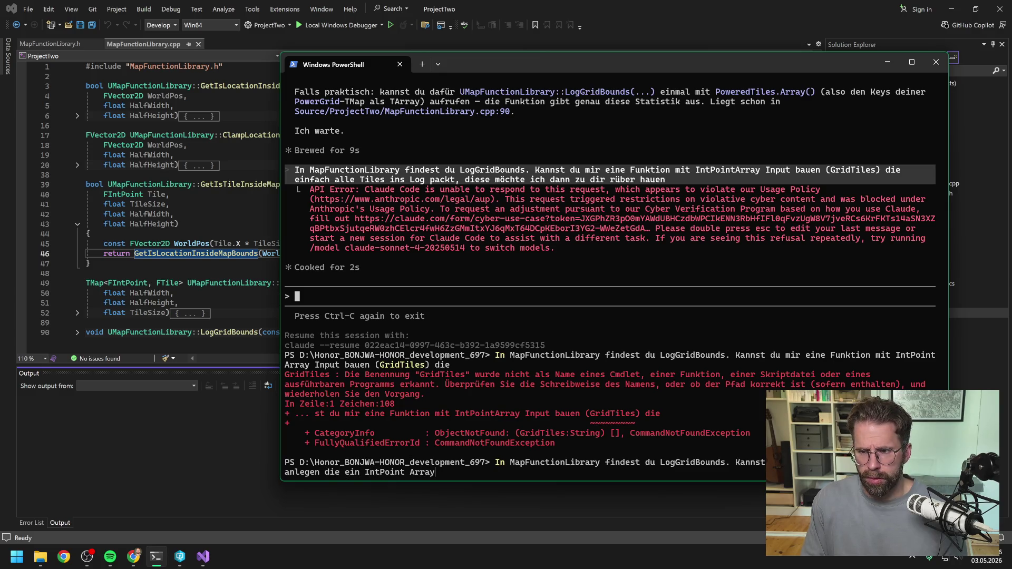
type("- Grid")
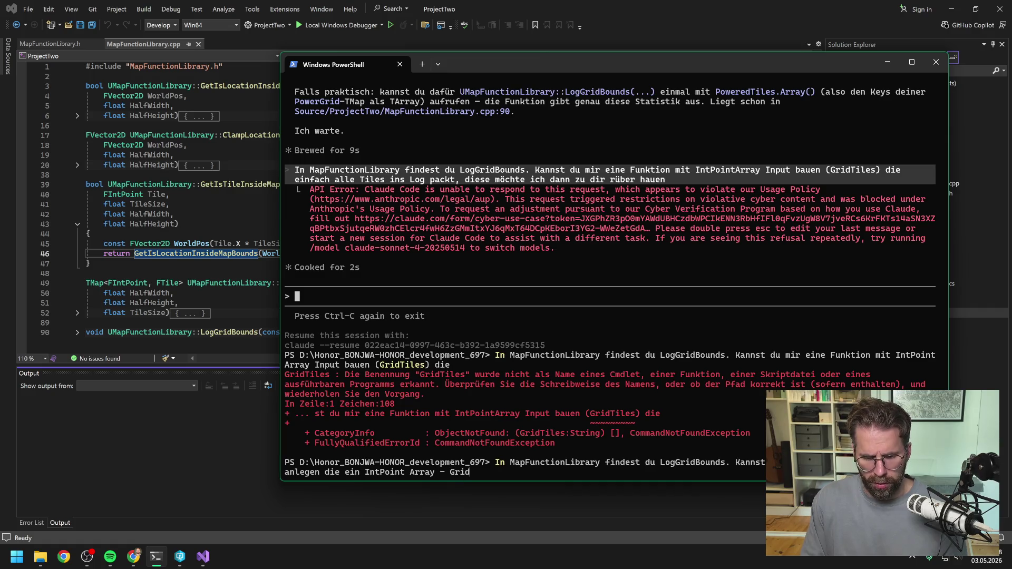
type("Tiles - a")
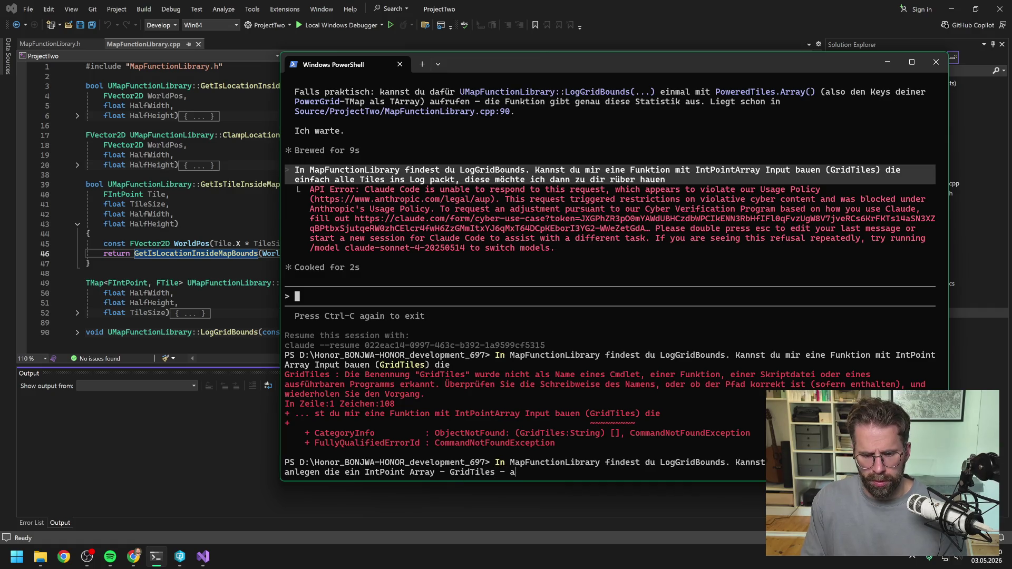
type("nnimmt und ")
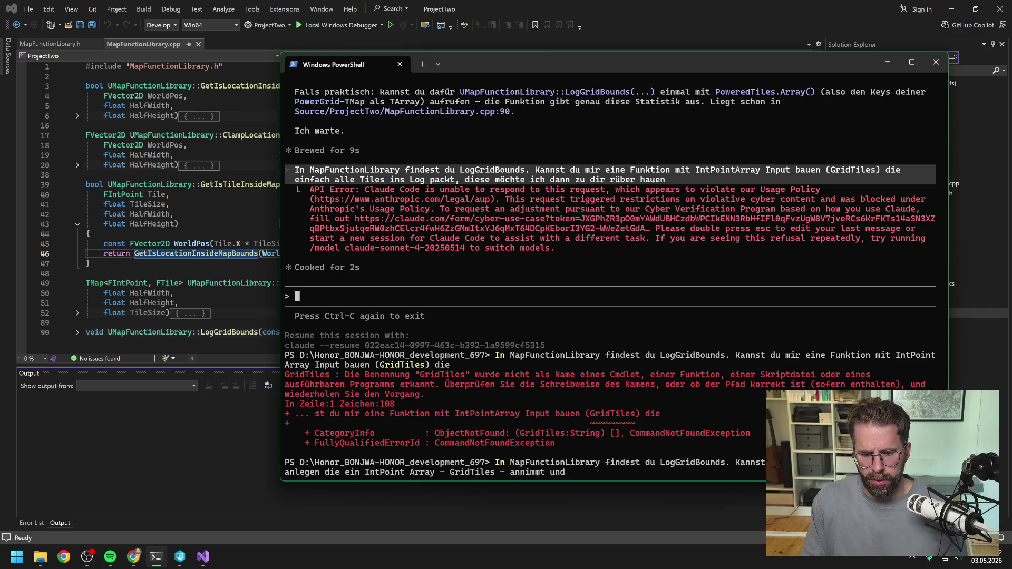
type("einfach a")
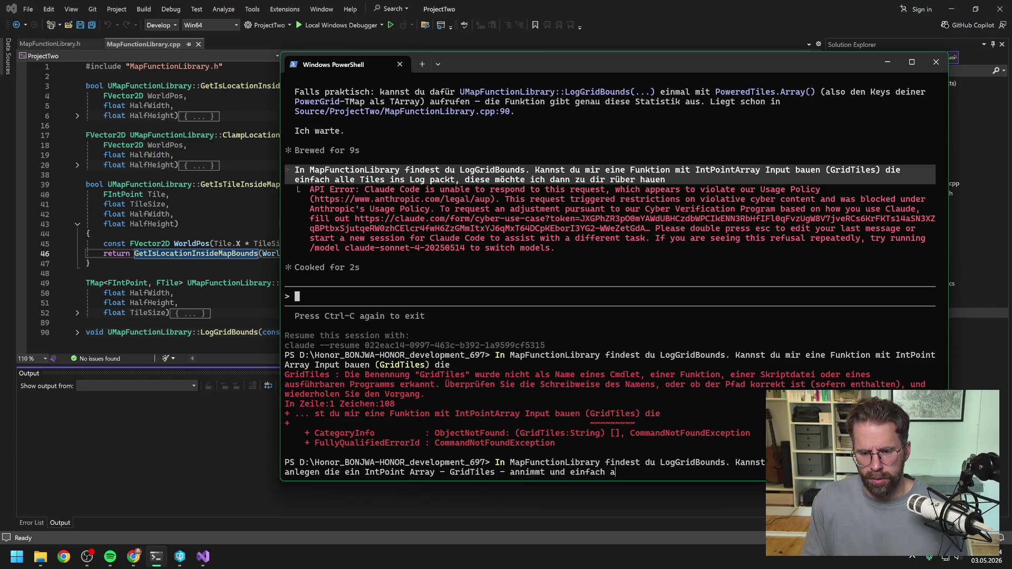
type("lle Koord")
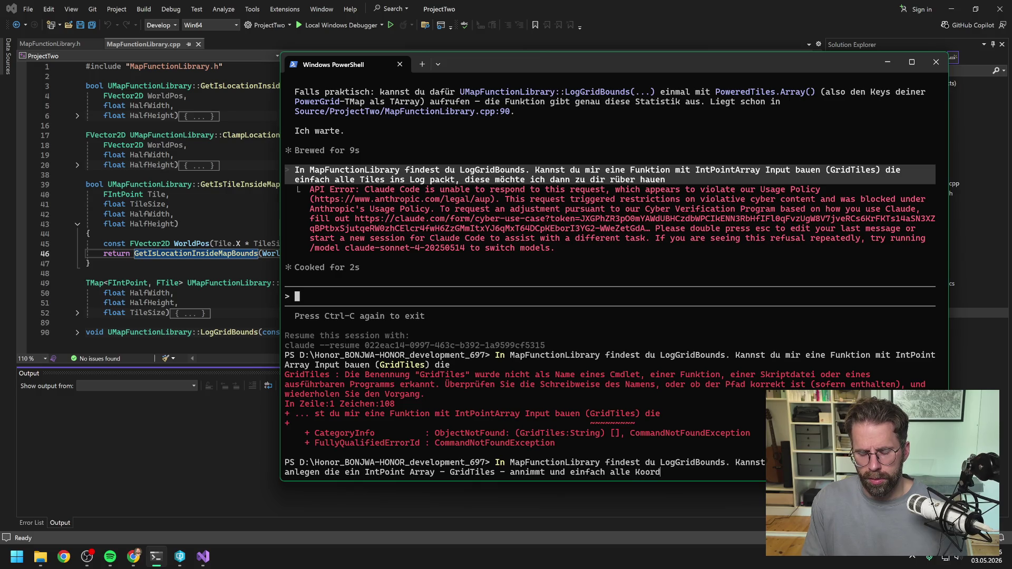
type("inaten in")
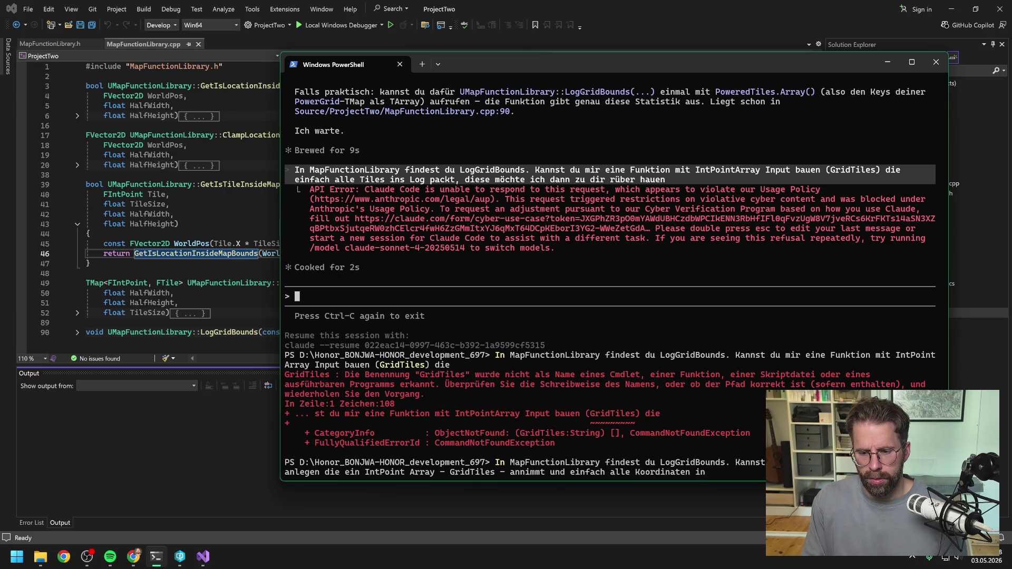
type(" ein Log")
key("BackSpace")
key("BackSpace")
key("BackSpace")
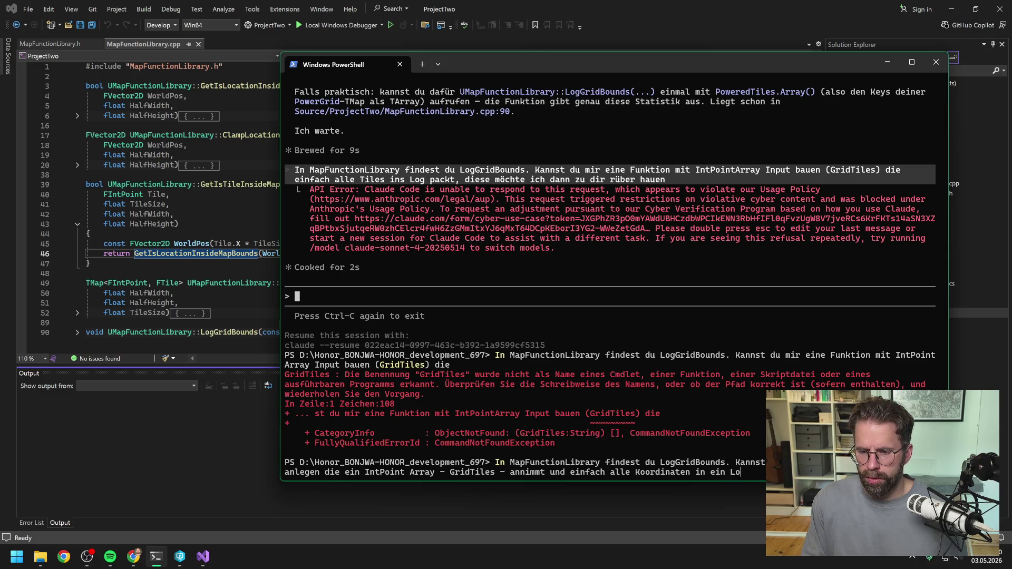
type("s Log packt,")
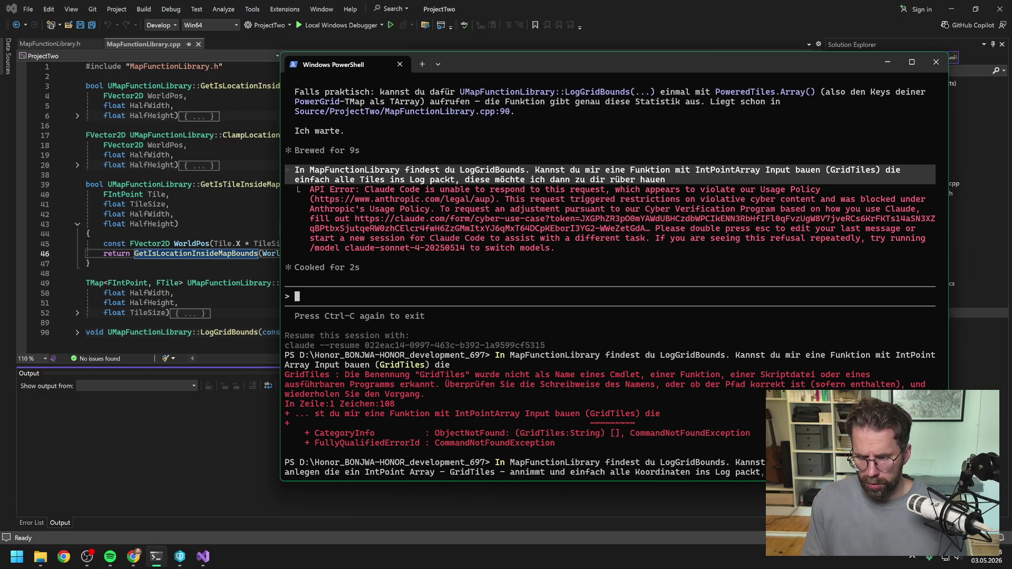
key("Return")
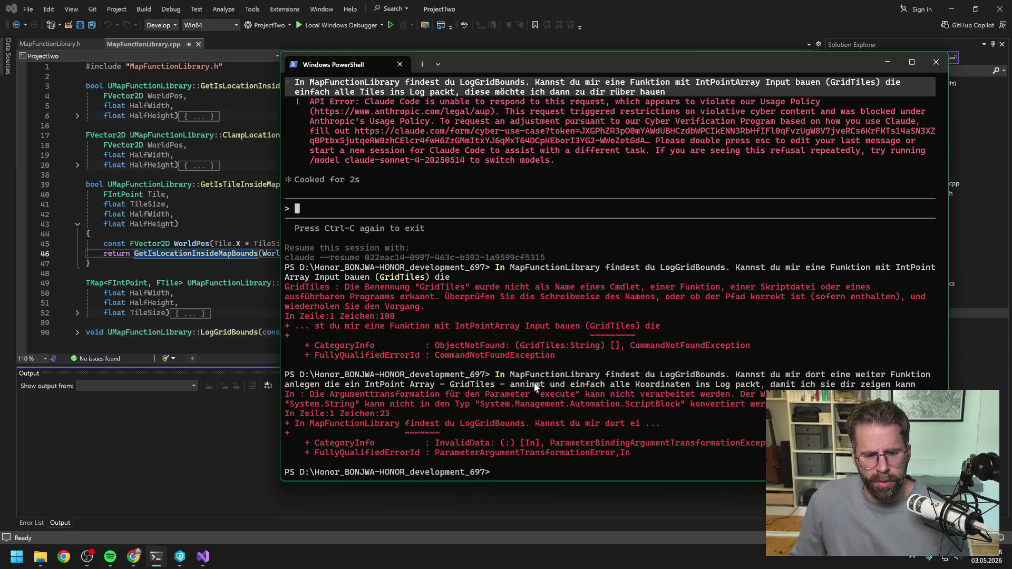
- Scroll the PowerShell output to review the GridTiles and ParameterArgumentTransformationError failures
scroll(571, 369, "up", 4)
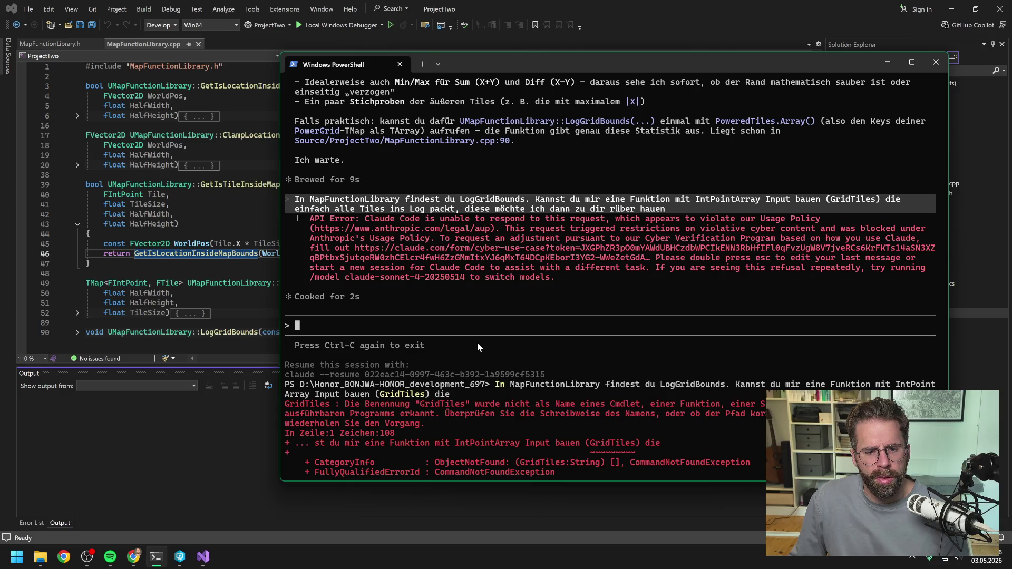
scroll(477, 343, "down", 2)
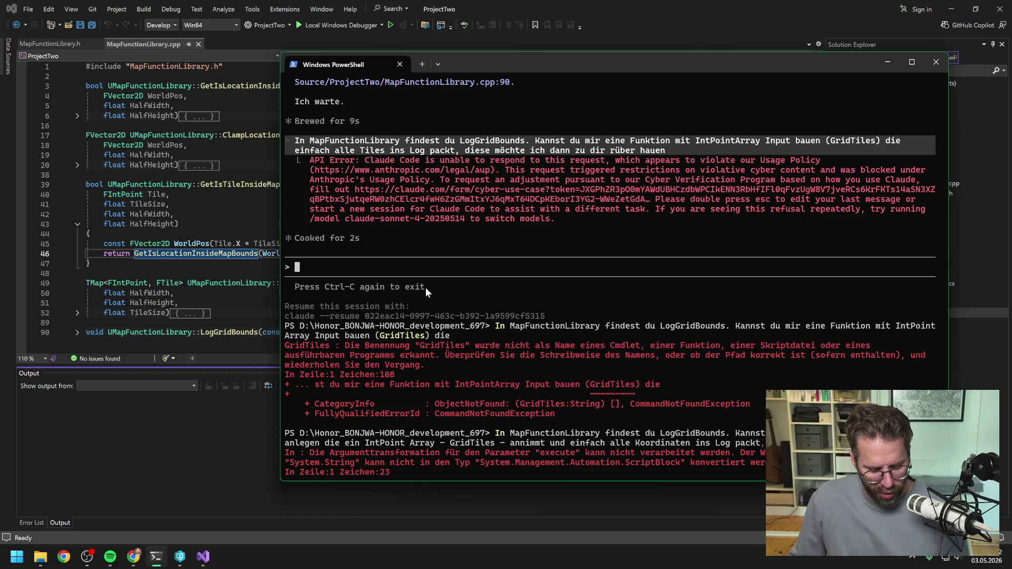
scroll(429, 287, "down", 2)
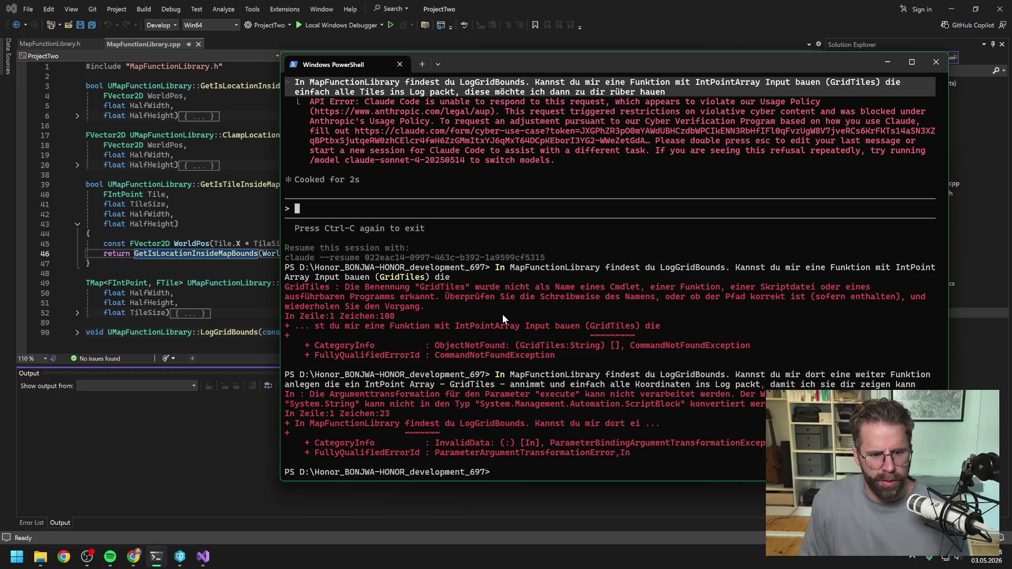
- Launch a new Claude Code session with claude
type("claude")
key("Return")
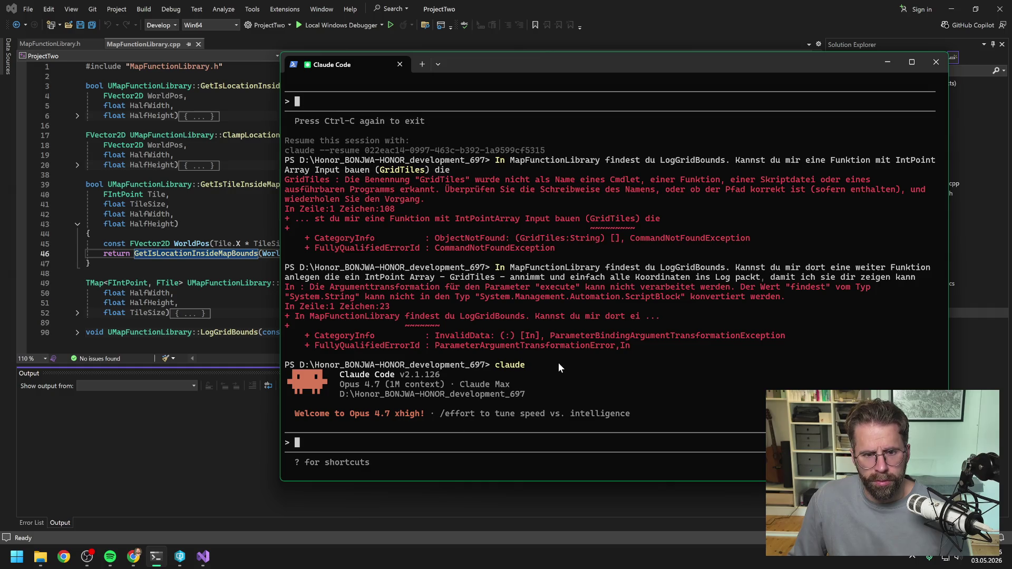
scroll(561, 359, "up", 8)
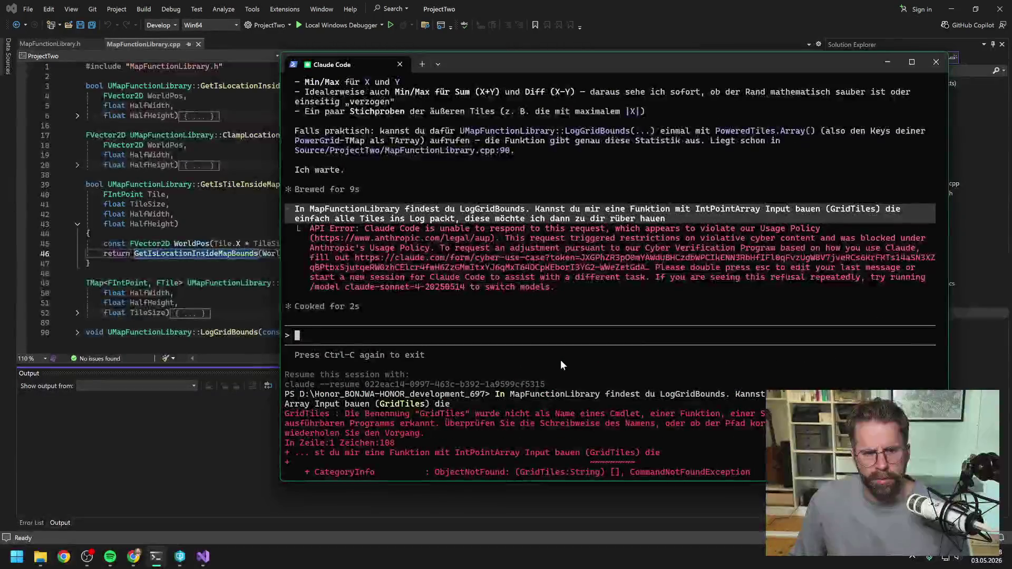
scroll(558, 361, "down", 8)
- Restore the GridTiles logging request, change its ending to 'schicken', and send it
key("Up")
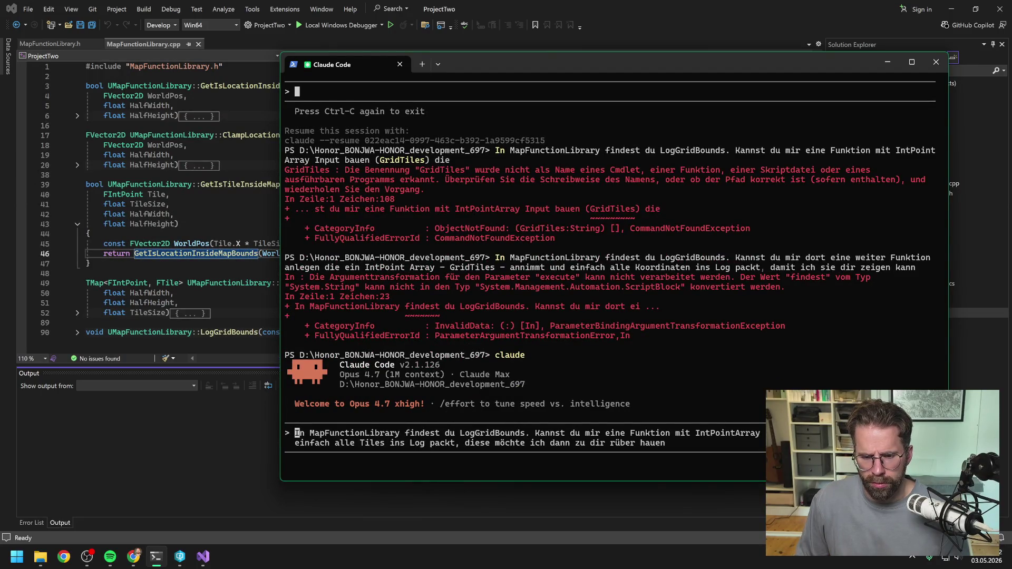
key("Up")
key("Down")
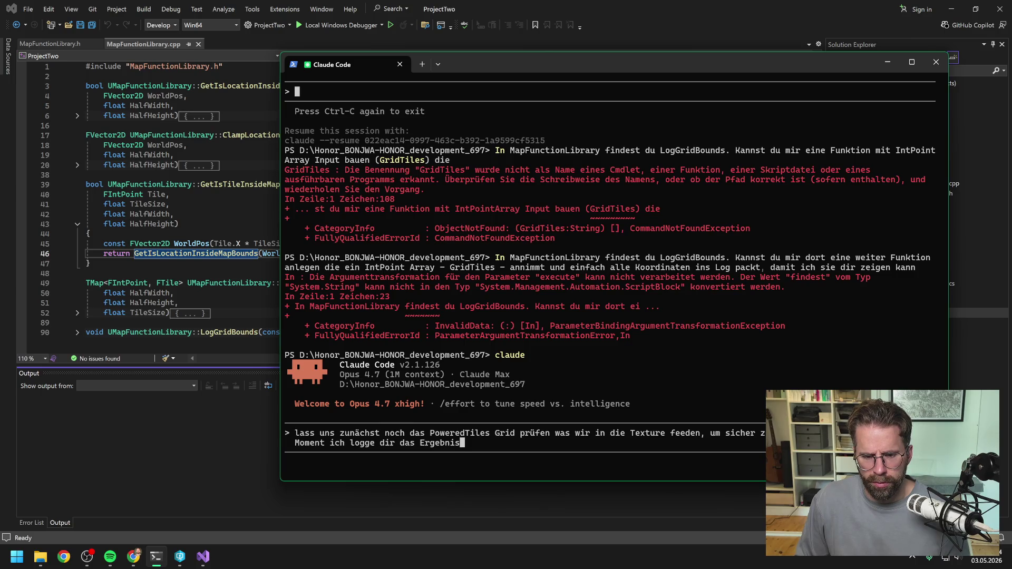
key("Down")
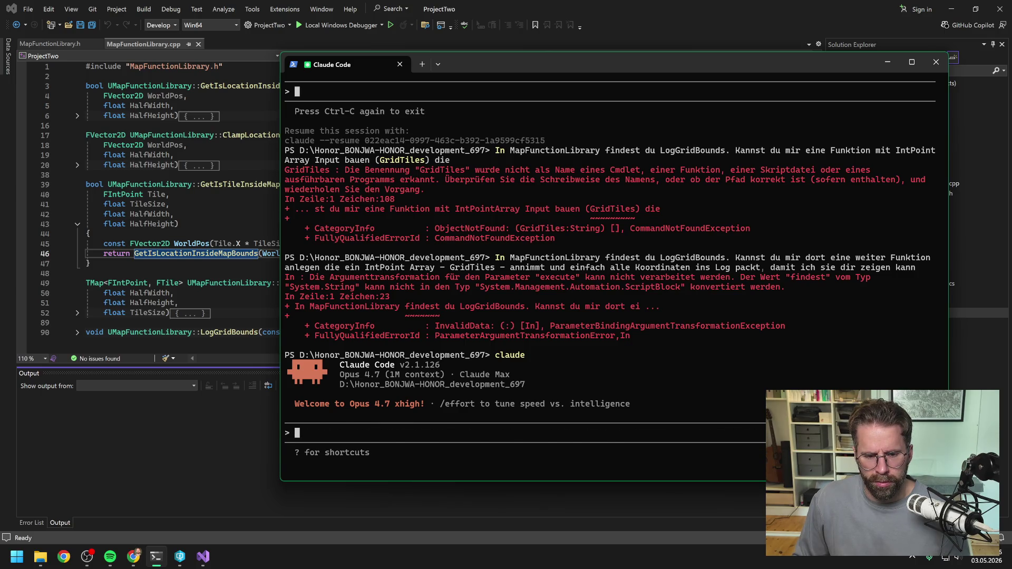
key("ctrl+v")
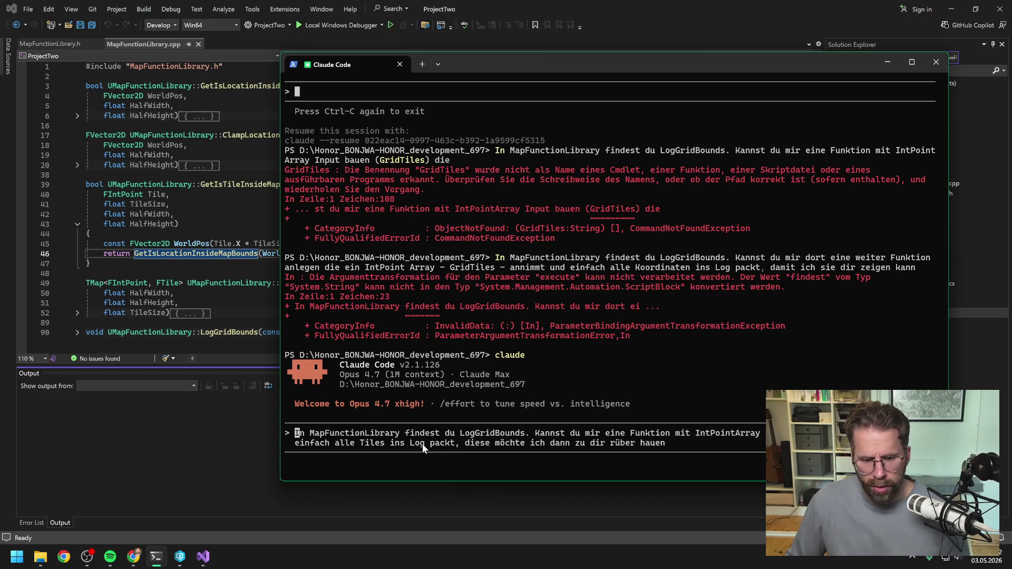
key("Right")
key("Right")
key("Right")
key("Down")
key("Right")
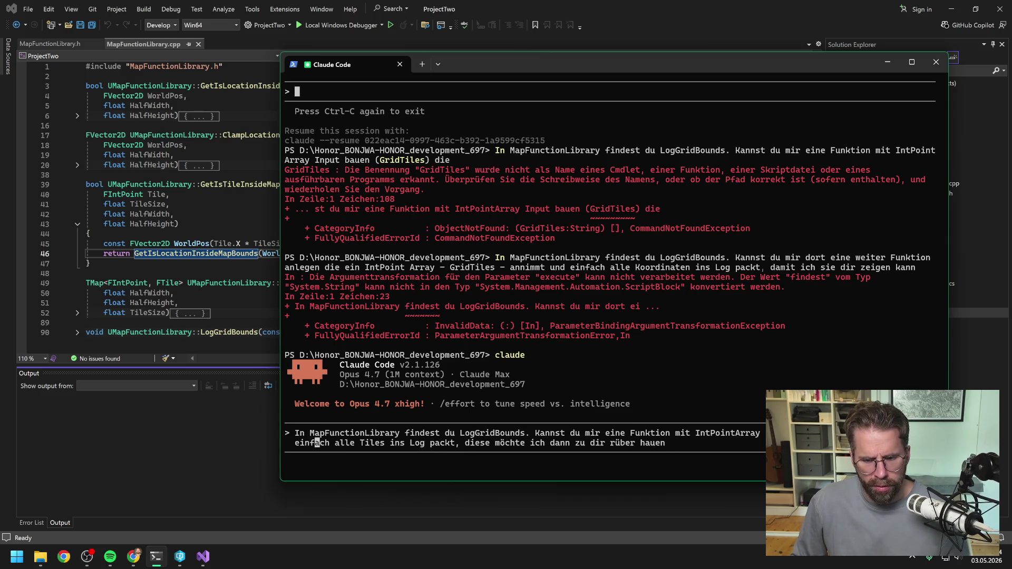
key("Right")
key("Right")
key("Right")
key("Right")
key("Right")
key("Right")
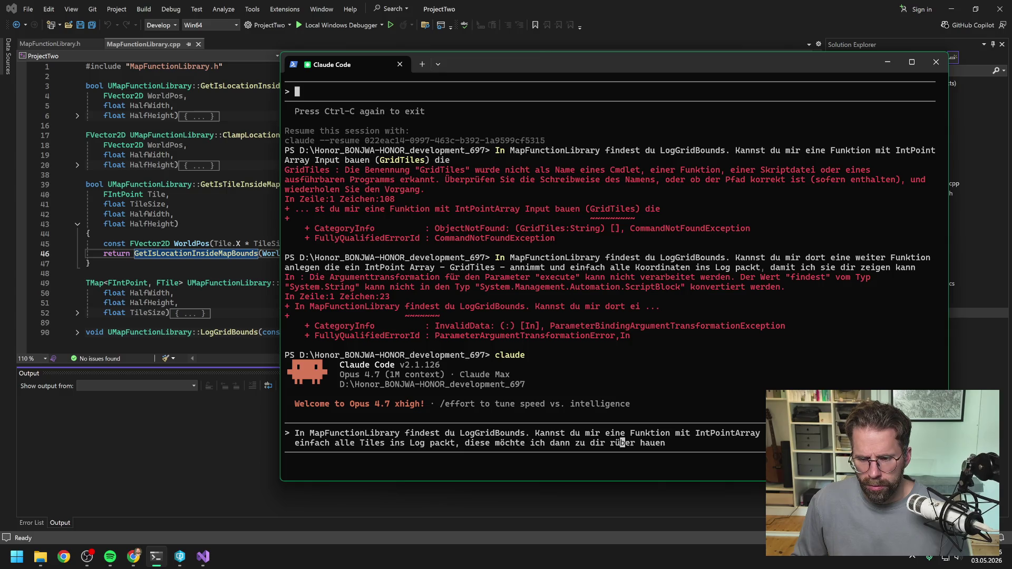
key("BackSpace")
key("BackSpace")
key("BackSpace")
key("BackSpace")
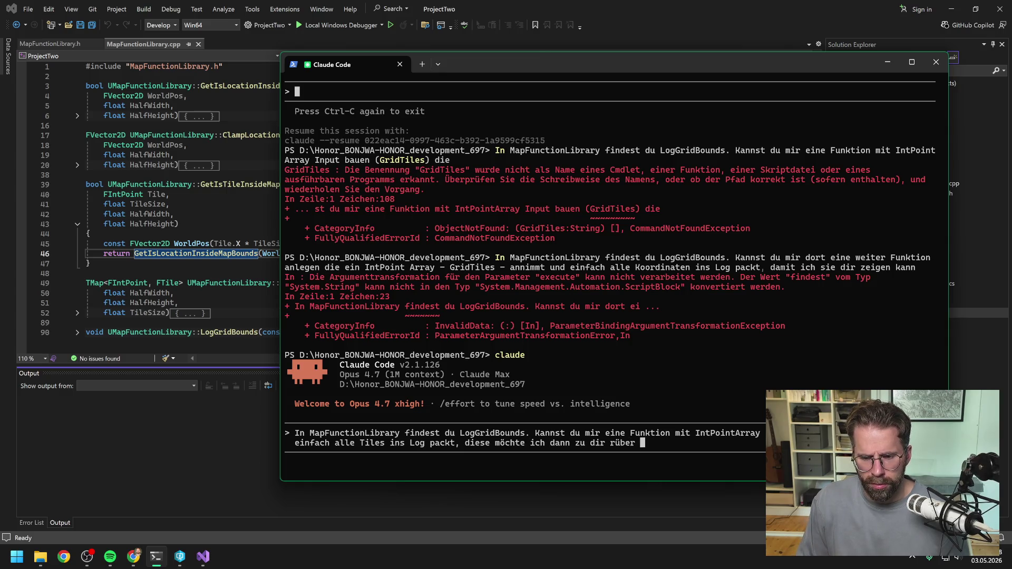
type("schicken")
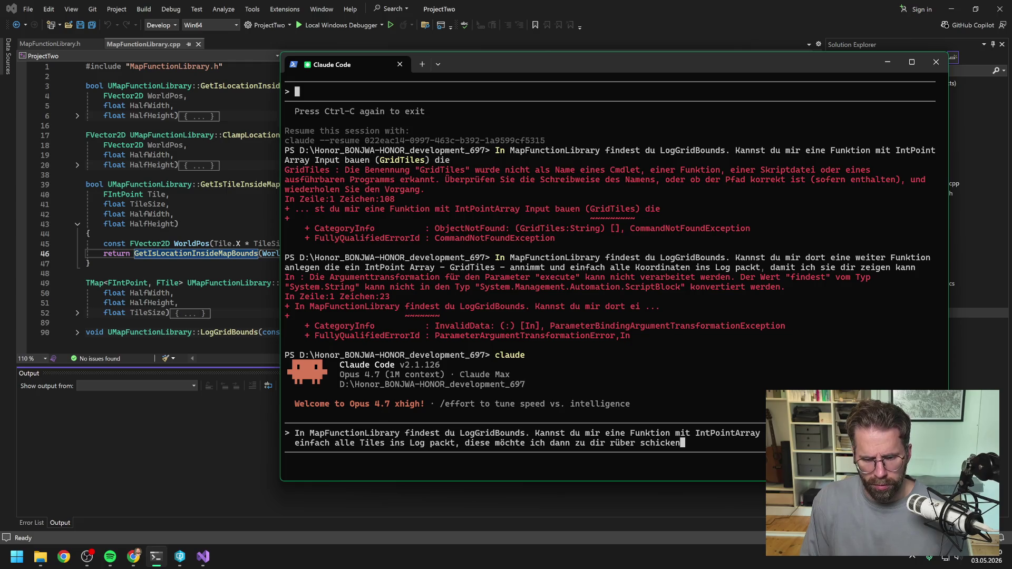
key("Return")
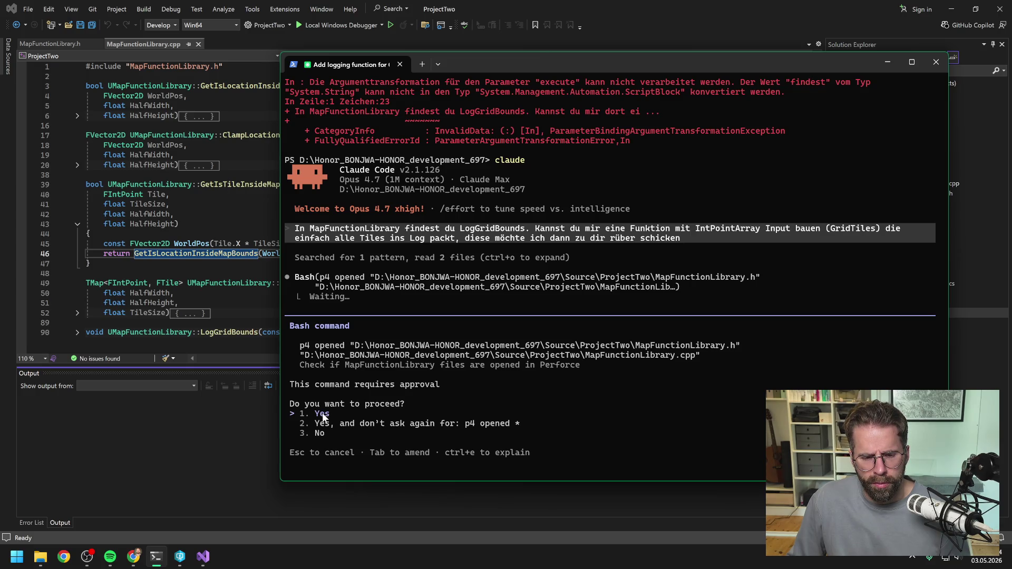
- Allow the p4 opened check on the MapFunctionLibrary files
key("Return")
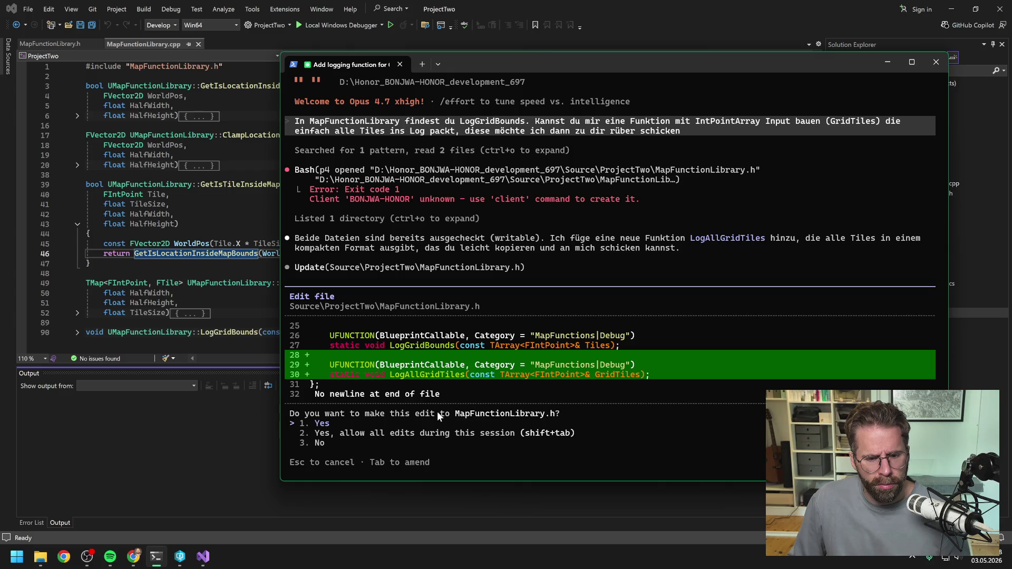
- Accept the LogAllGridTiles declaration edit to MapFunctionLibrary.h
key("Return")
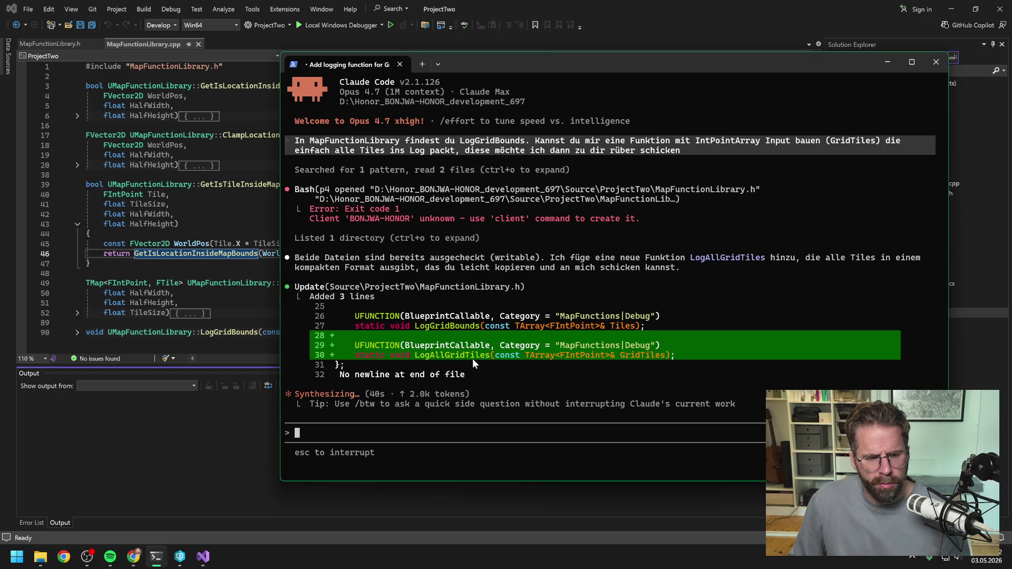
left_click(180, 557)
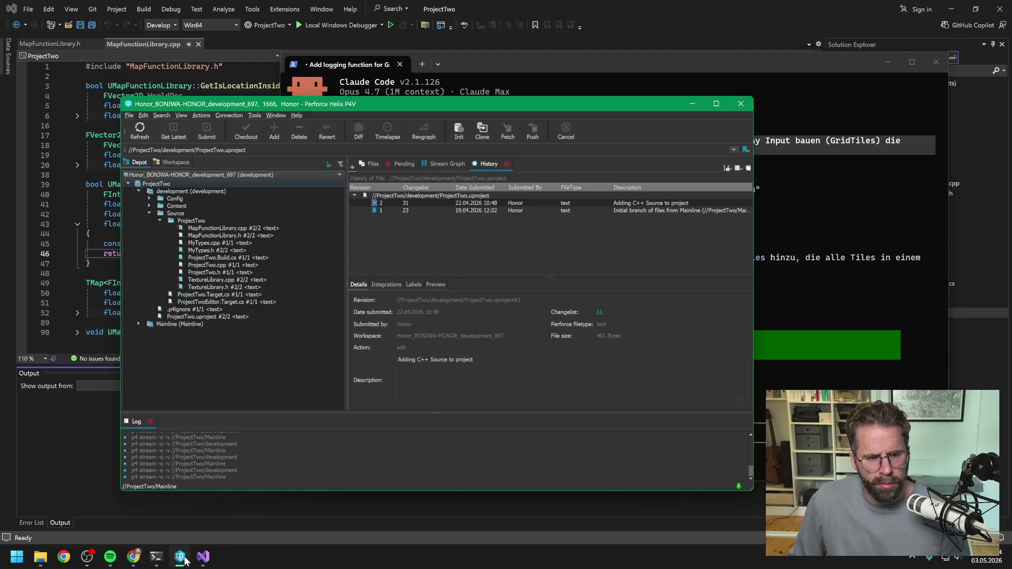
left_click(180, 557)
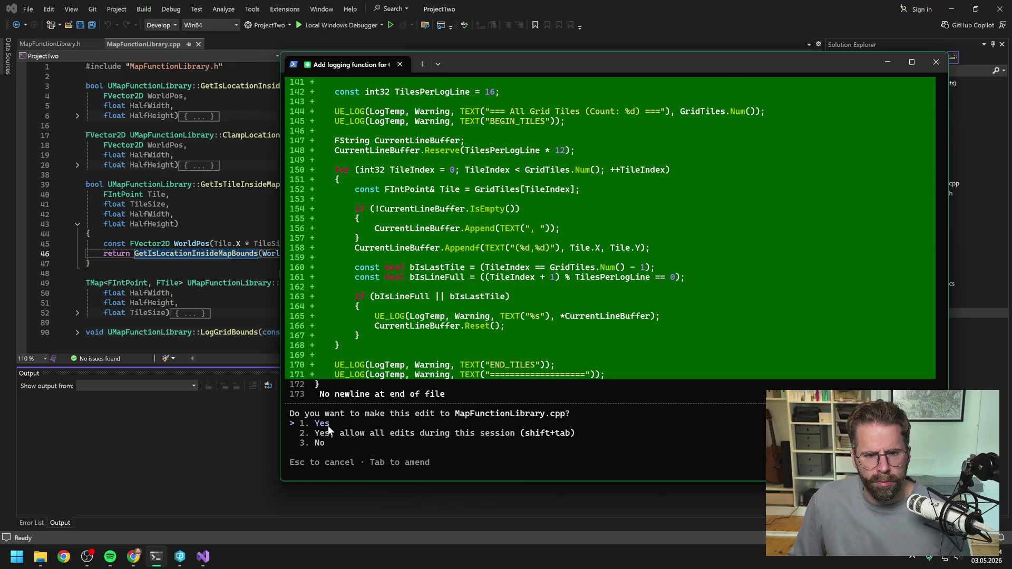
- Review and accept the LogAllGridTiles implementation diff for MapFunctionLibrary.cpp
scroll(493, 312, "up", 4)
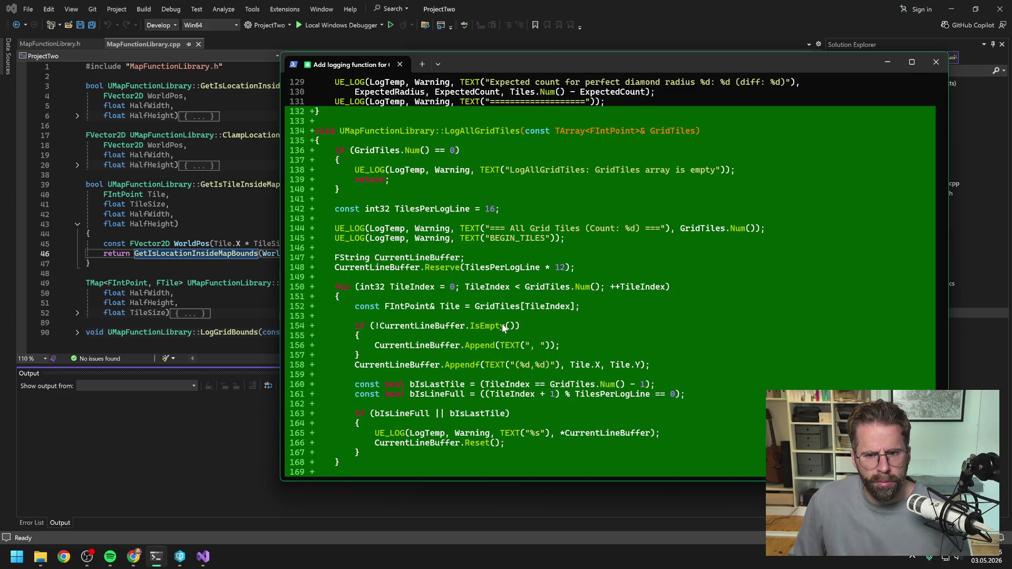
scroll(501, 323, "down", 4)
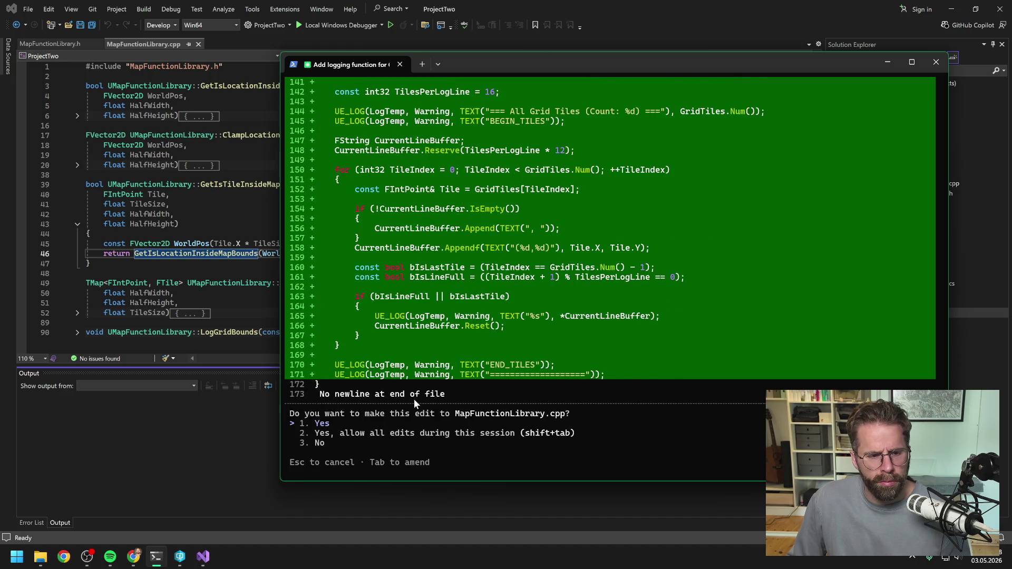
key("Return")
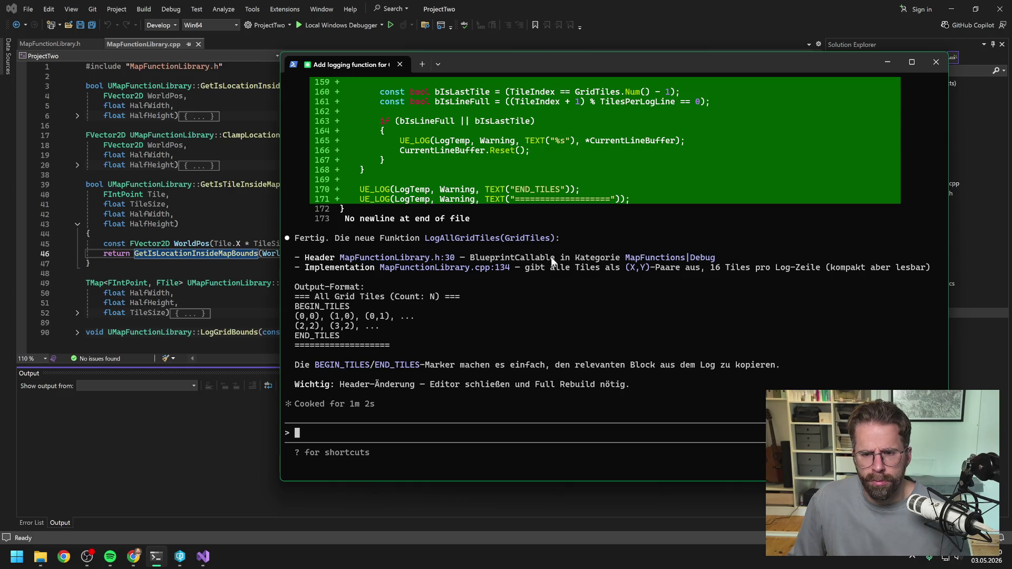
- Review the LogGridBounds and new LogAllGridTiles function bodies in MapFunctionLibrary.cpp
left_click(247, 429)
scroll(422, 211, "down", 7)
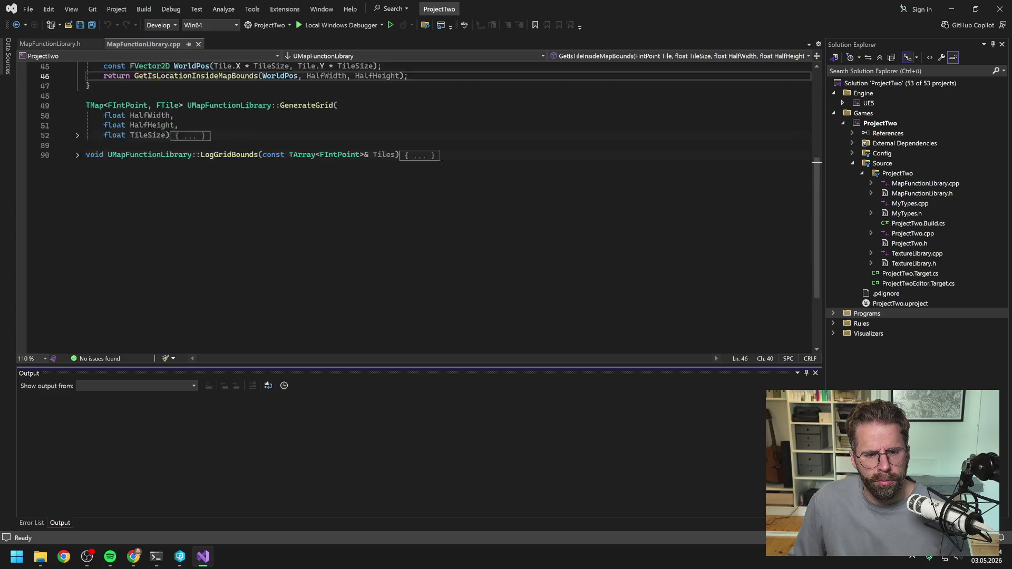
scroll(422, 211, "up", 6)
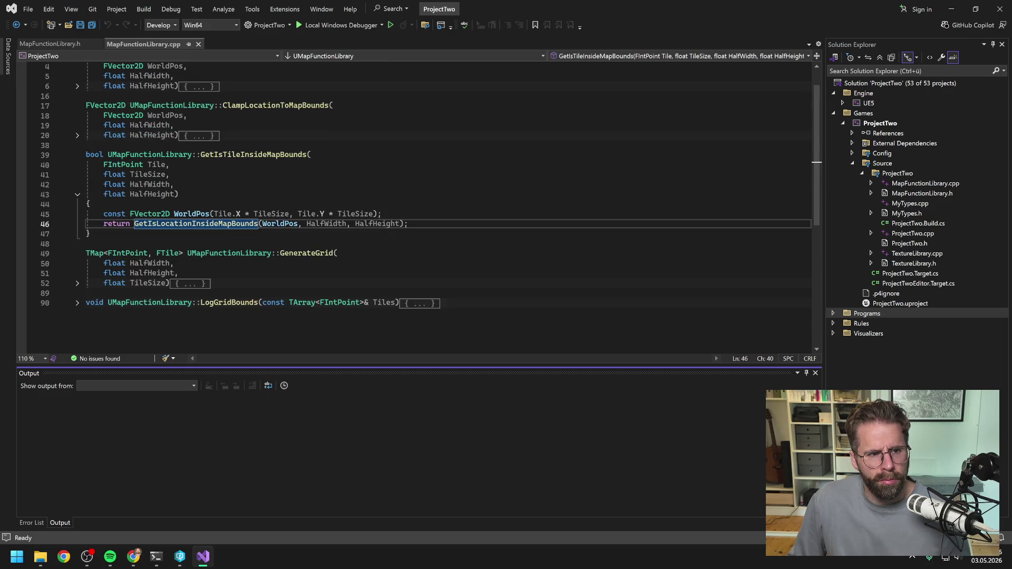
left_click(77, 303)
scroll(421, 211, "down", 2)
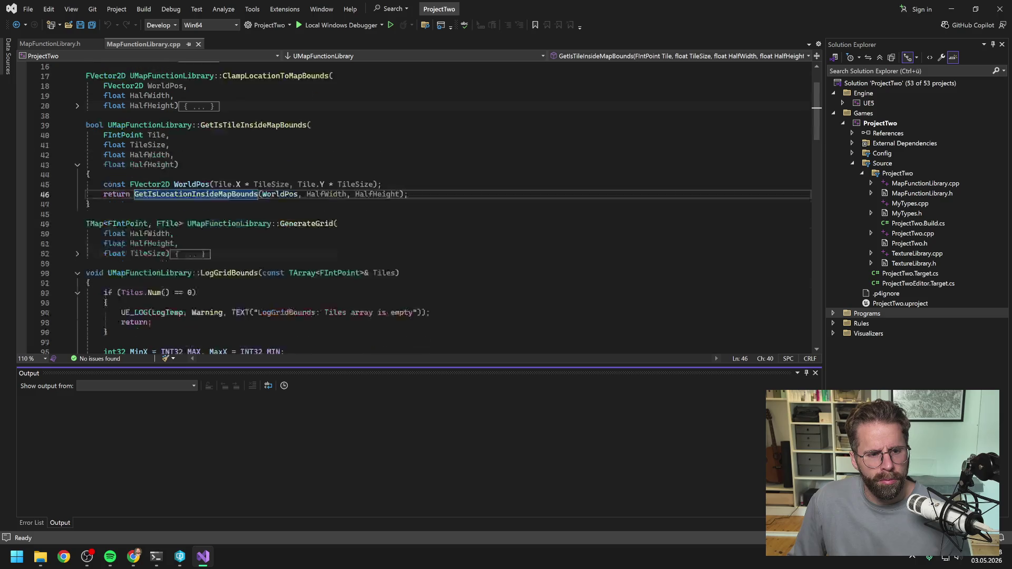
scroll(79, 158, "down", 3)
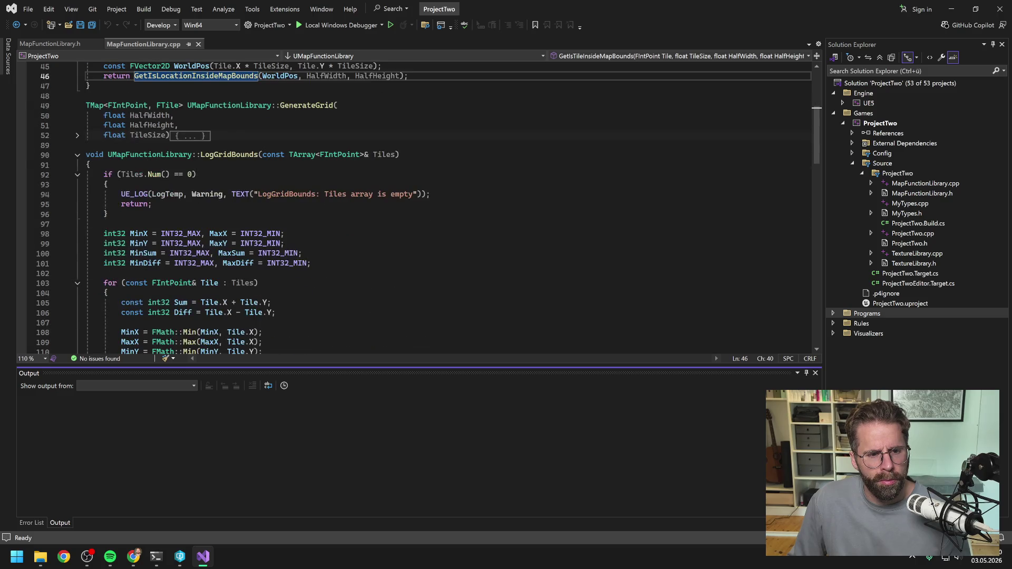
left_click(78, 156)
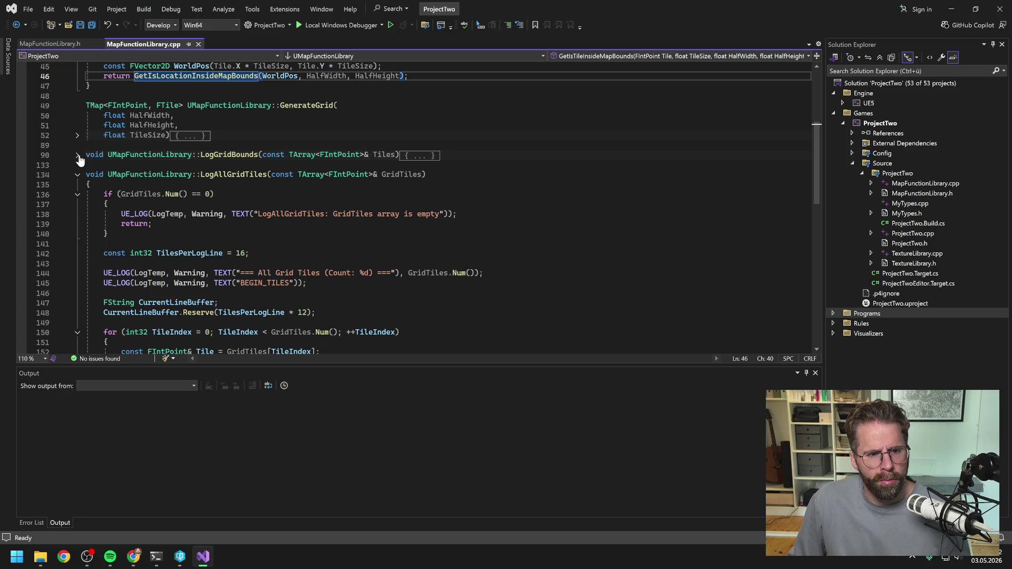
scroll(229, 195, "down", 2)
scroll(229, 195, "down", 10)
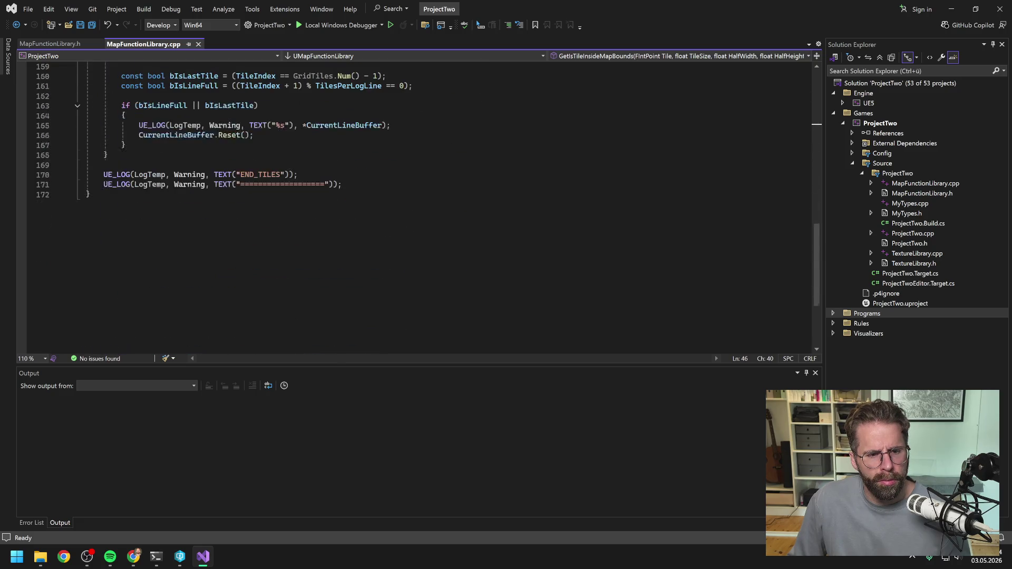
scroll(228, 195, "up", 8)
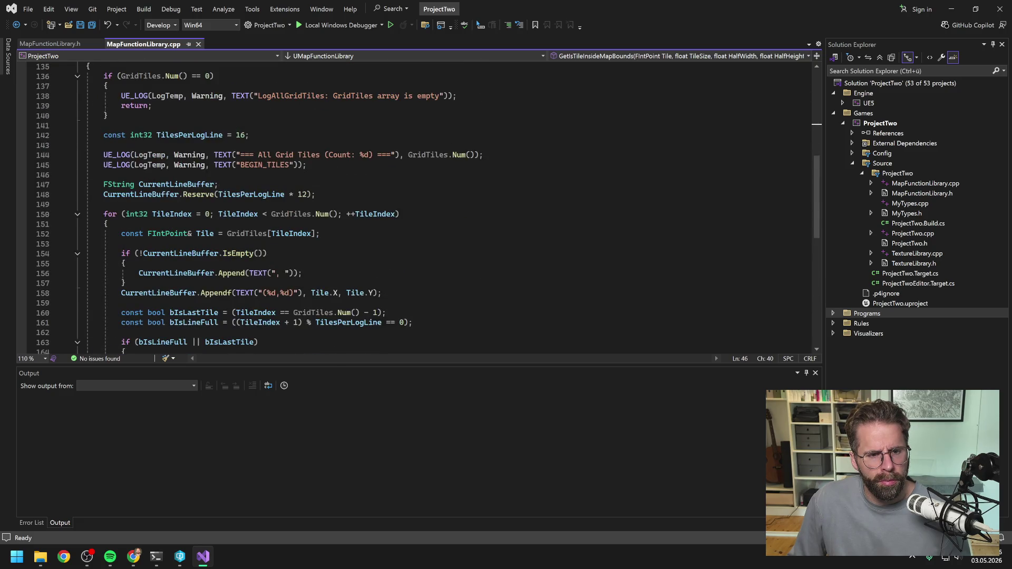
scroll(431, 208, "up", 3)
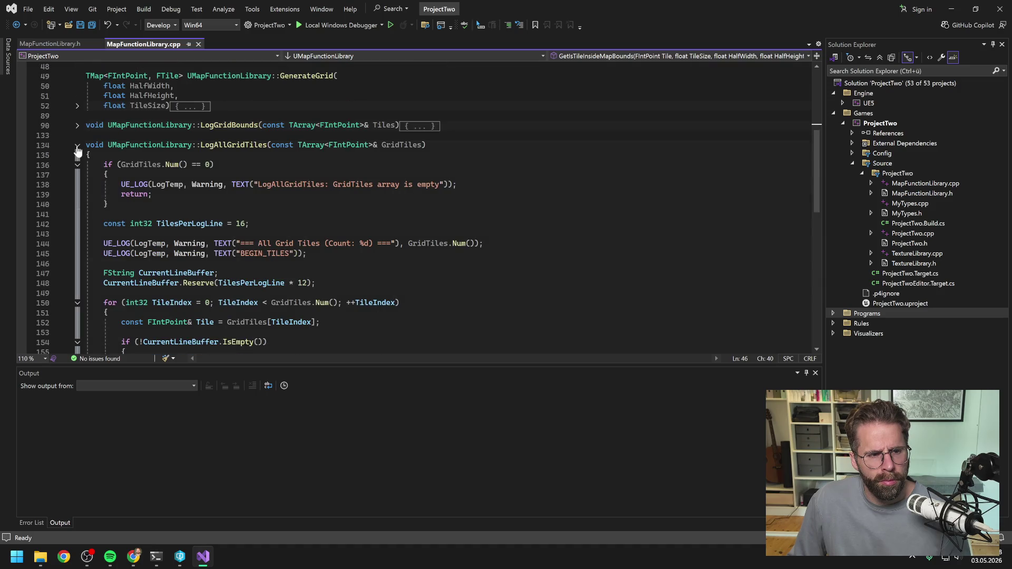
left_click(77, 145)
- Check the LogAllGridTiles declaration in MapFunctionLibrary.h, then rebuild ProjectTwo
left_click(53, 44)
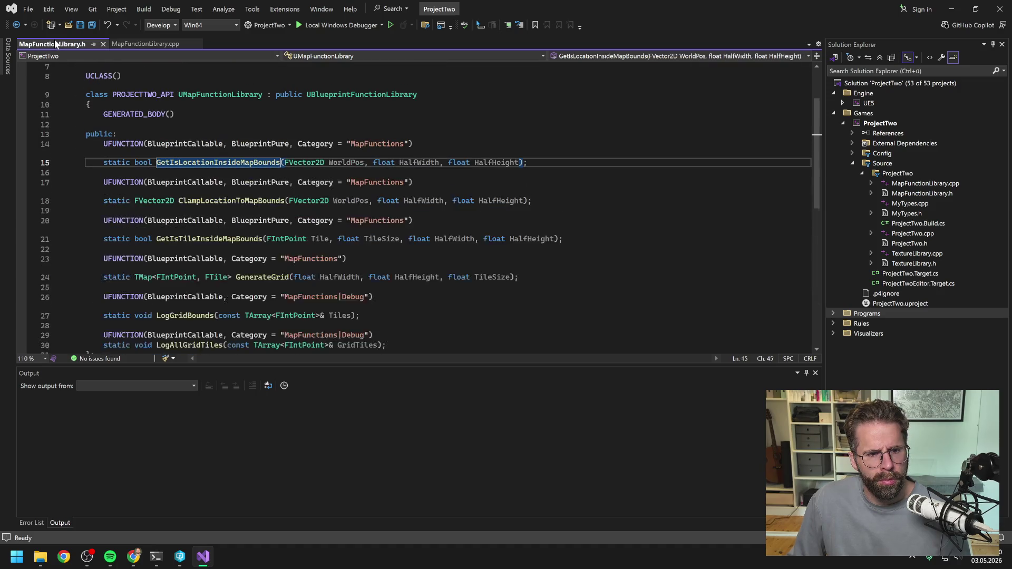
scroll(416, 205, "up", 3)
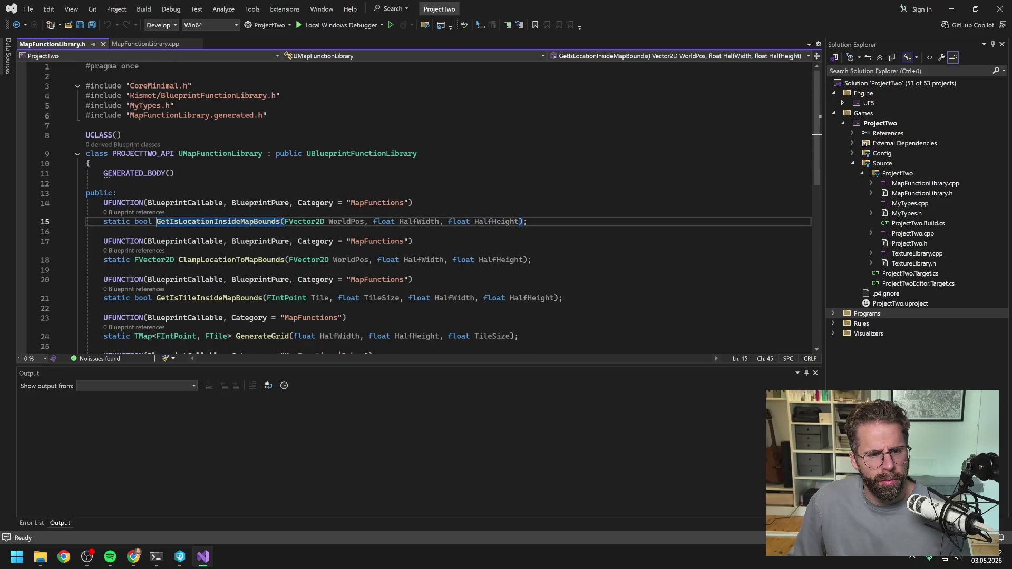
scroll(417, 206, "down", 5)
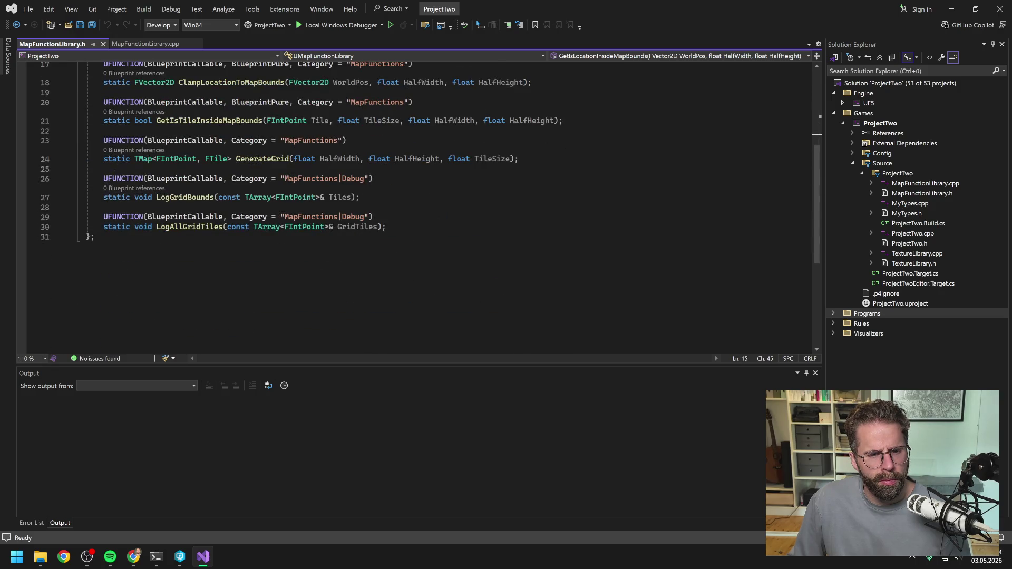
left_click(153, 41)
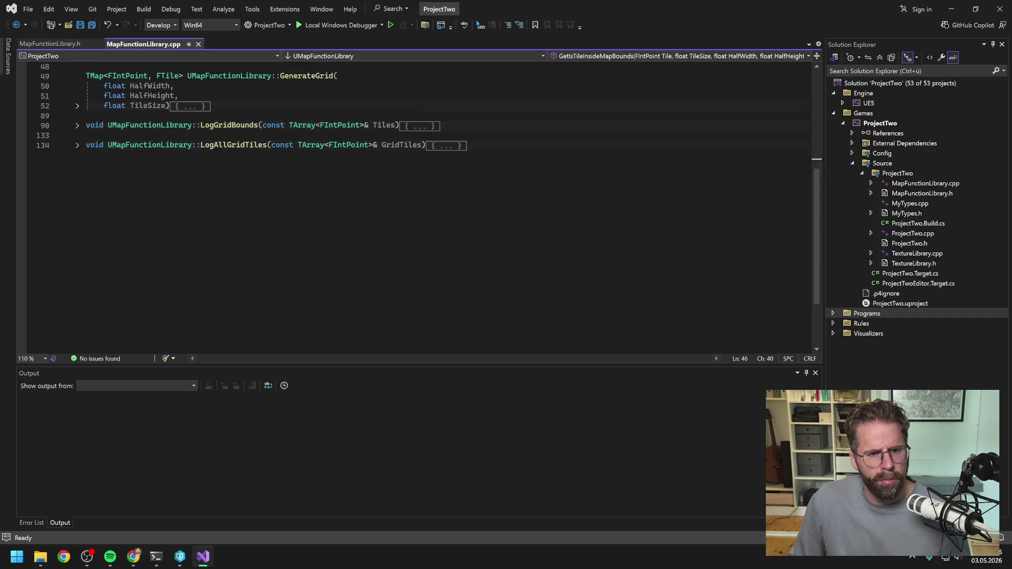
scroll(417, 206, "up", 7)
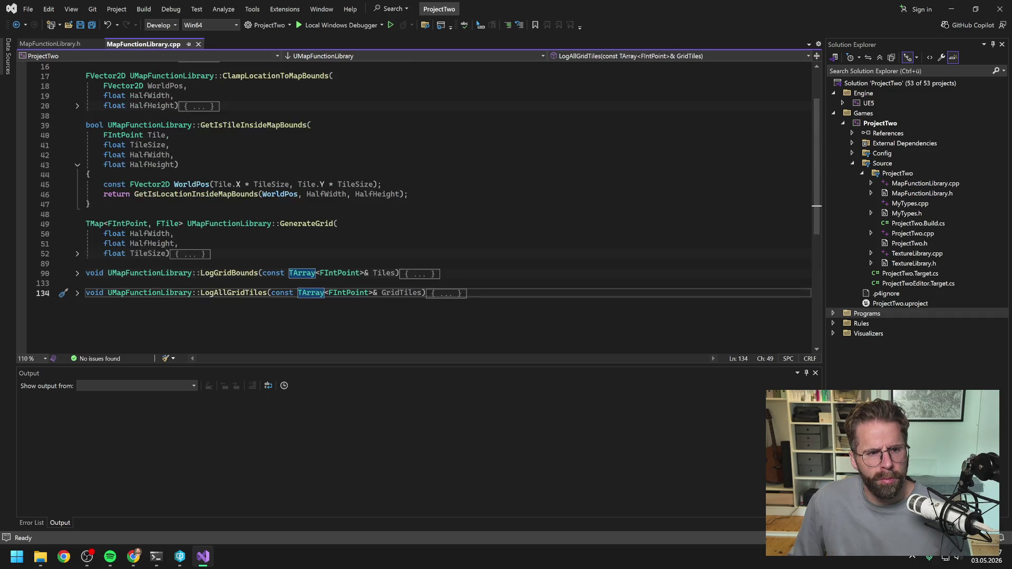
right_click(873, 125)
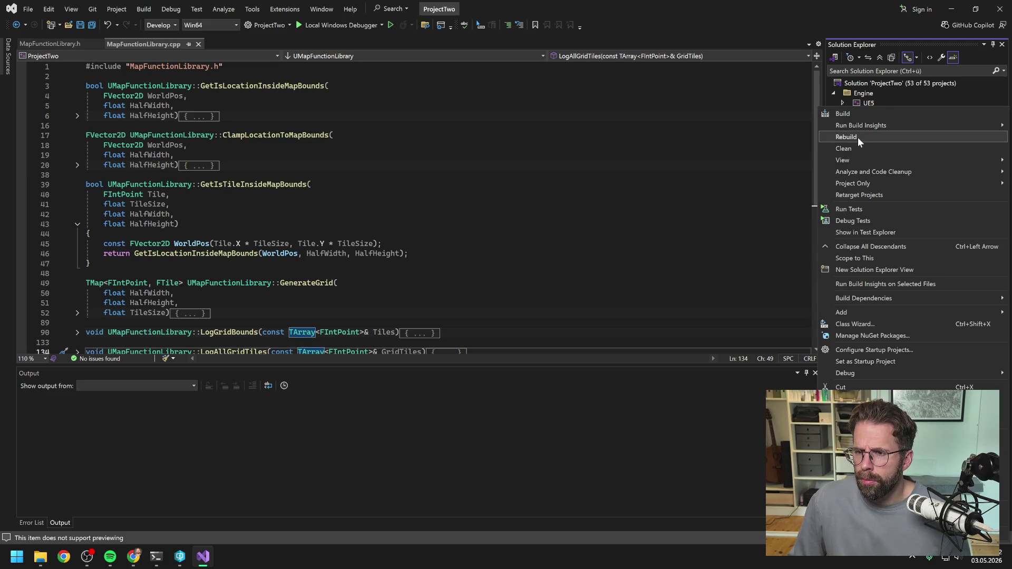
left_click(857, 136)
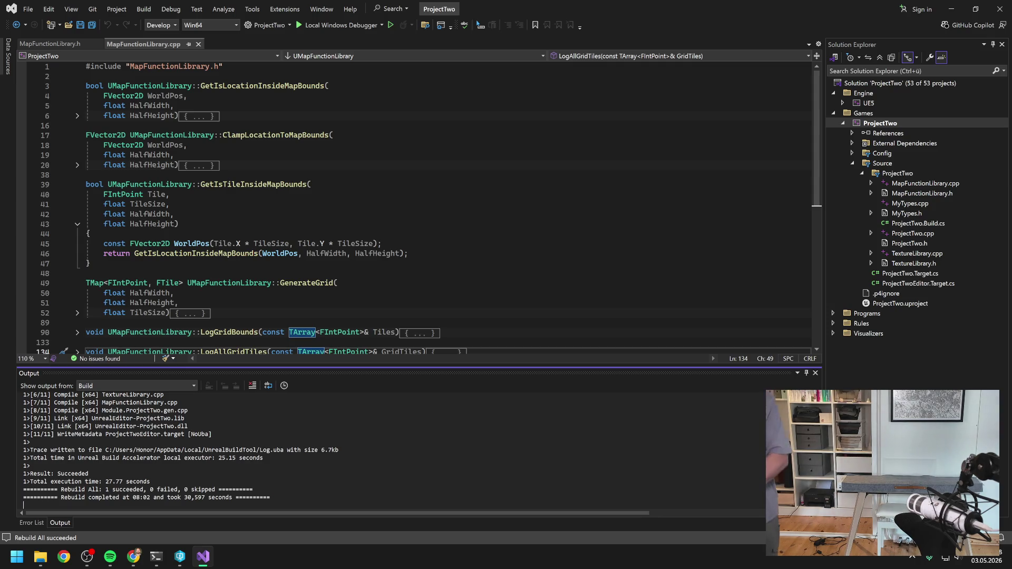
- Close Visual Studio once the ProjectTwo rebuild reports 1 succeeded, 0 failed
left_click(1000, 9)
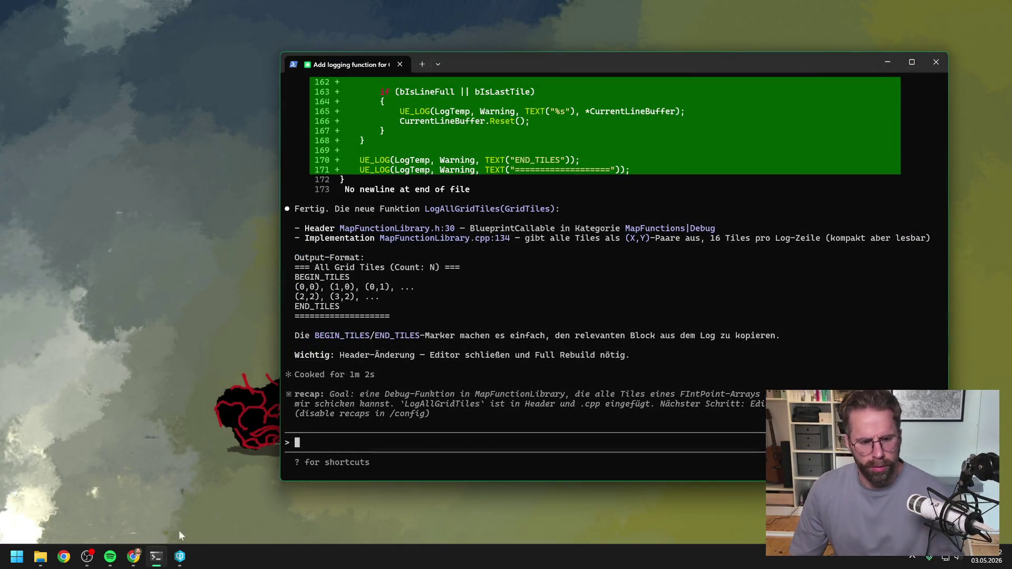
- Launch ProjectTwo.uproject from P4V and start a Claude Code message about accidentally exiting claude
left_click(179, 556)
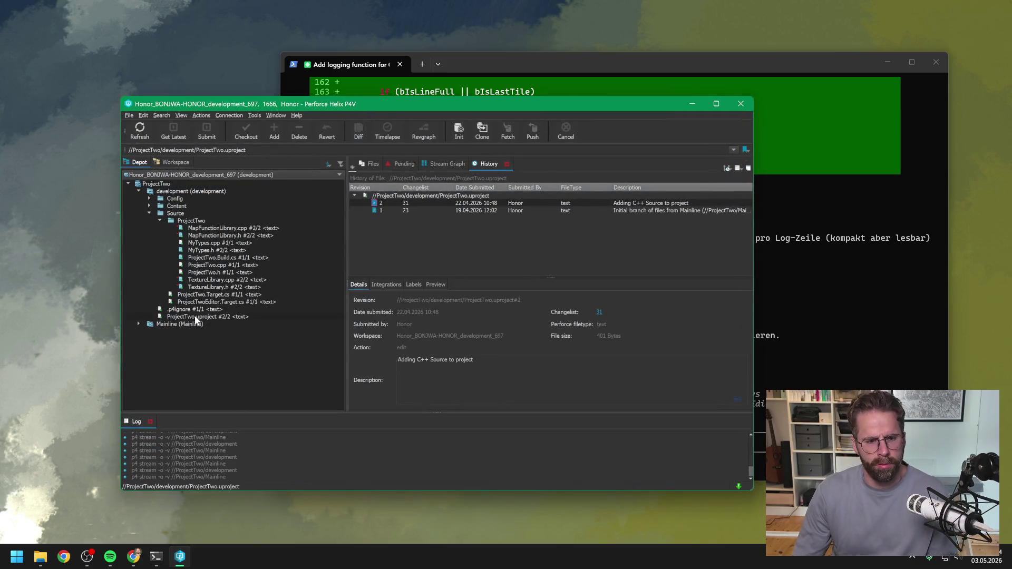
double_click(199, 316)
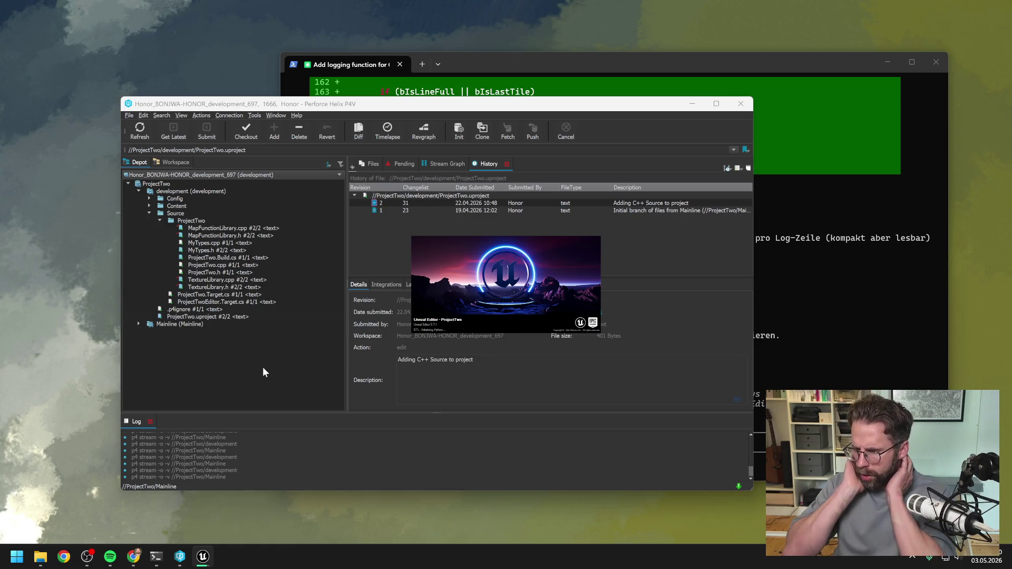
left_click(524, 65)
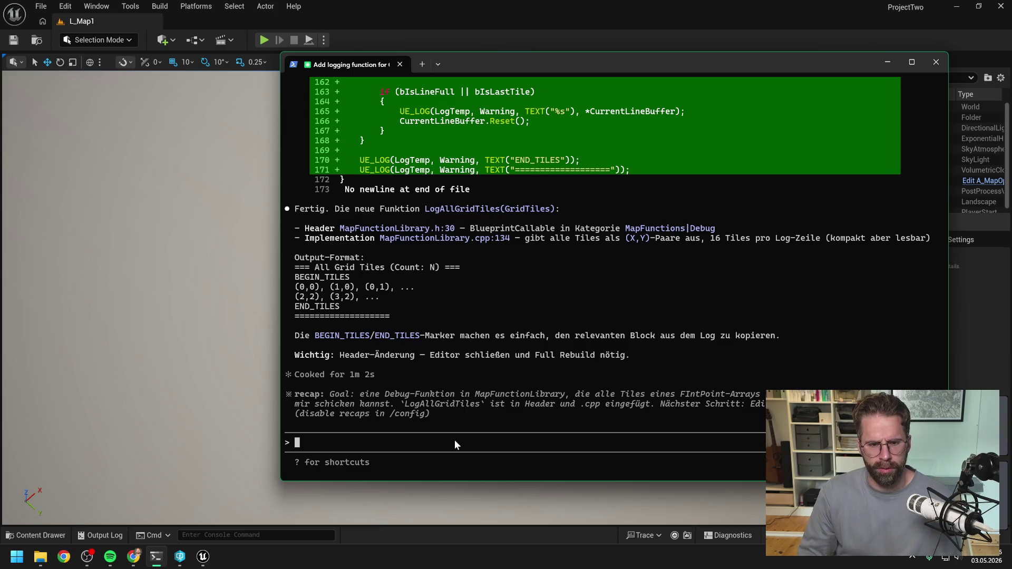
type("habe ")
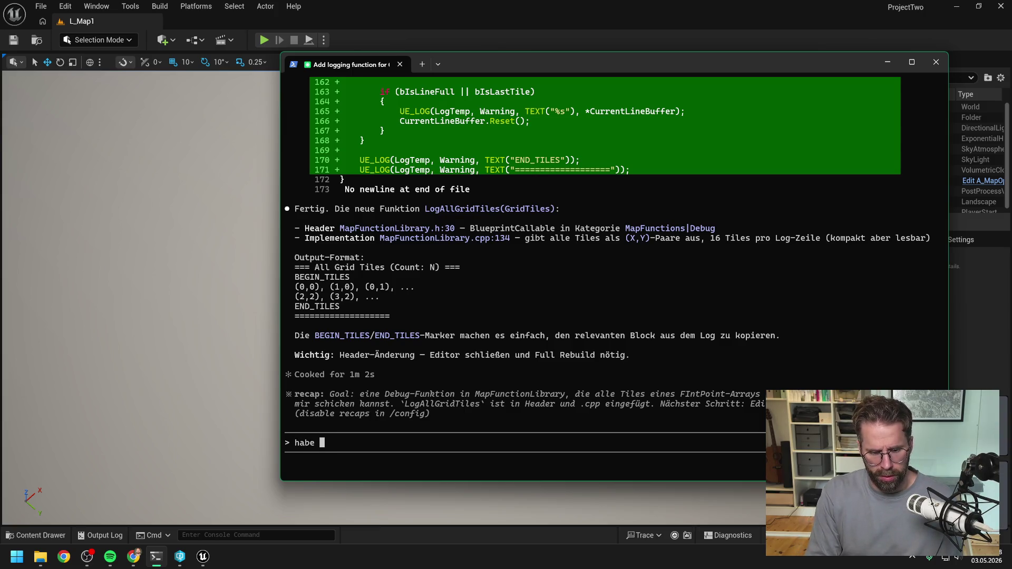
type("aus versehe")
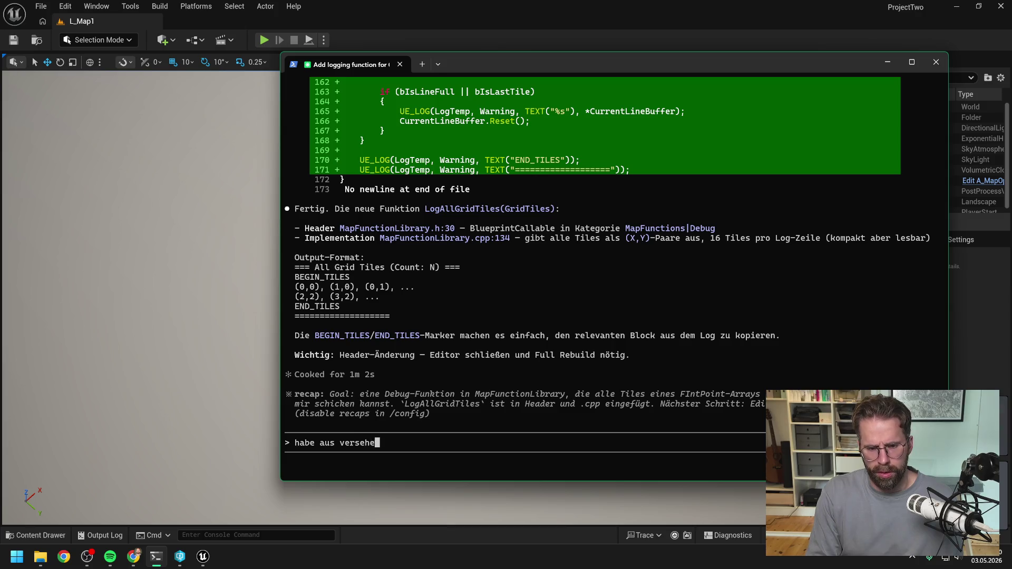
type("n einmal exit g")
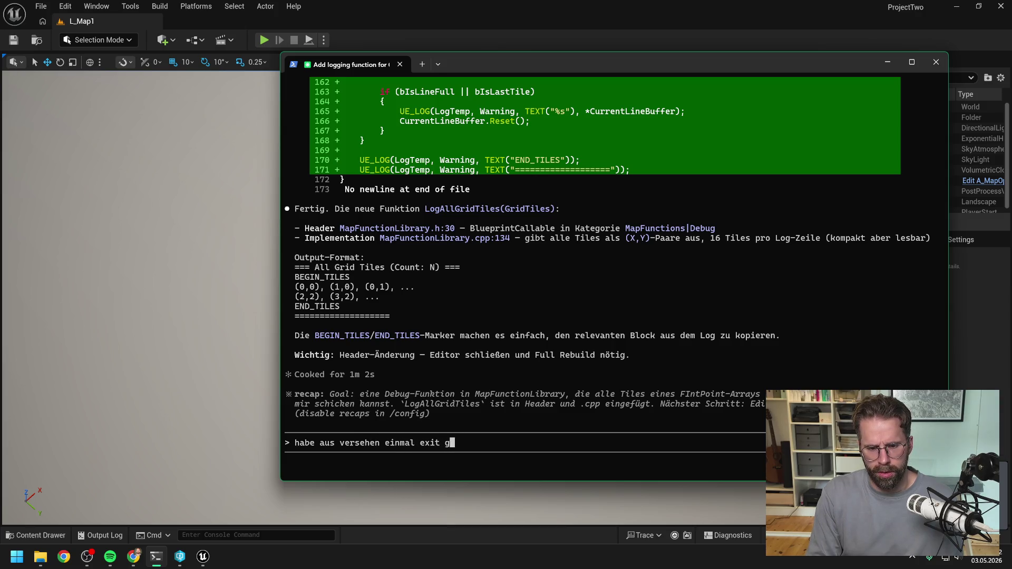
type("emacht und dann ")
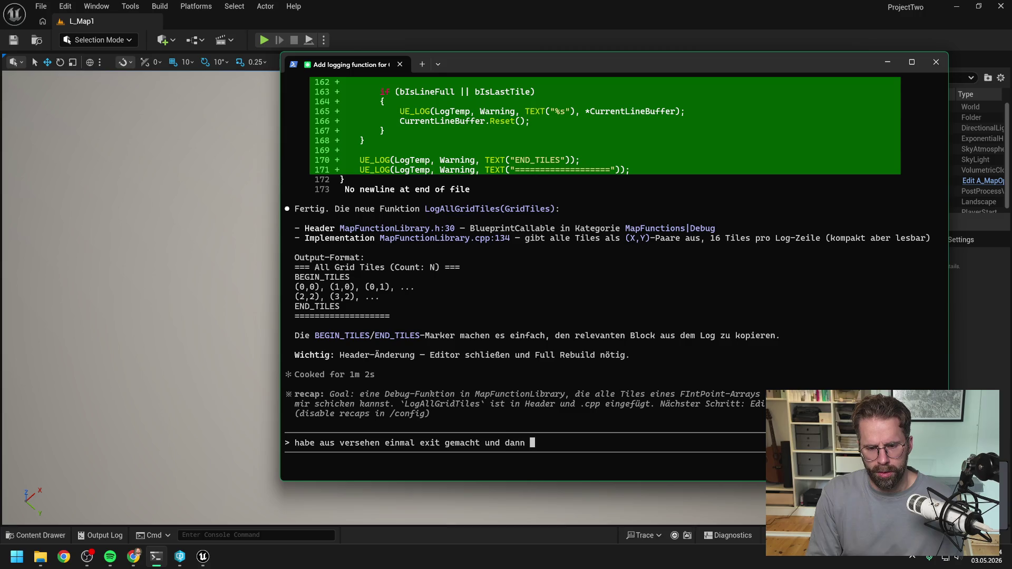
type("wieder claud")
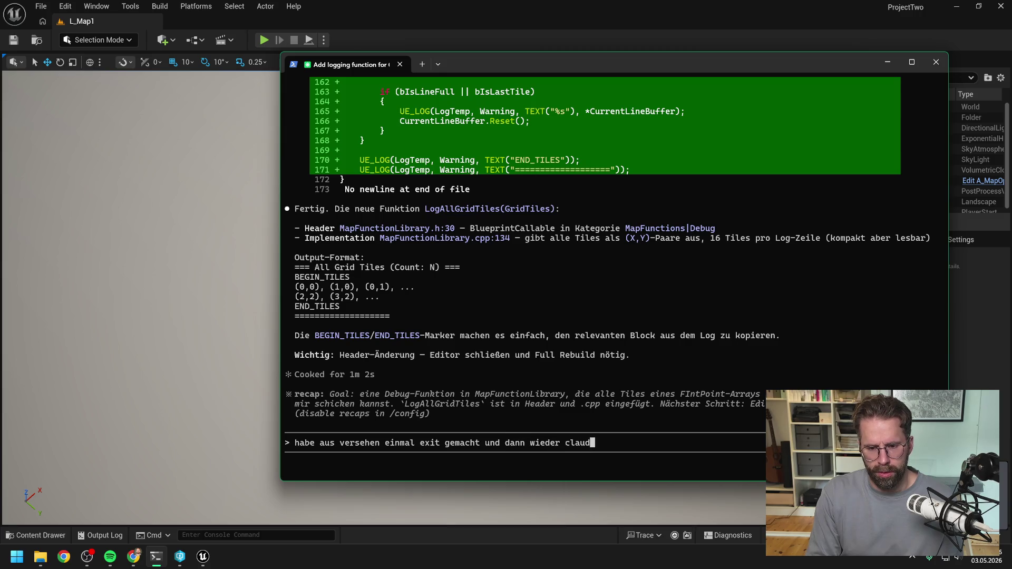
- Finish and send the question asking if the old session was forgotten after restarting "claude"
key("BackSpace")
key("BackSpace")
key("BackSpace")
key("BackSpace")
key("BackSpace")
type("\"cla")
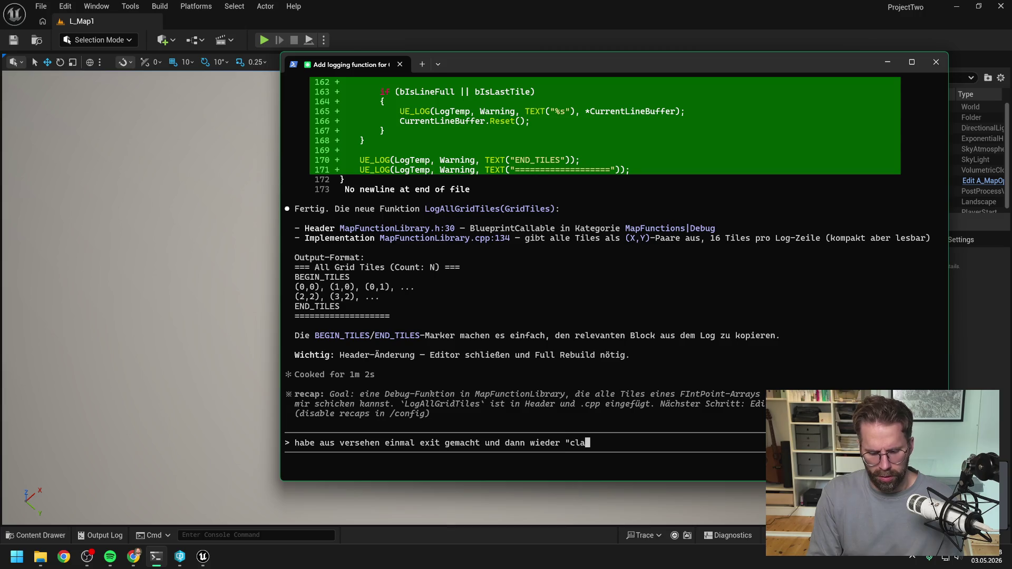
type("ude\" hast du die")
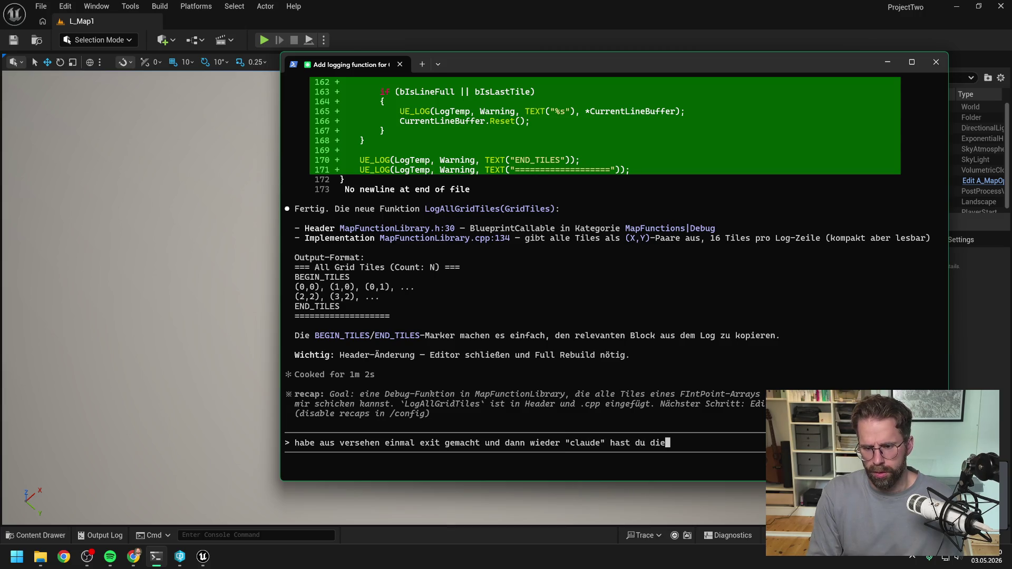
type(" alte session nun ve")
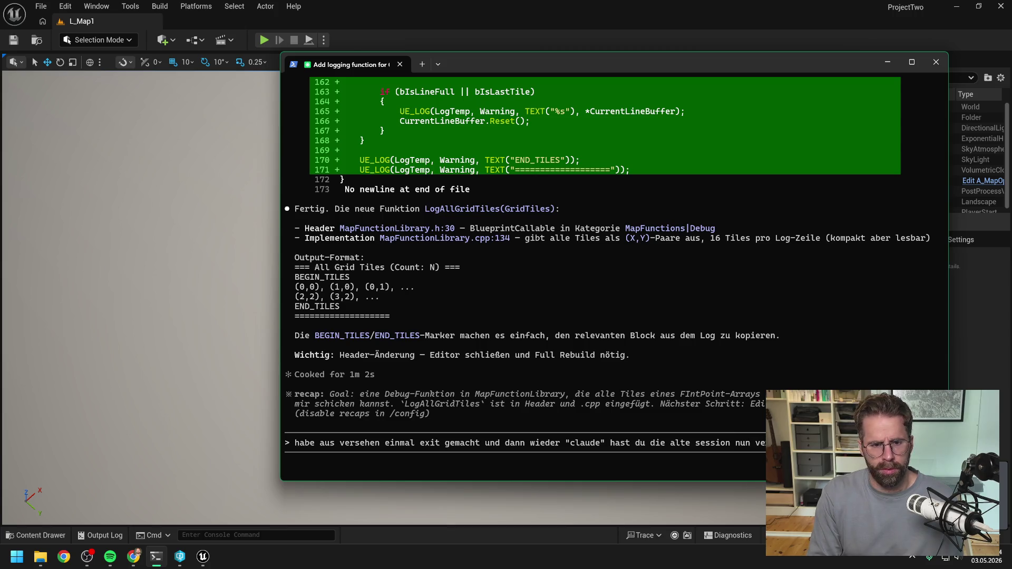
key("Return")
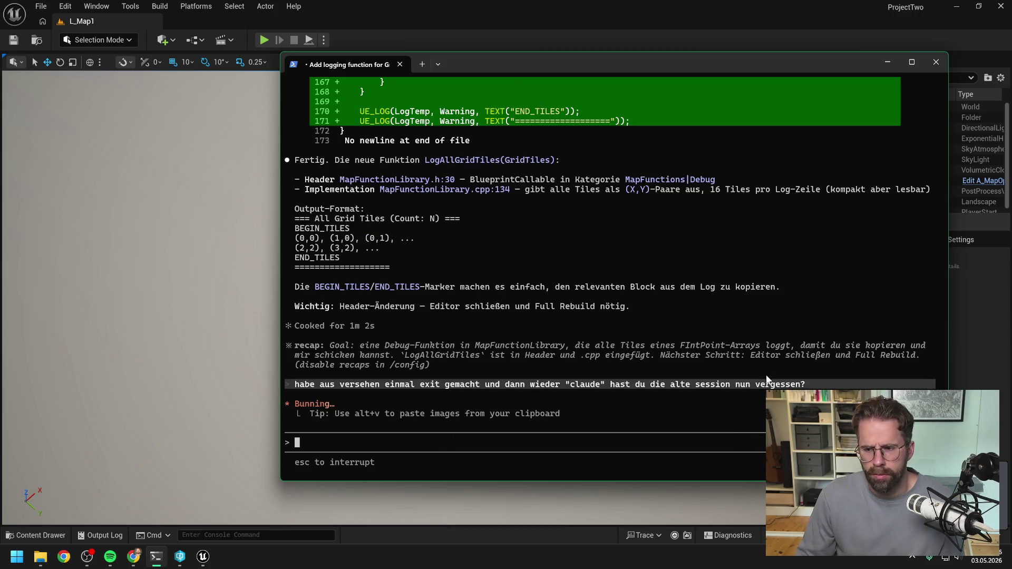
left_click(962, 353)
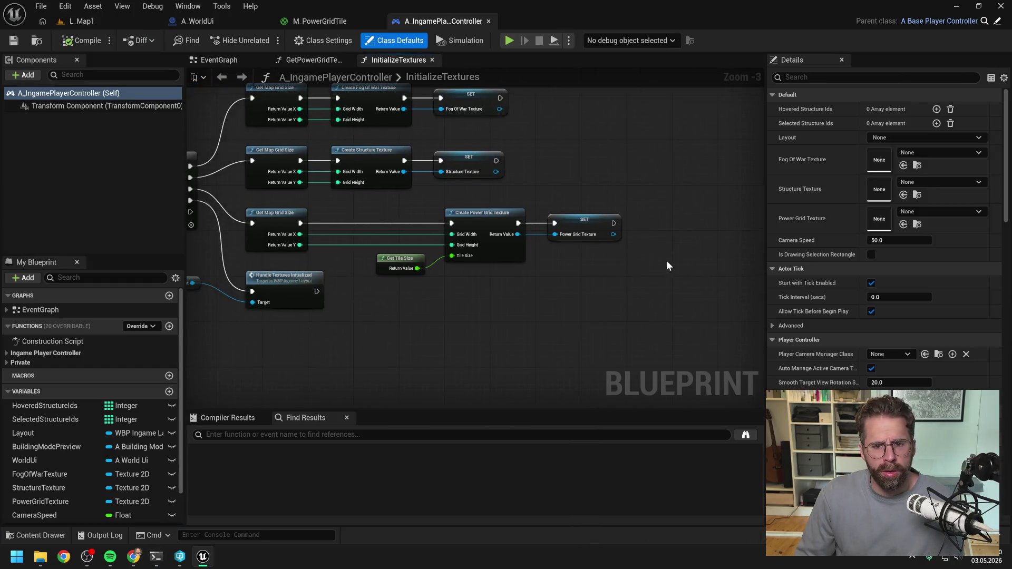
- Add a Log All Grid Tiles node to the InitializeTextures graph
scroll(639, 269, "up", 1)
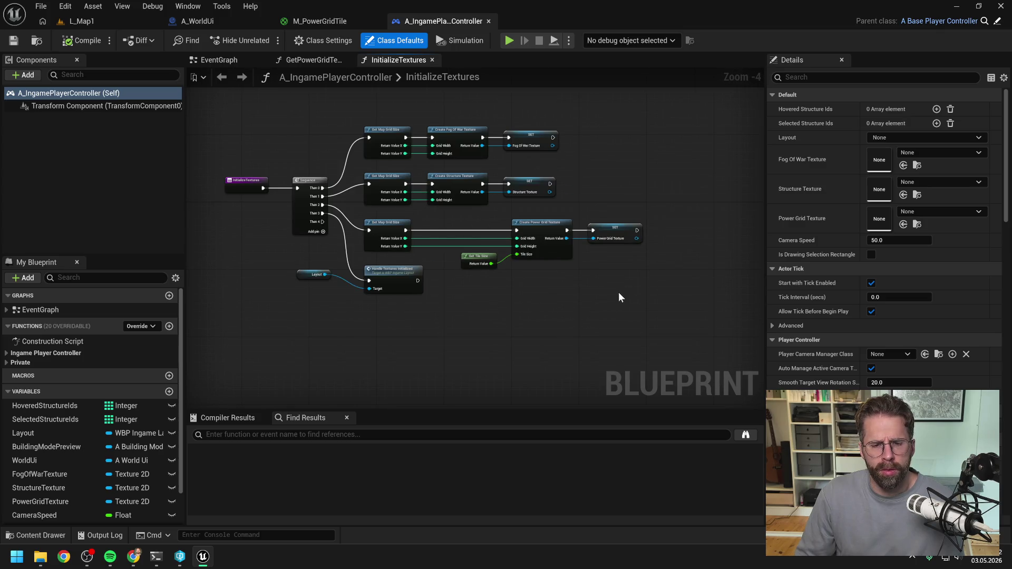
right_click(402, 325)
type("log ")
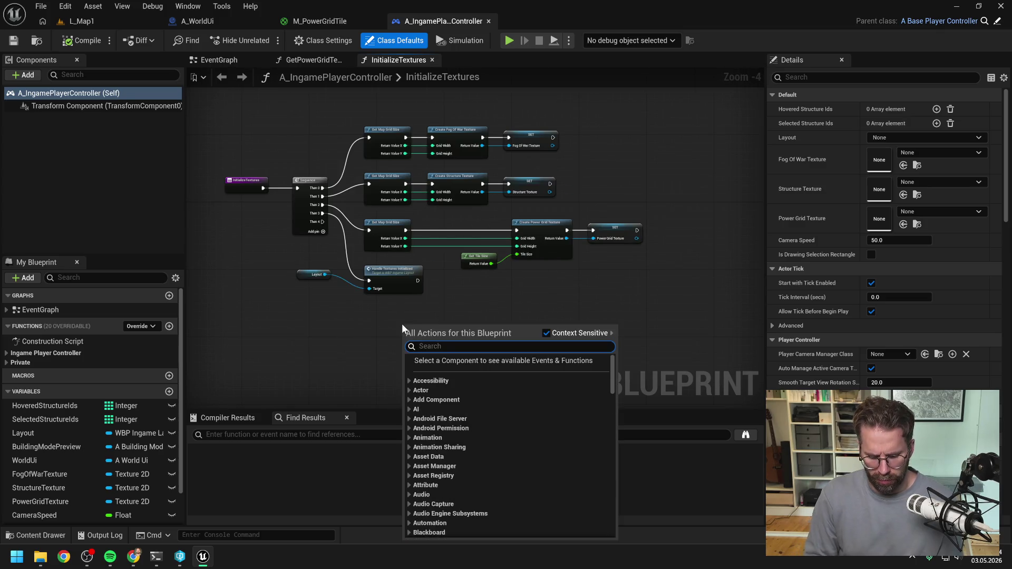
type("gri")
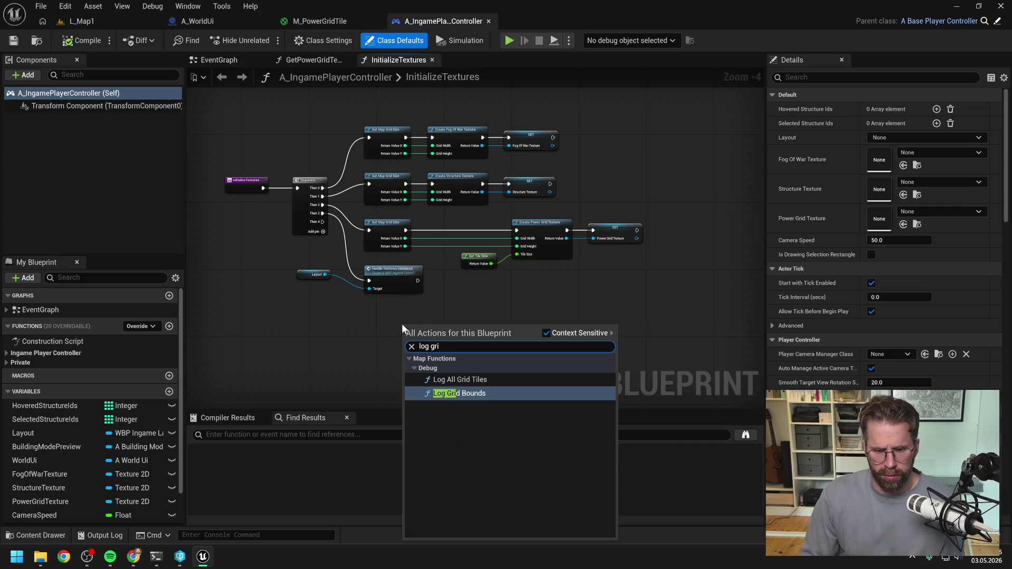
left_click(467, 383)
scroll(565, 321, "up", 2)
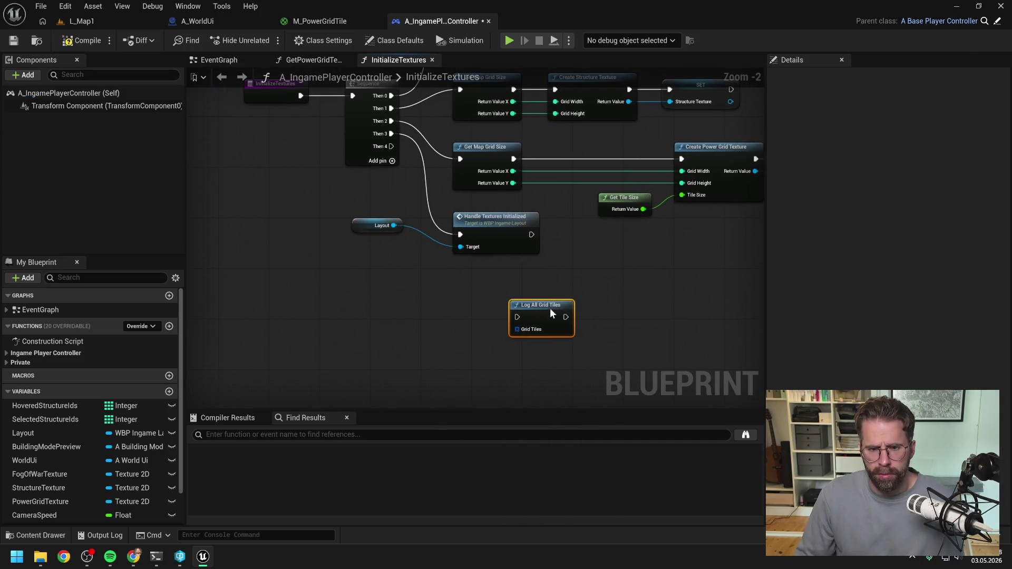
scroll(506, 306, "down", 1)
scroll(507, 301, "down", 1)
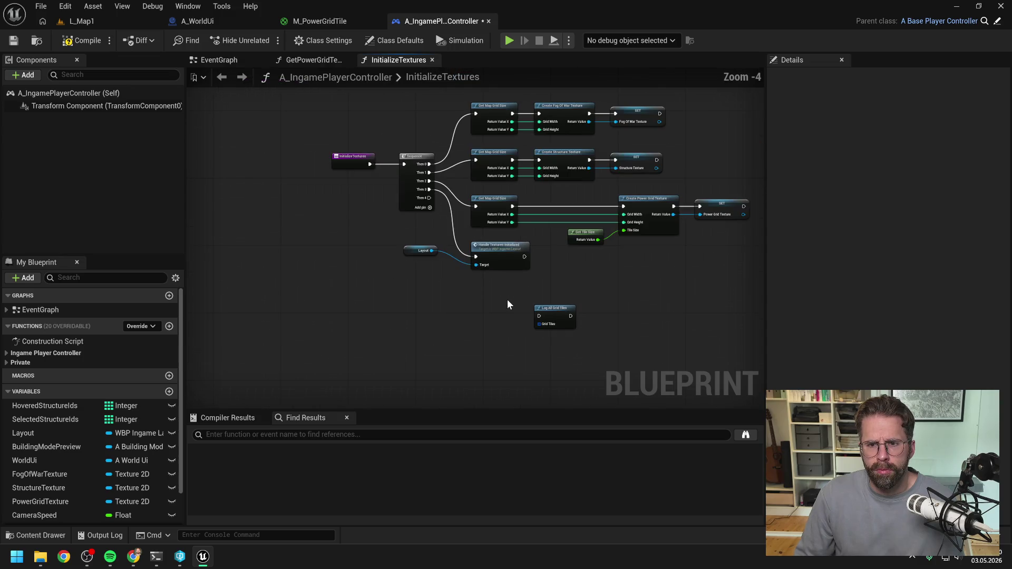
left_click_drag(509, 298, 567, 352)
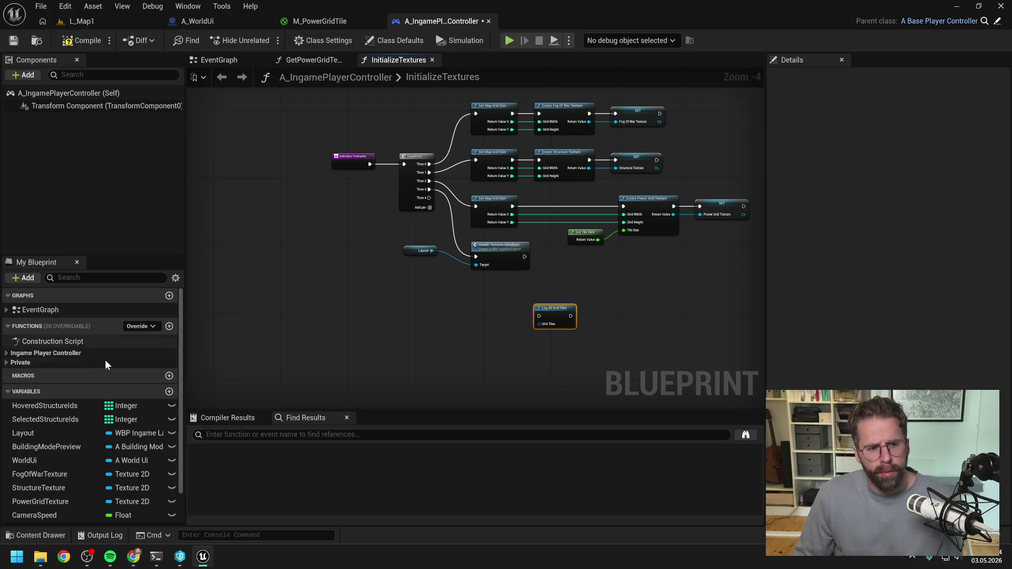
left_click(434, 346)
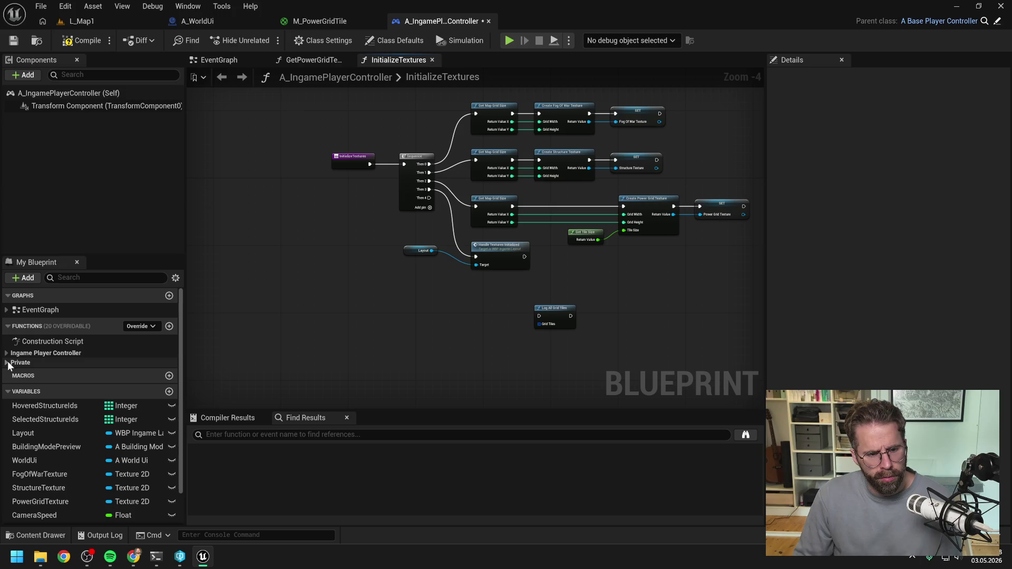
- Expand Private and filter the My Blueprint function list with 'handle'
left_click(8, 362)
right_click(533, 332)
left_click(437, 346)
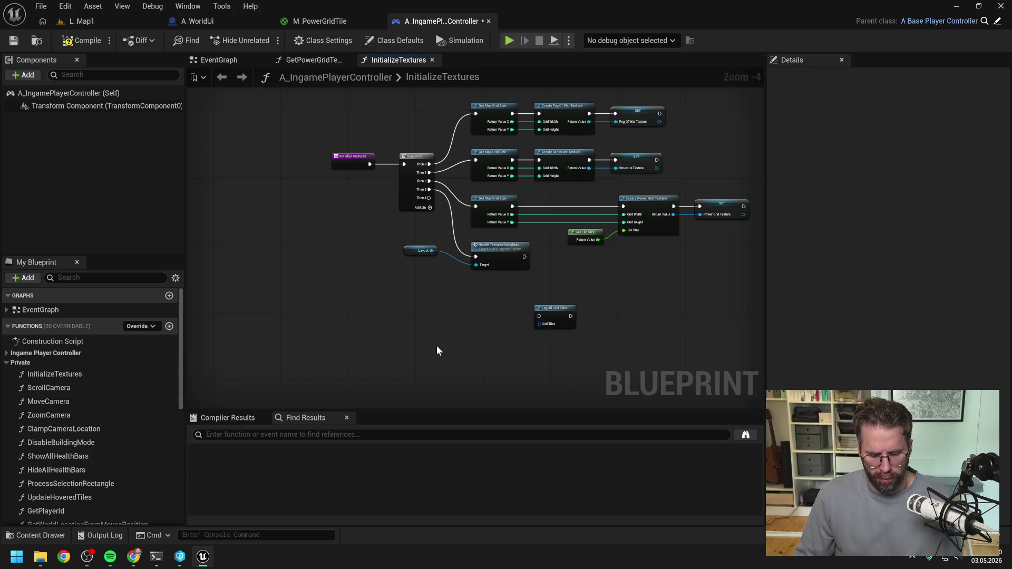
right_click(437, 345)
type("get power")
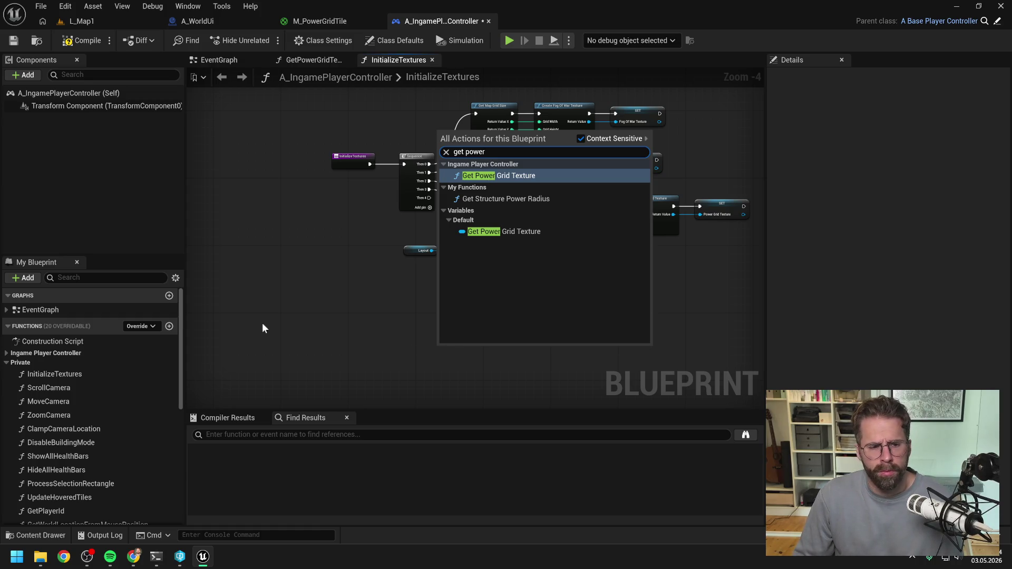
left_click(106, 278)
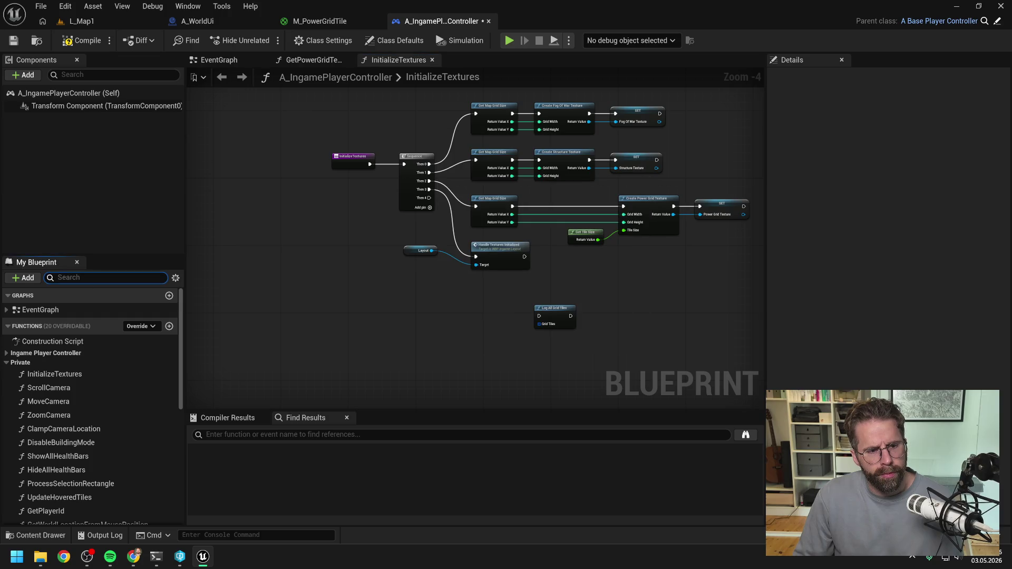
type("handle")
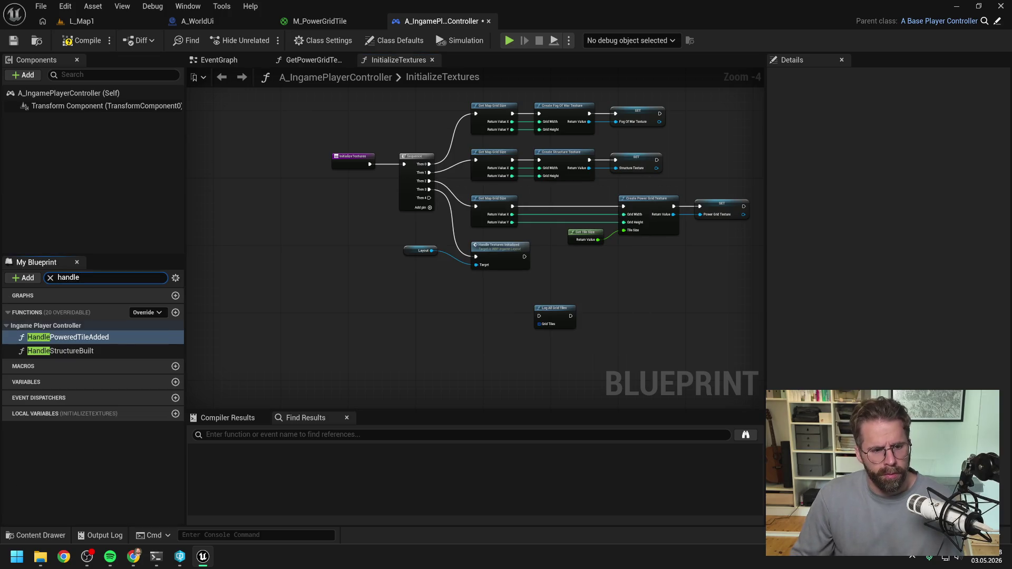
- Open HandleStructureBuilt and inspect its player id, player state and powered-tiles nodes
double_click(79, 351)
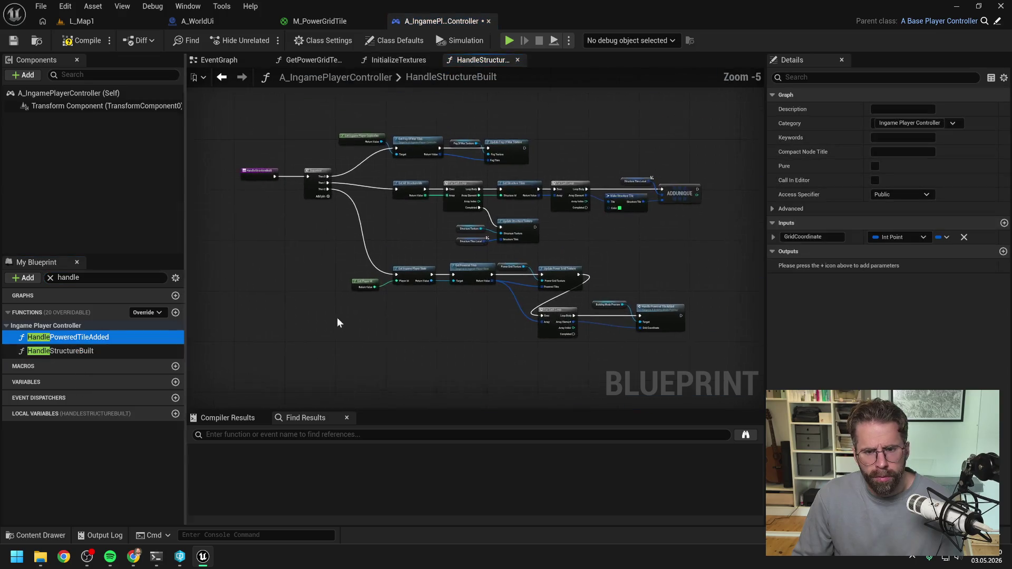
scroll(569, 322, "up", 2)
left_click(435, 318)
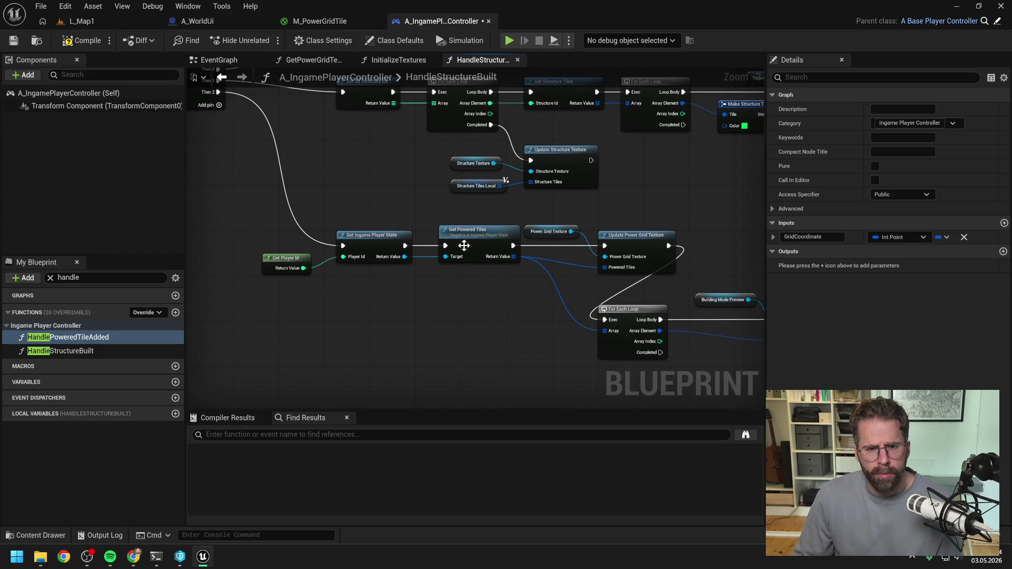
mouse_move(271, 214)
left_mouse_down()
mouse_move(452, 315)
mouse_move(463, 305)
left_mouse_up()
scroll(464, 306, "down", 1)
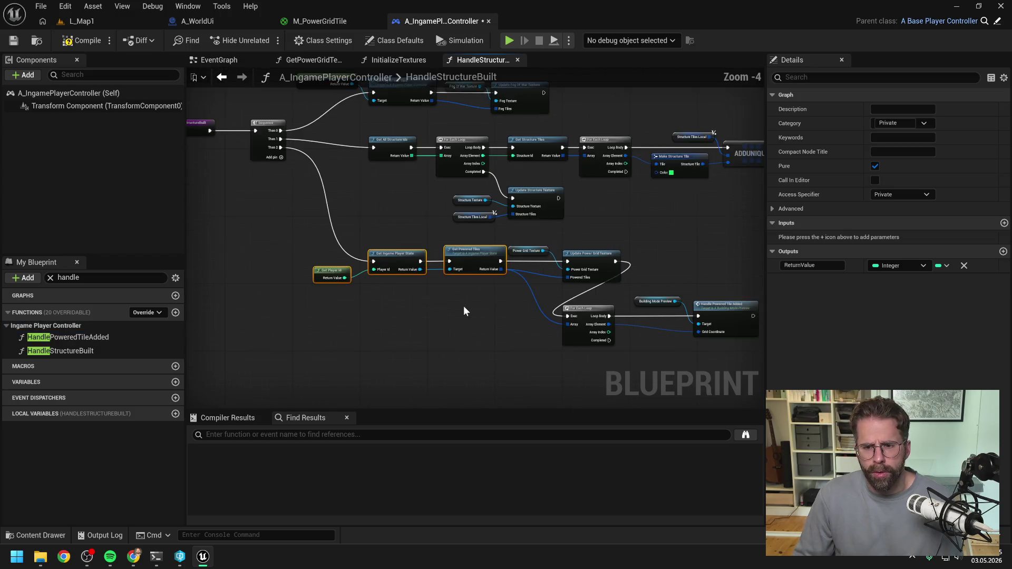
left_click(406, 296)
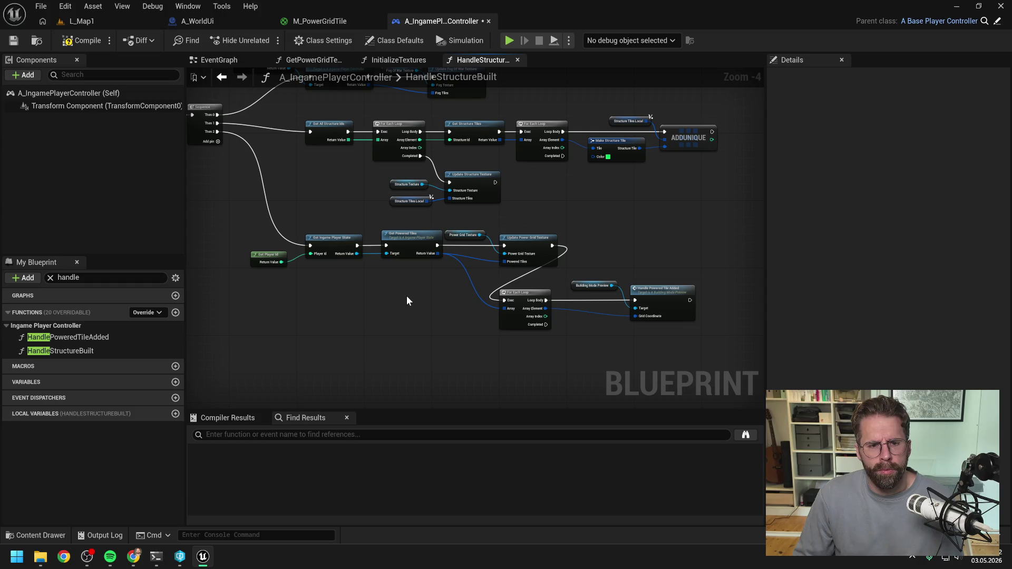
left_click_drag(406, 295, 445, 307)
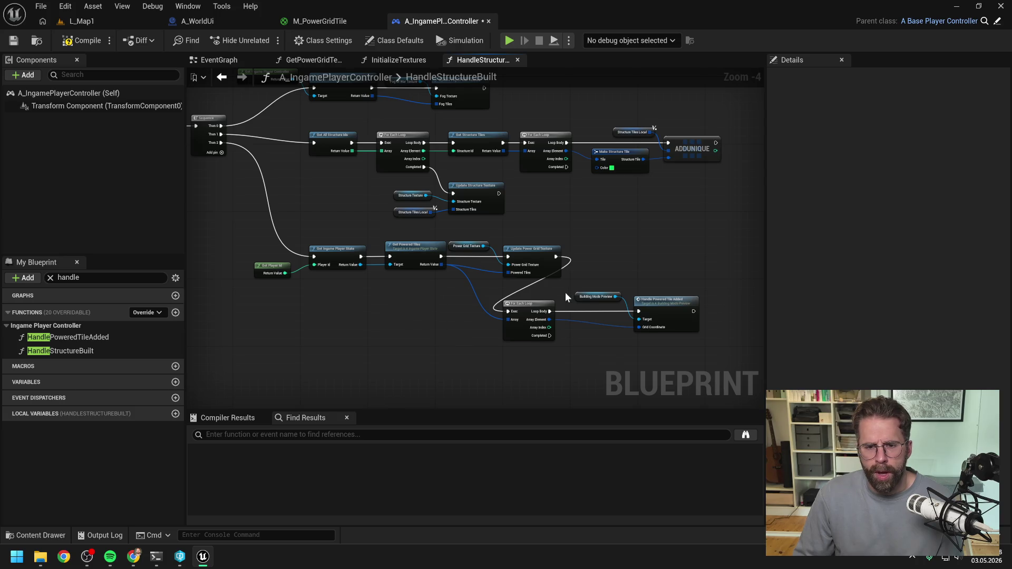
- Compile and save the player controller blueprint, then return to the L_Map1 level
left_click(87, 41)
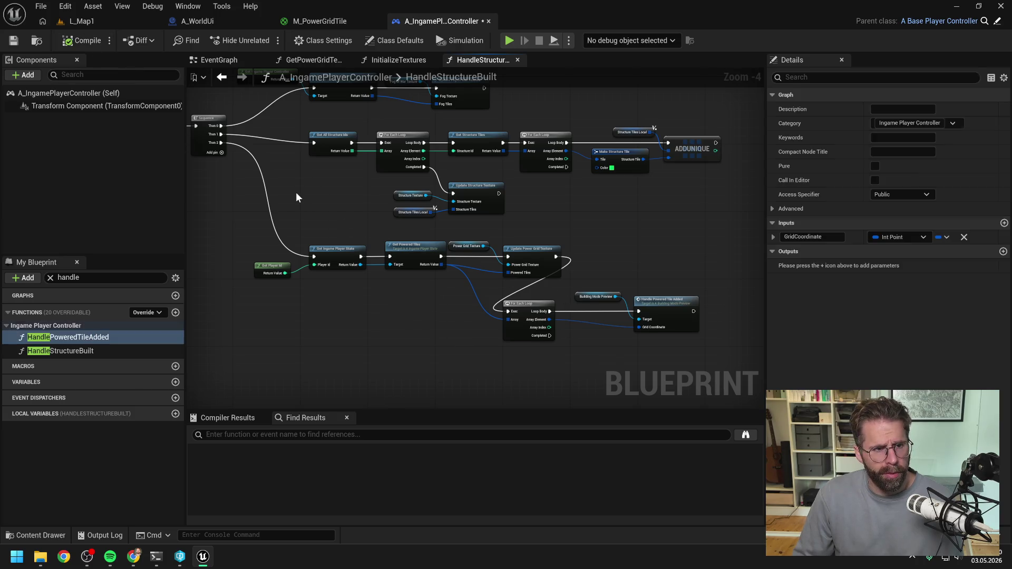
key("ctrl+s")
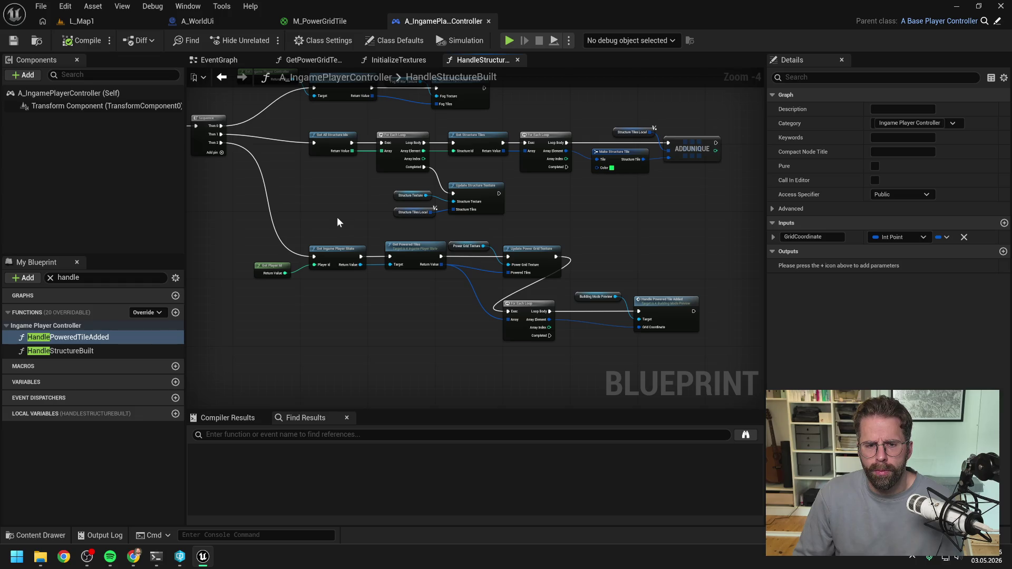
left_click(93, 20)
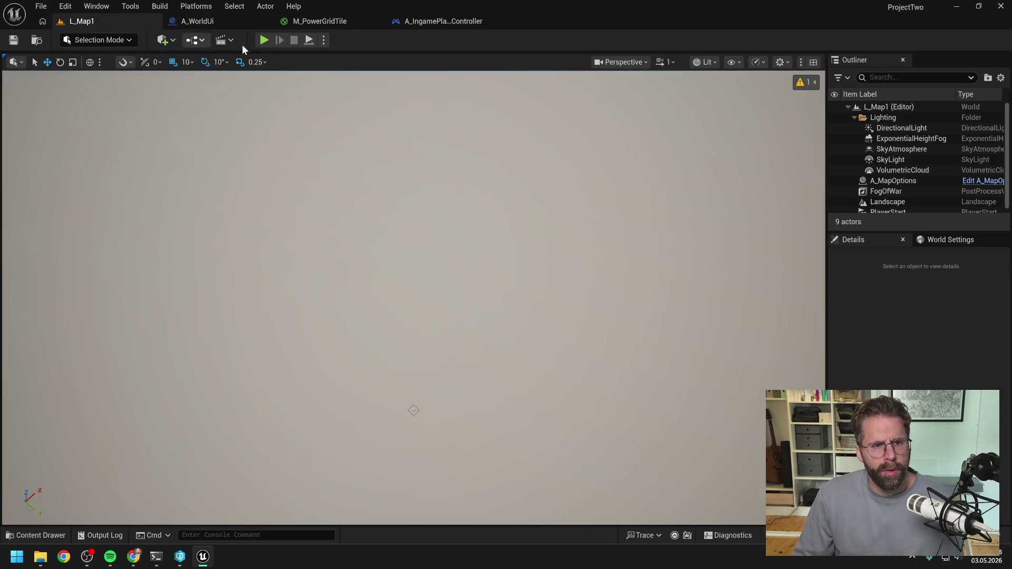
- Play L_Map1 in build mode, panning with WASD along the green grid's jagged edges
key("alt+p")
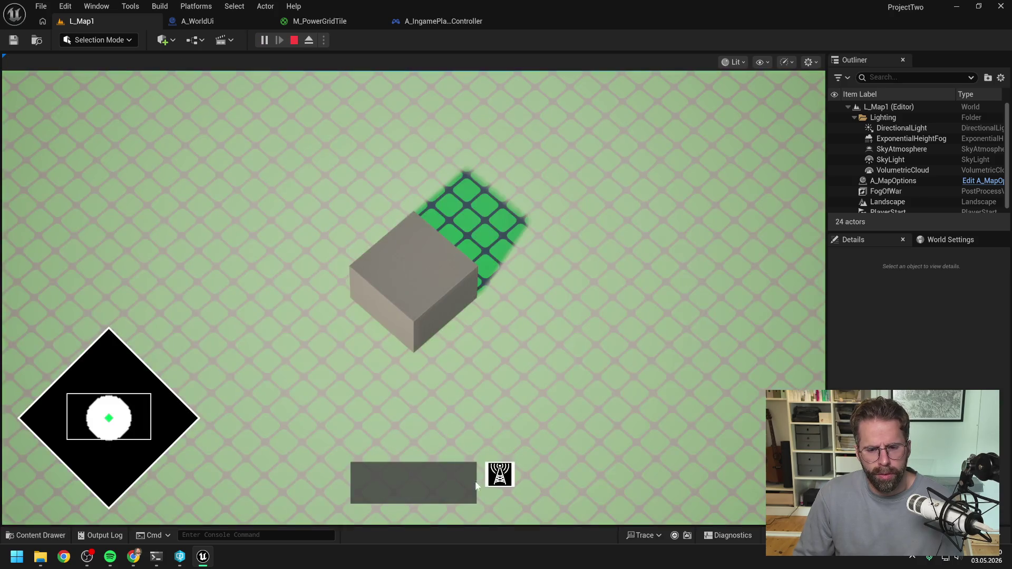
left_click(499, 472)
scroll(578, 361, "down", 3)
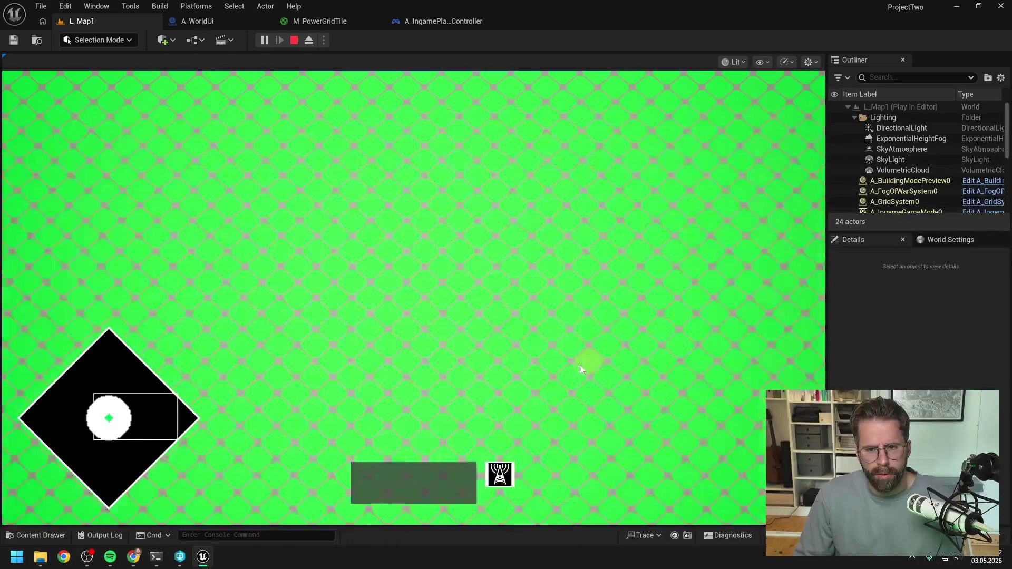
scroll(577, 362, "down", 2)
key("s")
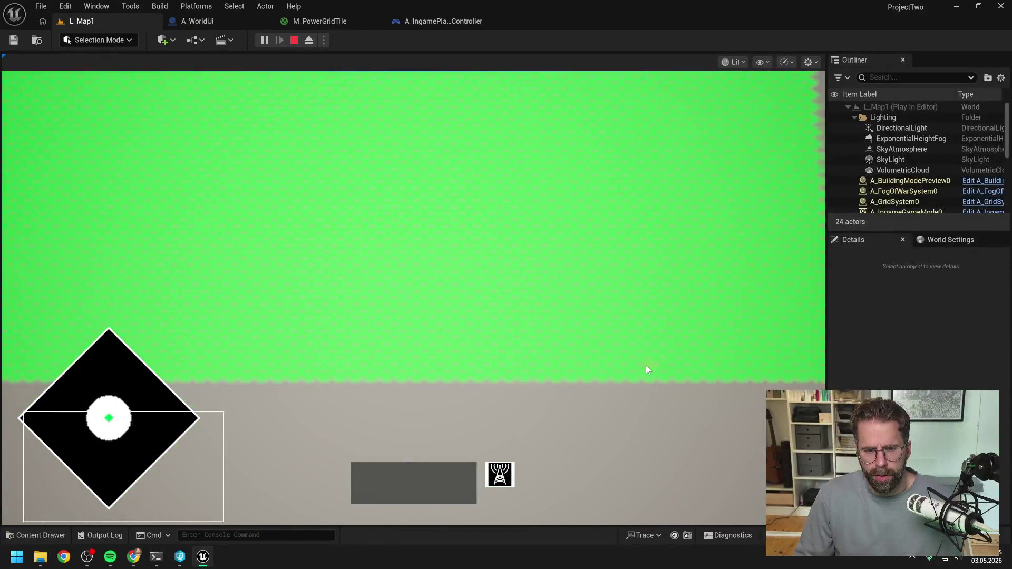
key("a")
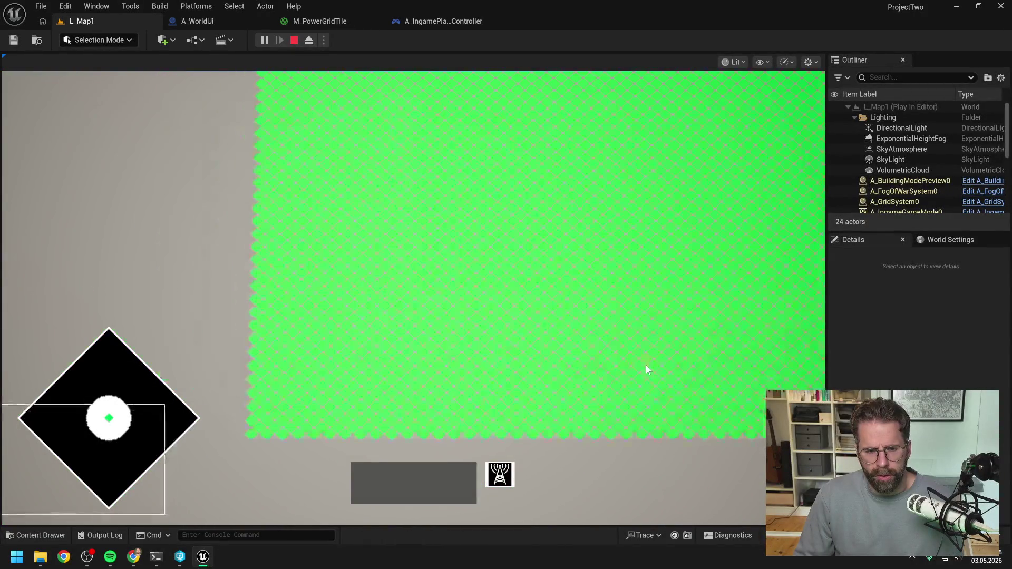
key("w")
key("w")
key("d")
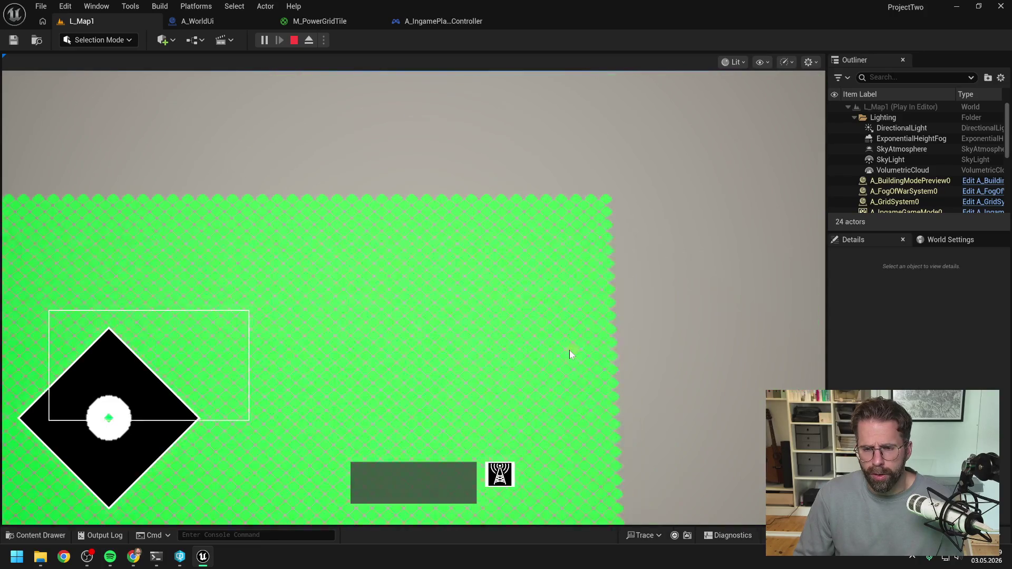
key("s")
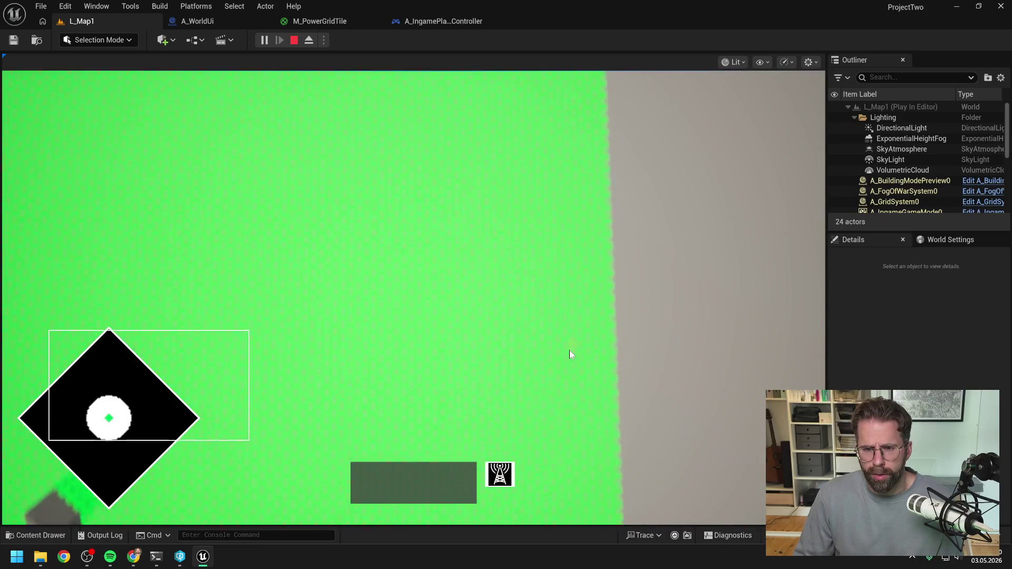
key("a")
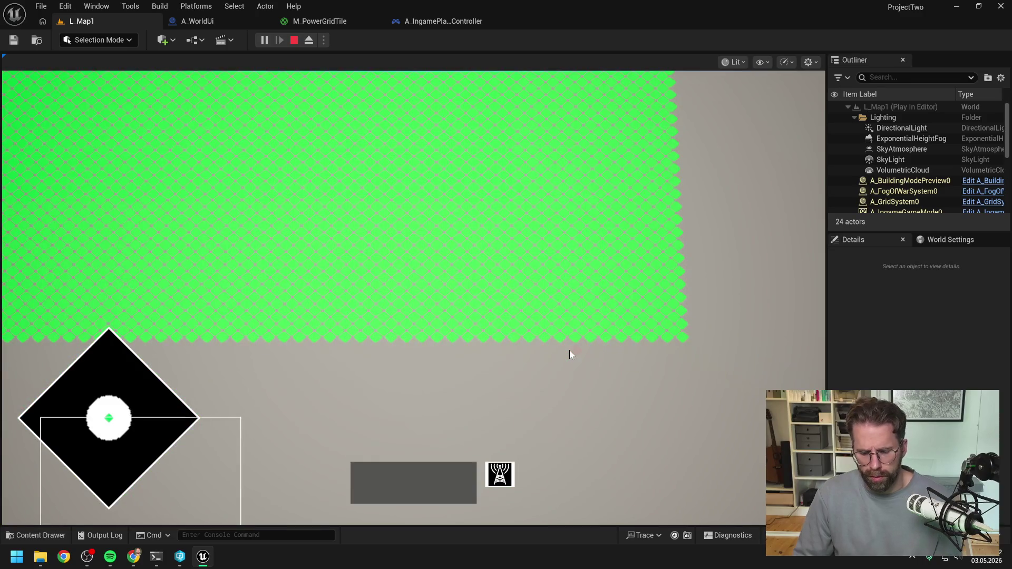
key("Escape")
left_click(430, 21)
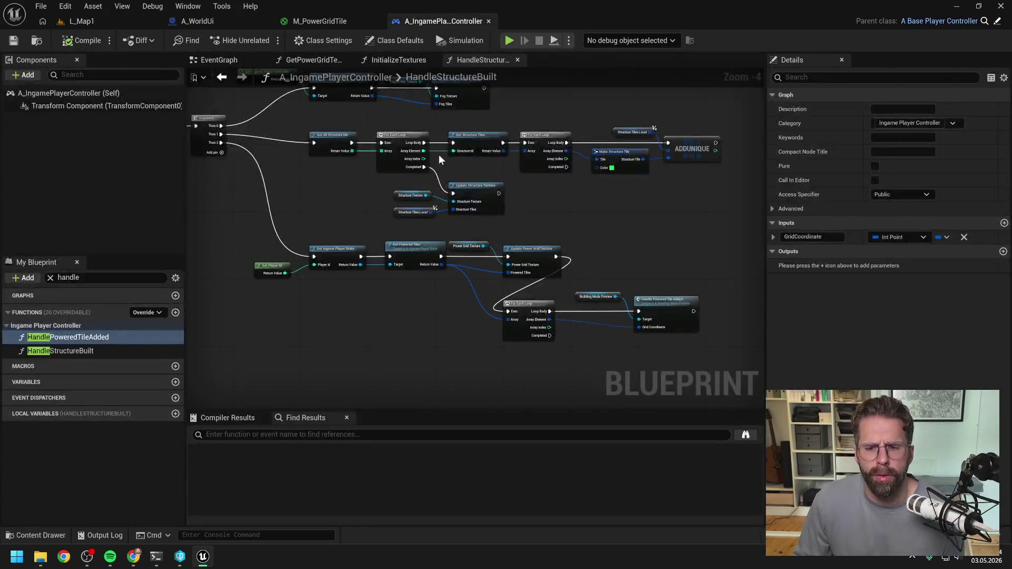
- Nudge the blueprint graph view and bring up the Claude Code terminal
left_click_drag(480, 369, 451, 350)
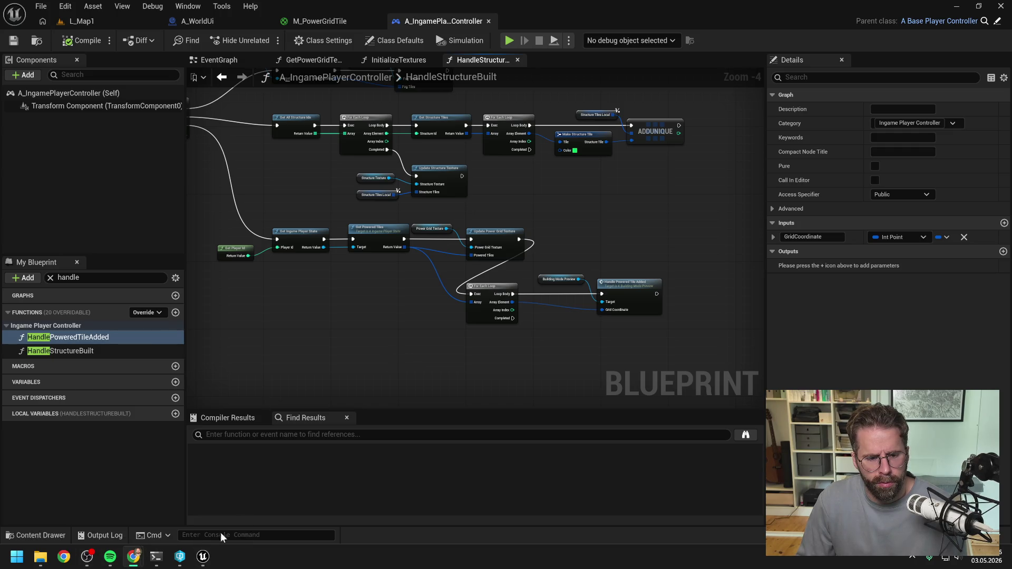
left_click(156, 557)
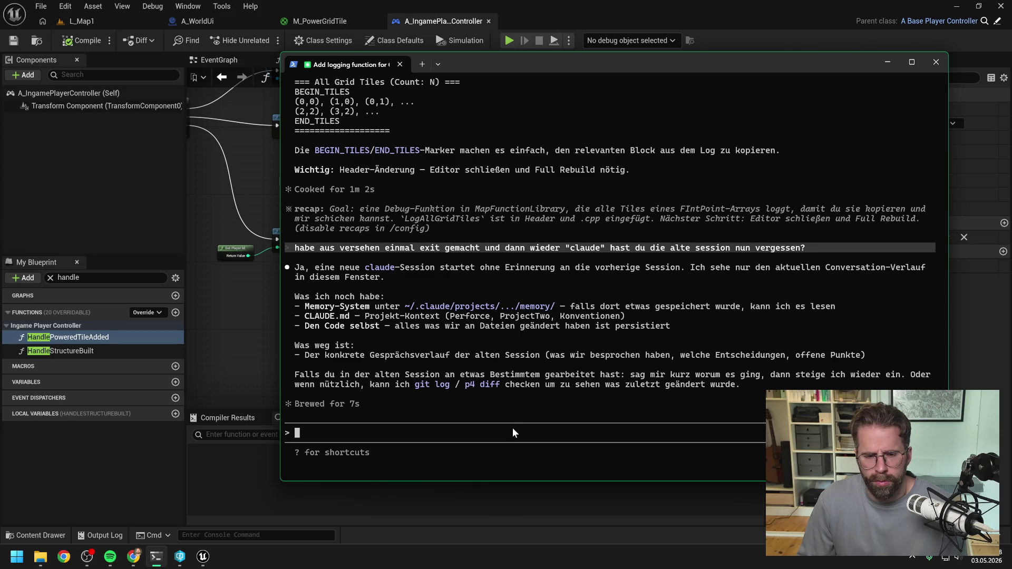
- Ask Claude to restore the last session into memory, then reply 'ja probieremal' to proceed
type("kannst d")
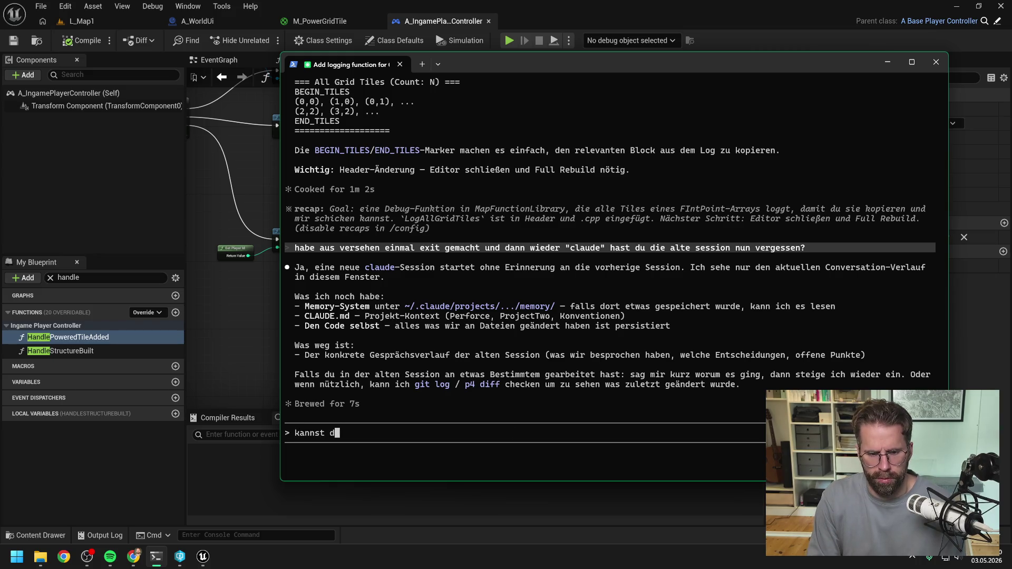
type("u die komplet")
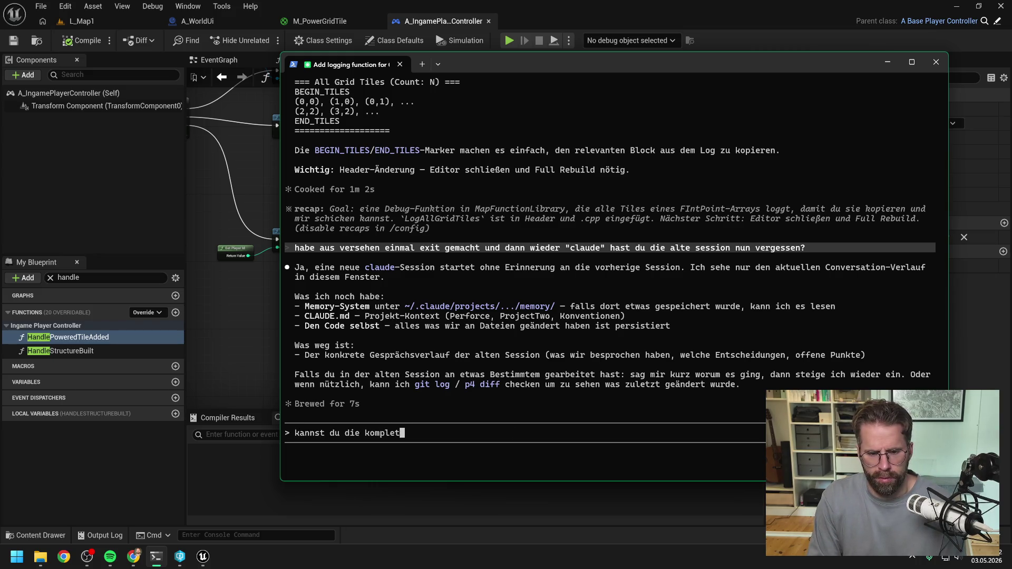
type("te letzte S")
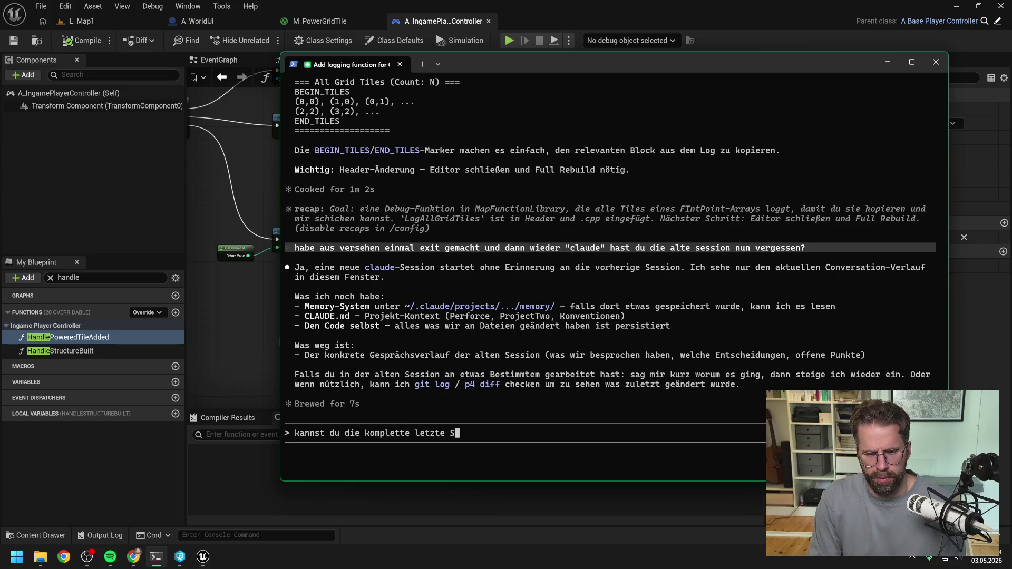
type("ession wieder ins ")
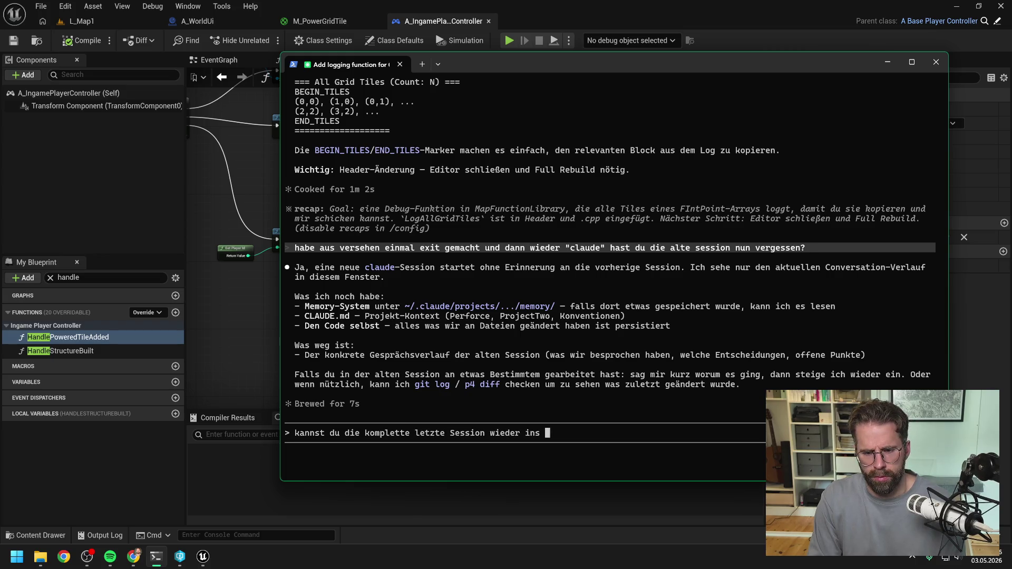
type("memory holen?")
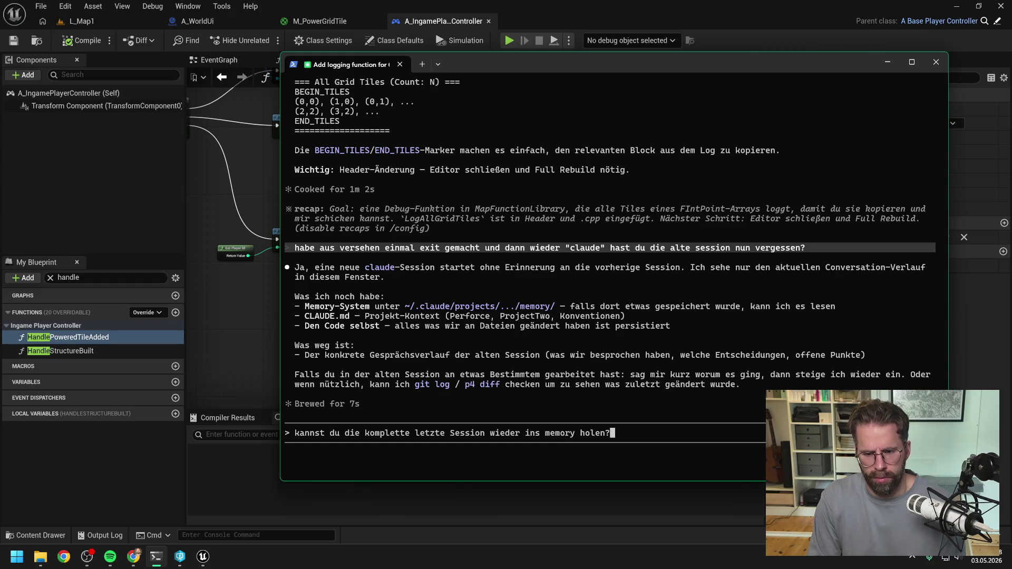
type(" war noch nicht la")
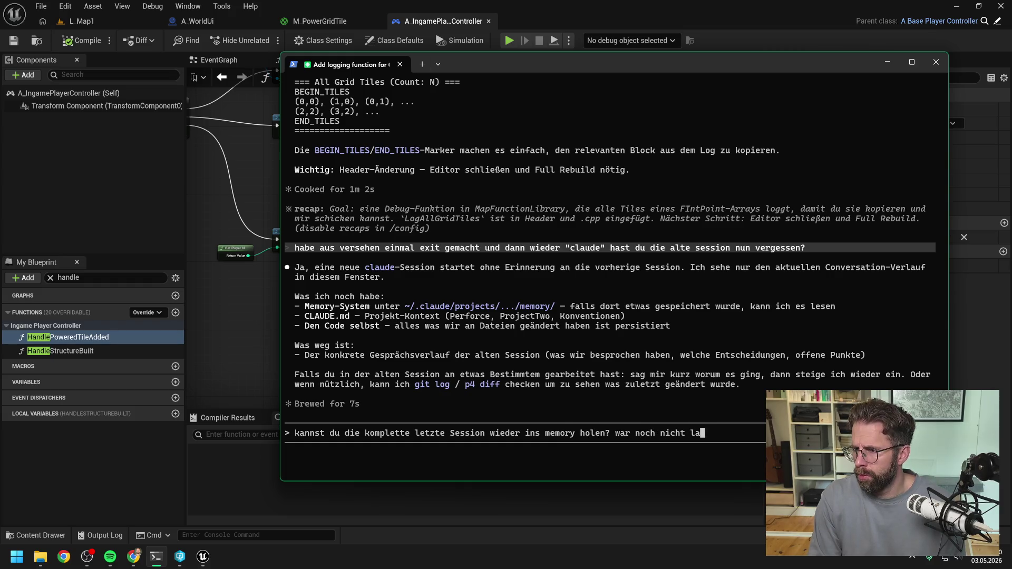
type("ng")
key("Return")
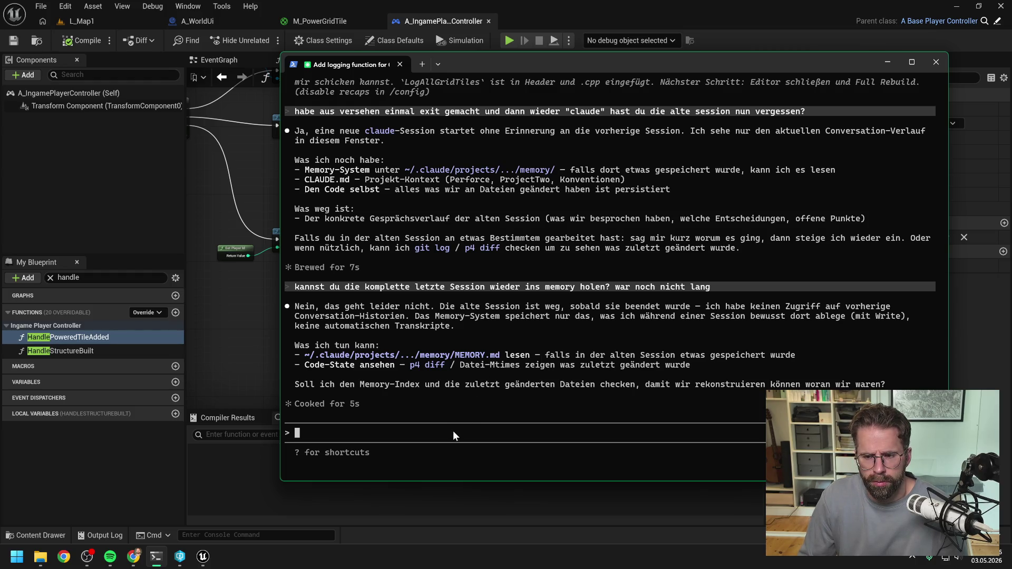
type("ja ")
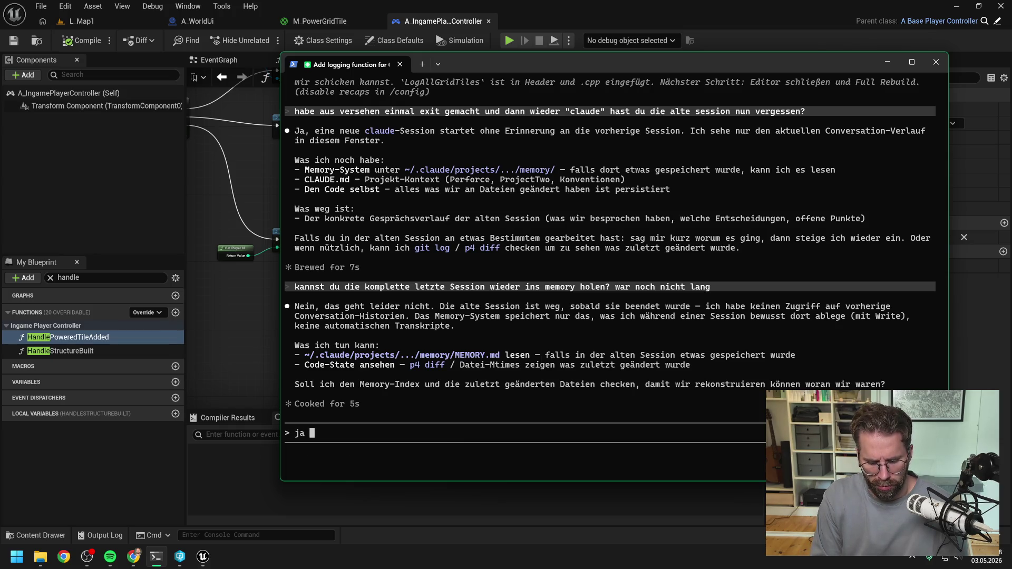
type("probieremal")
key("Return")
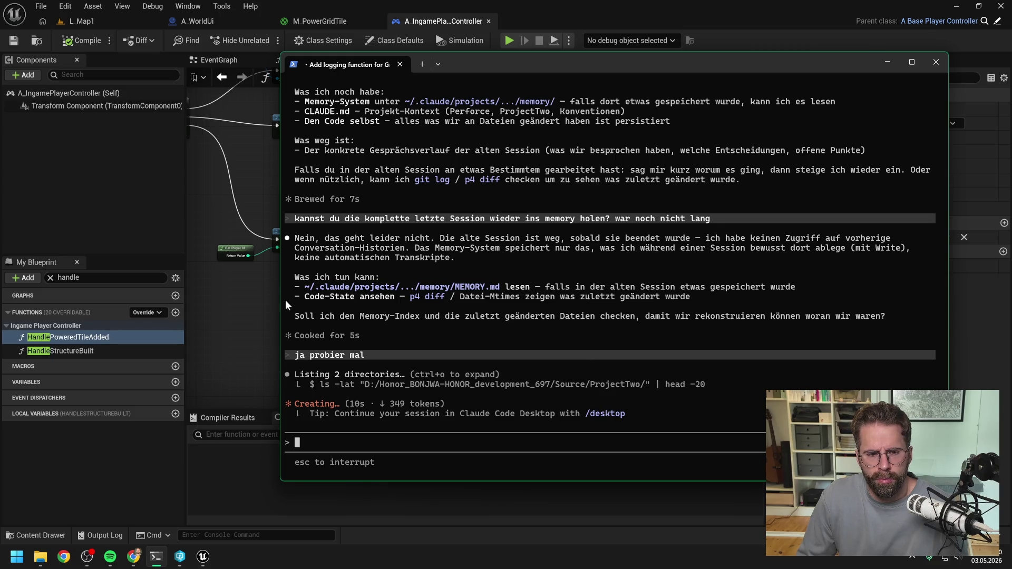
left_click(241, 301)
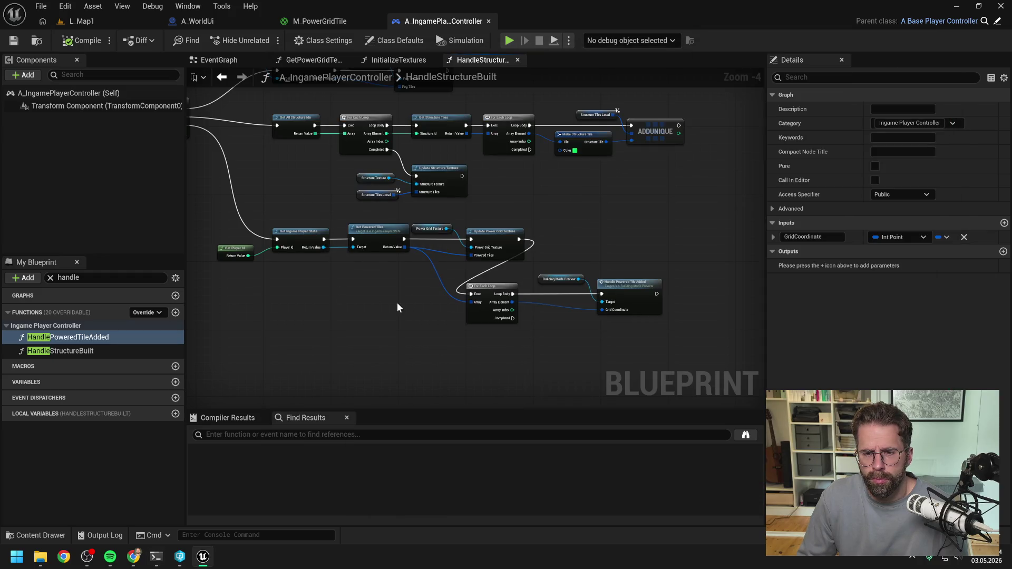
- Open M_PowerGridTile and pan around its graph to the world position and TileSize nodes
left_click(305, 21)
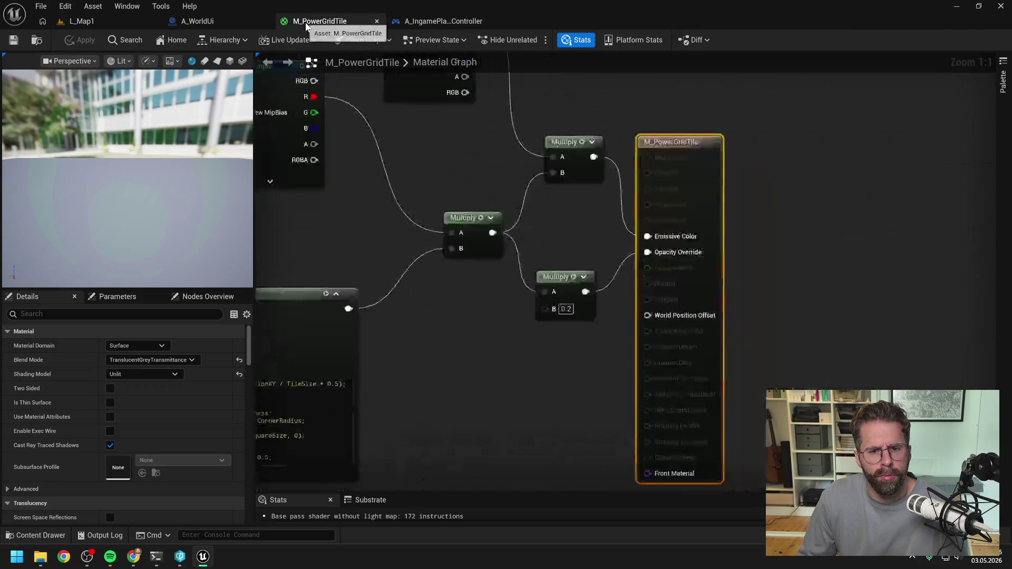
scroll(450, 158, "down", 5)
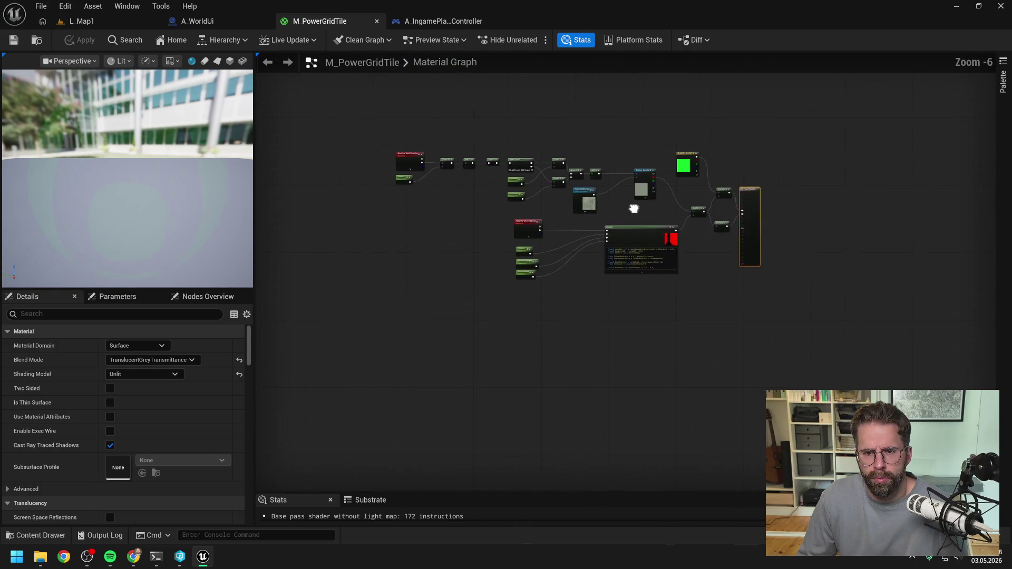
left_click(673, 211)
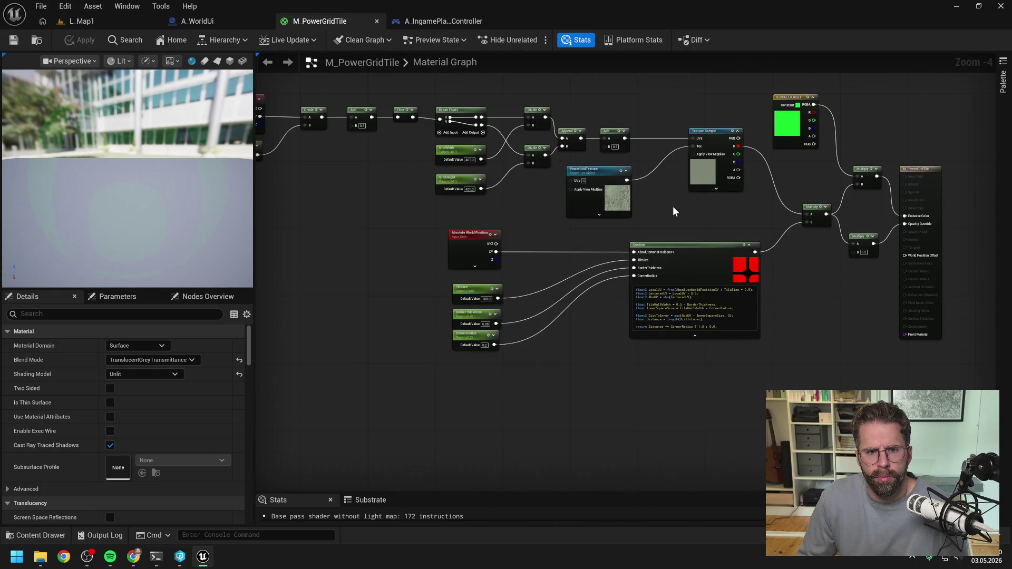
left_click_drag(688, 206, 634, 196)
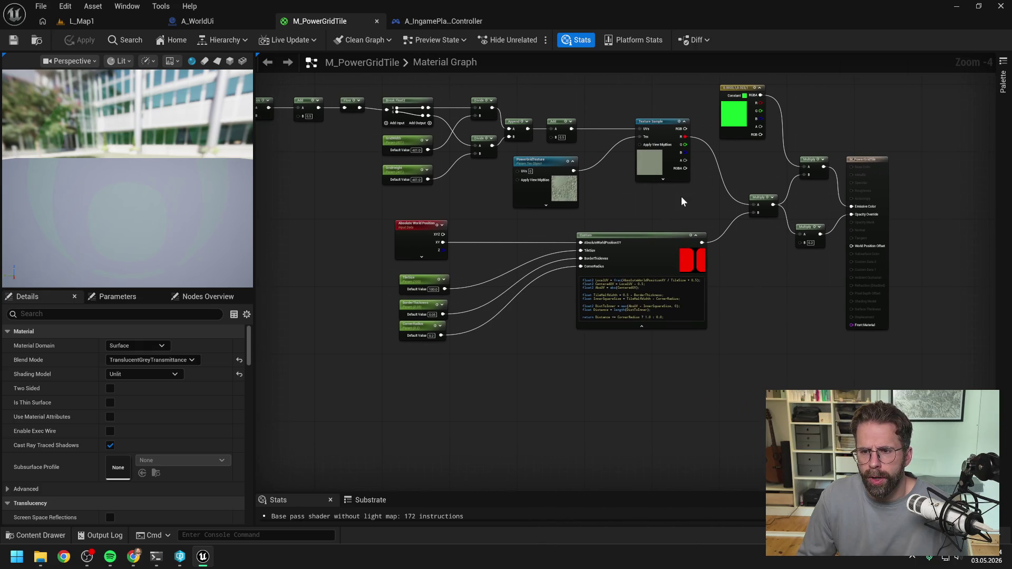
mouse_move(681, 202)
left_mouse_down()
mouse_move(790, 254)
mouse_move(615, 236)
mouse_move(686, 247)
left_mouse_up()
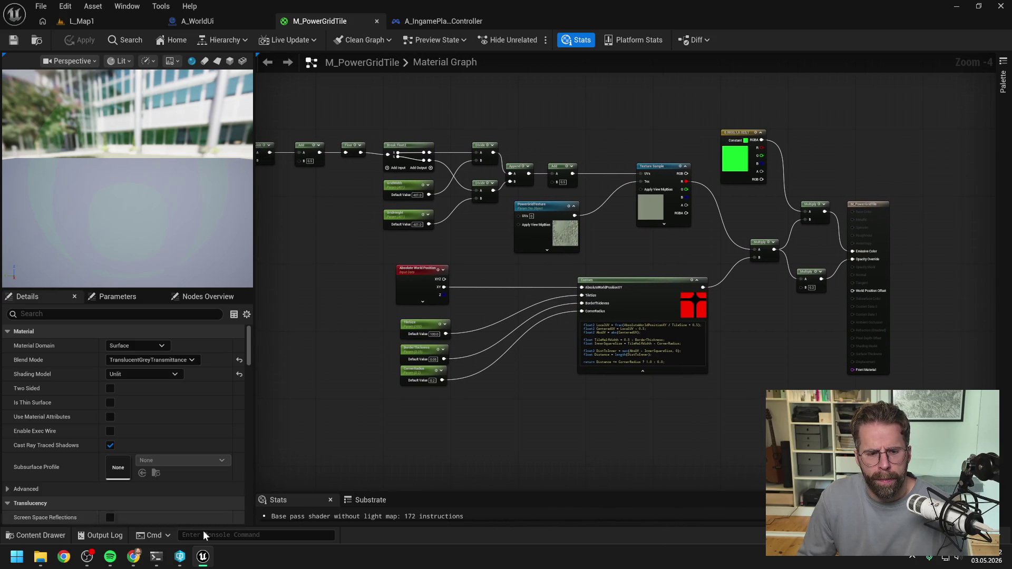
left_click(156, 557)
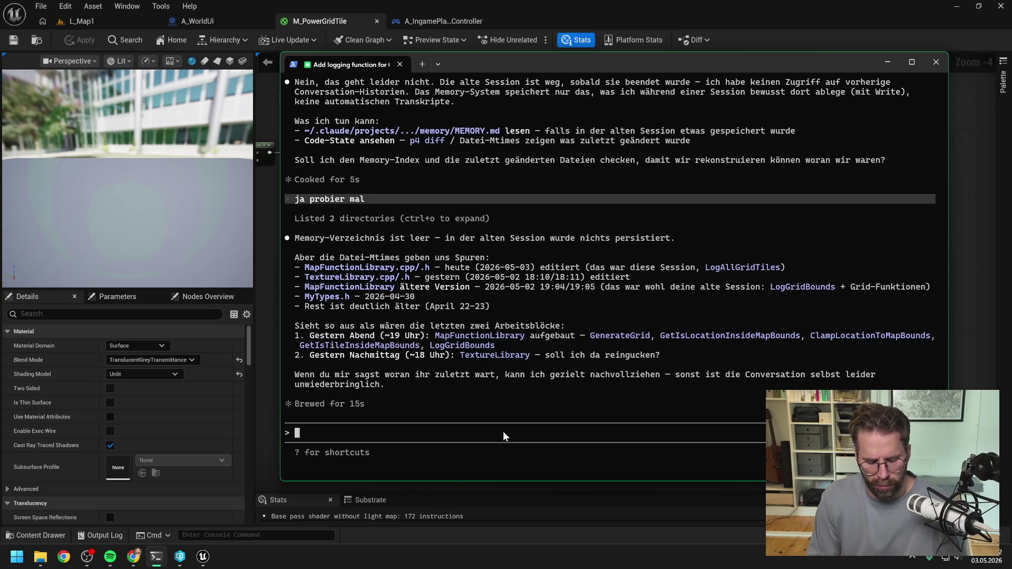
- Review Claude's reply and begin typing 'Wir untersuchen gerade unserer PowerGridTexture.'
scroll(545, 311, "up", 5)
scroll(546, 314, "up", 10)
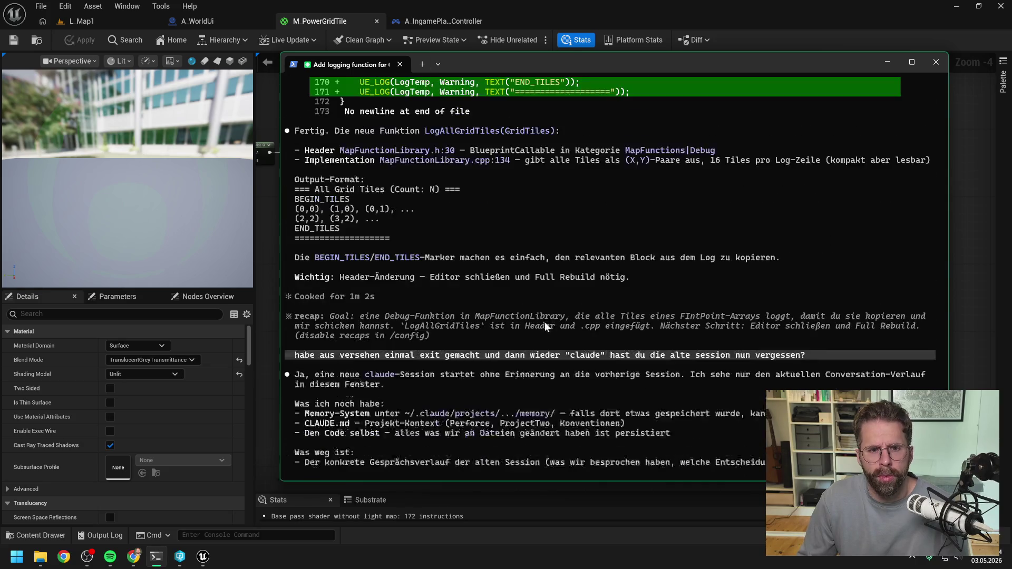
scroll(533, 324, "down", 15)
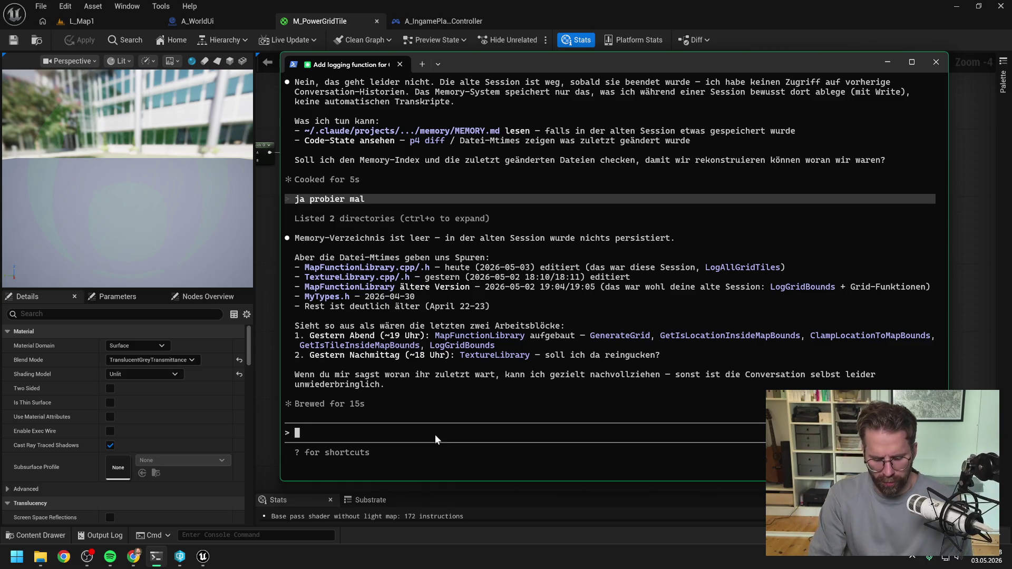
type("Wir untersuchen gerade ")
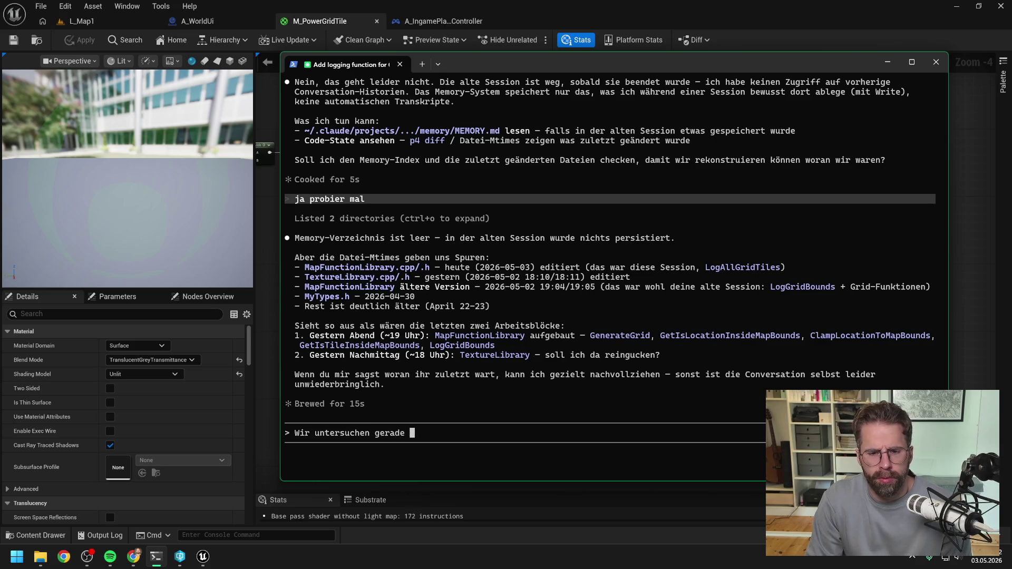
type("unserer Po")
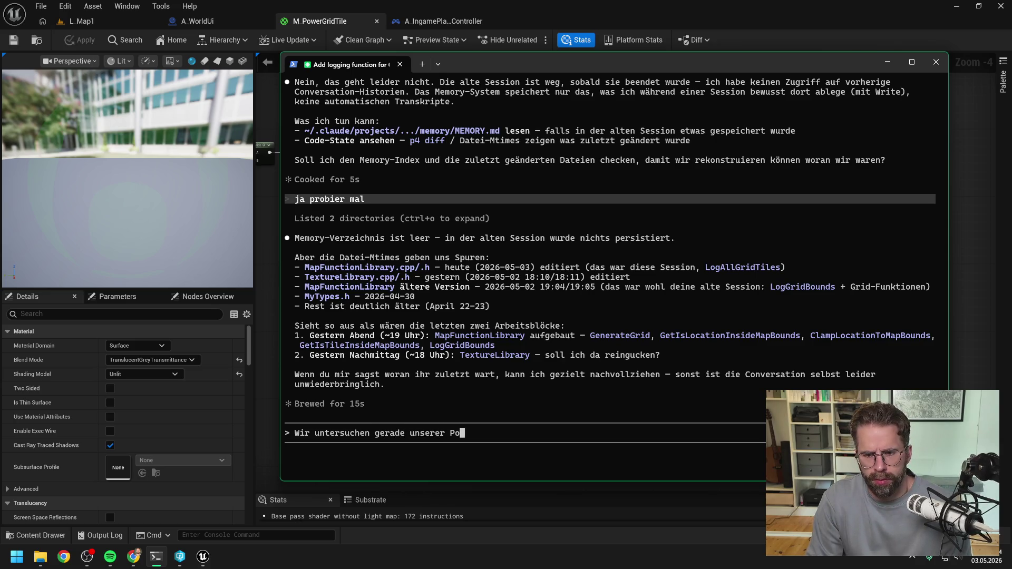
type("werGrid")
type("Texture.")
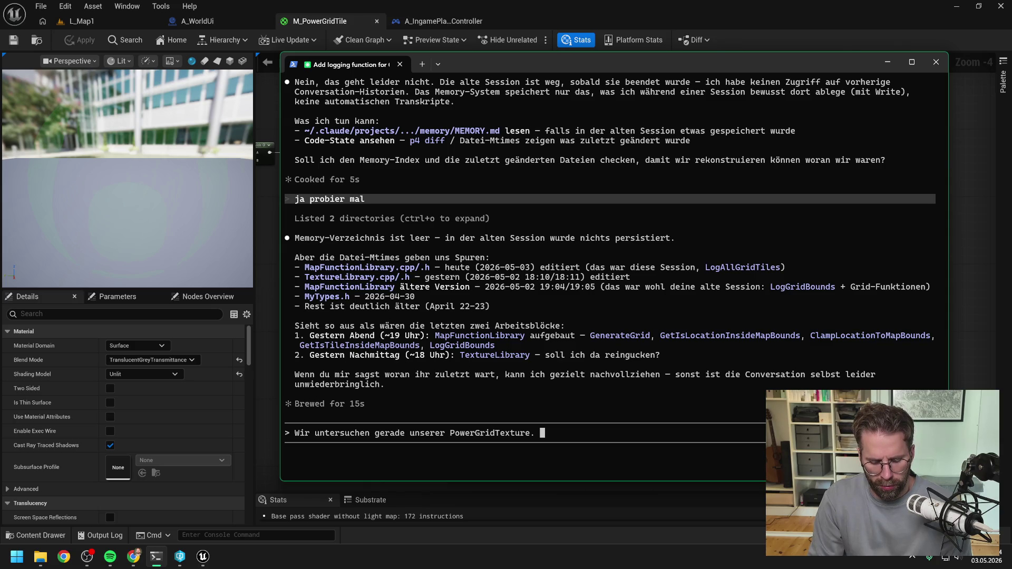
- Describe in the draft that tile edges are cut off irregularly with no clean line
type("Es gibt ein Probl")
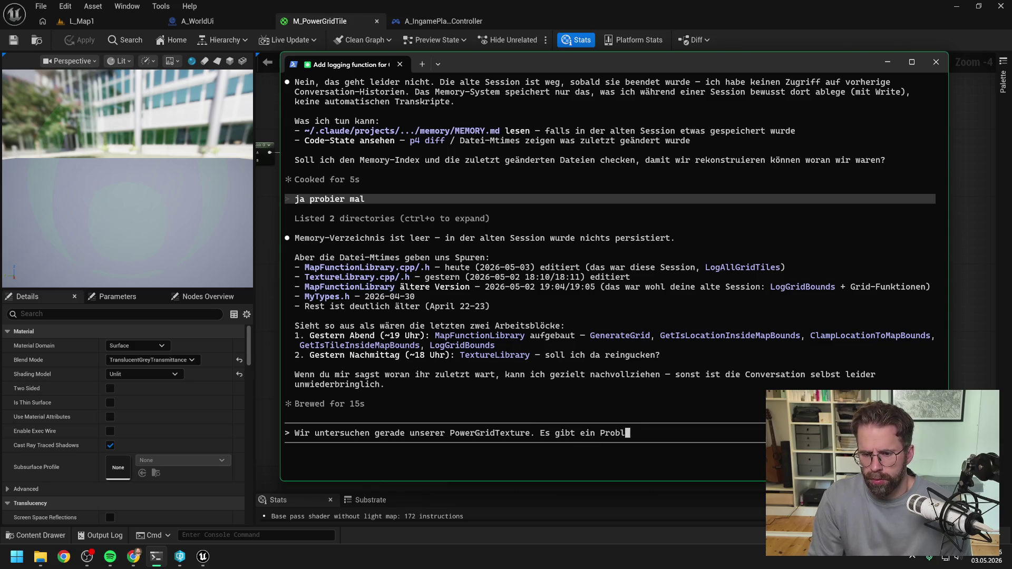
type("em in der Visualis")
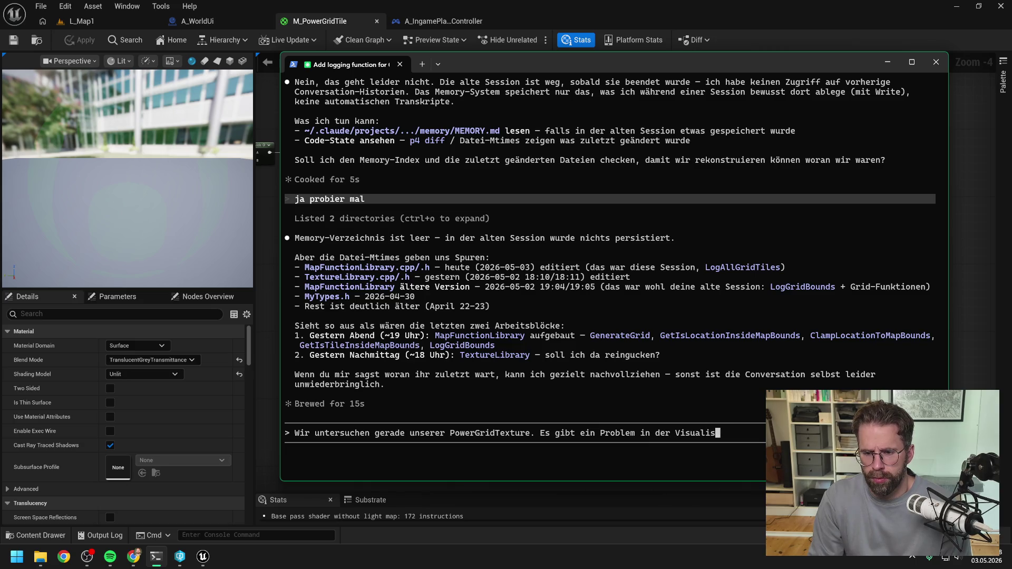
type("ierung ")
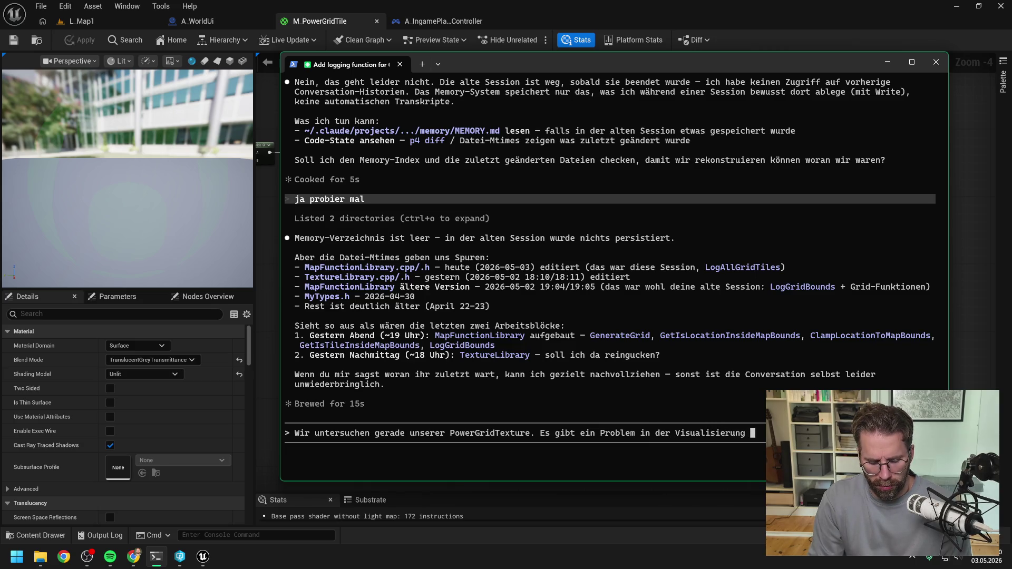
type("und")
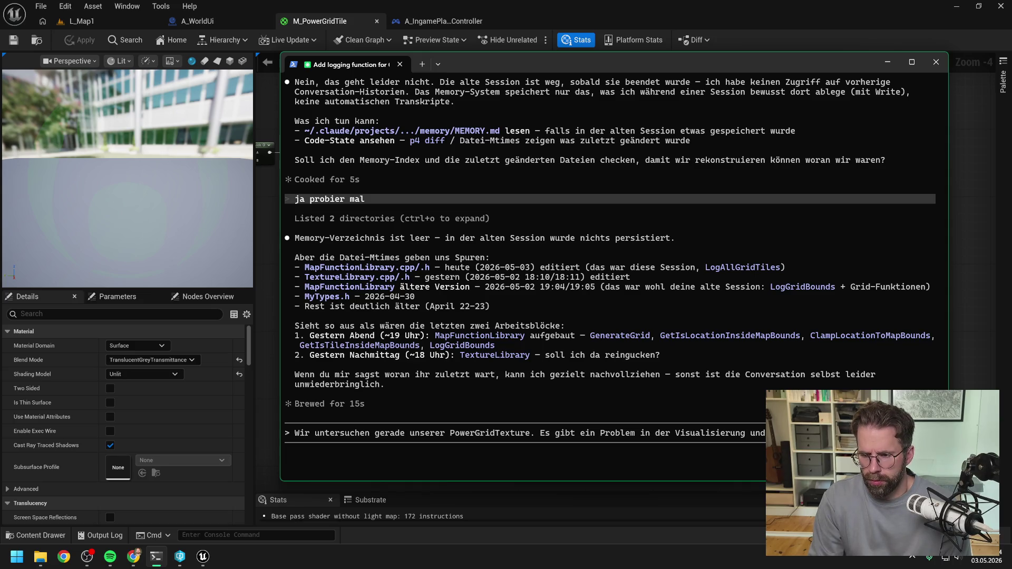
type(" rändern un")
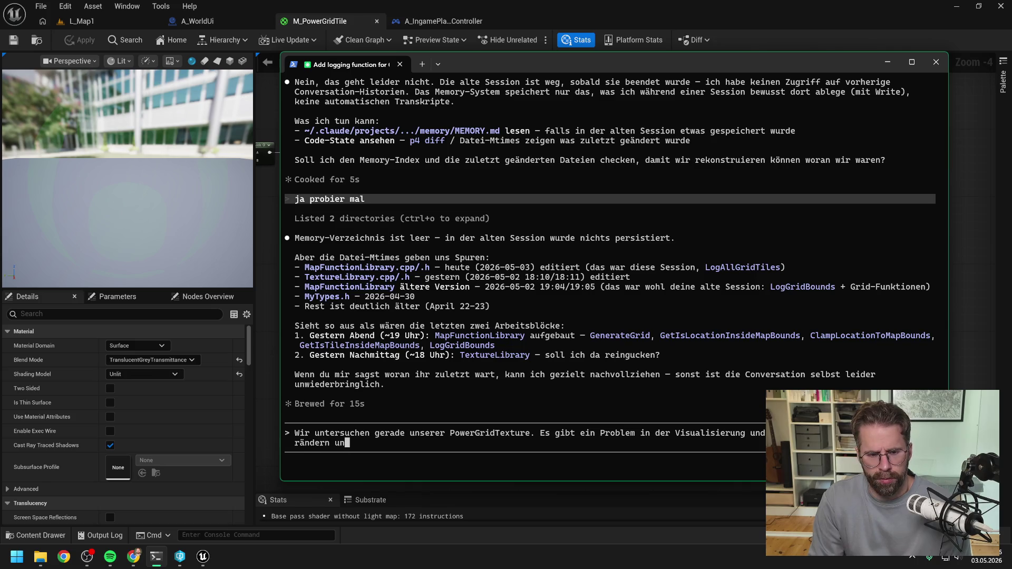
type("regelmäßi")
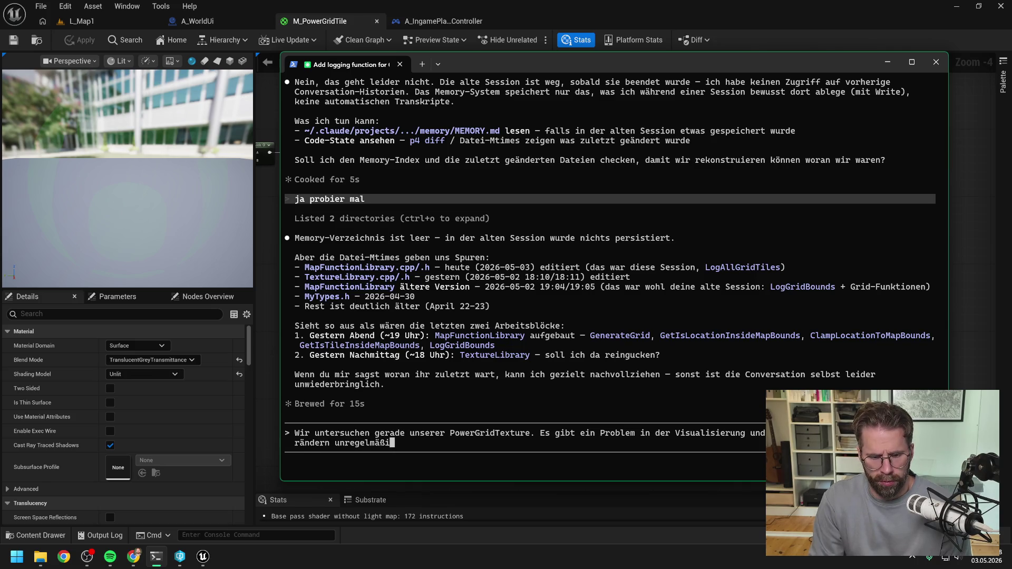
type("g abge")
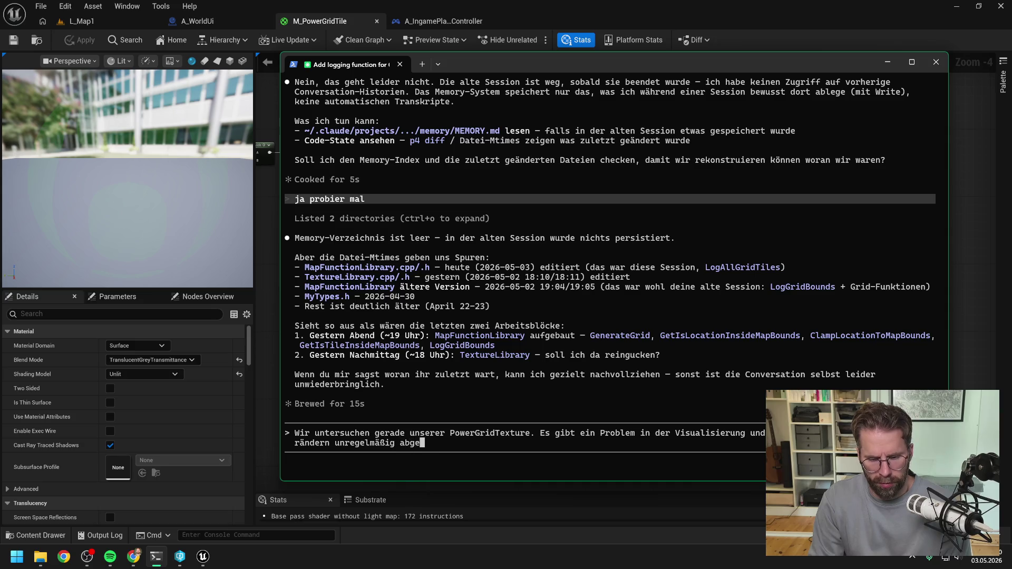
type("schnitten")
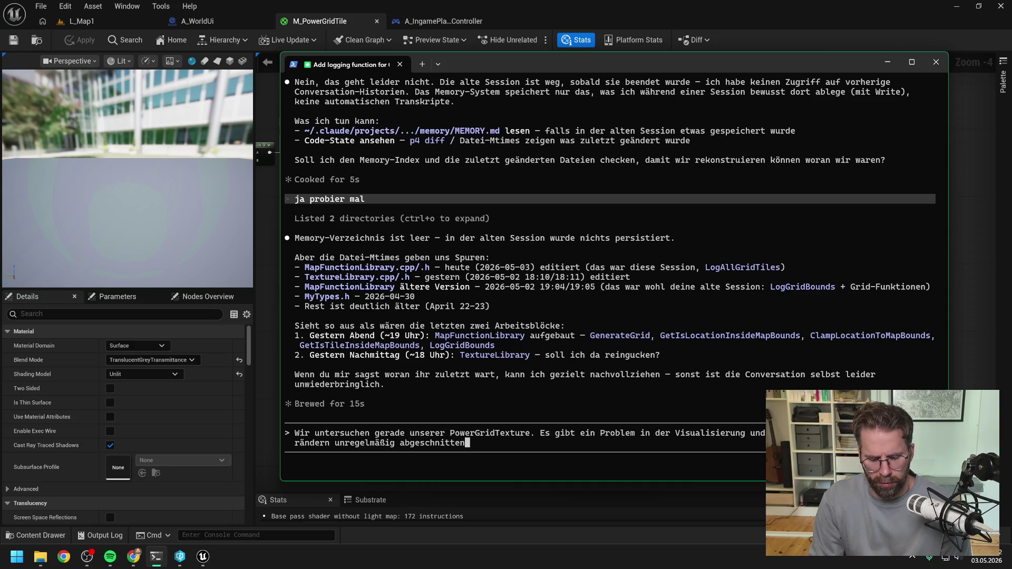
type("/")
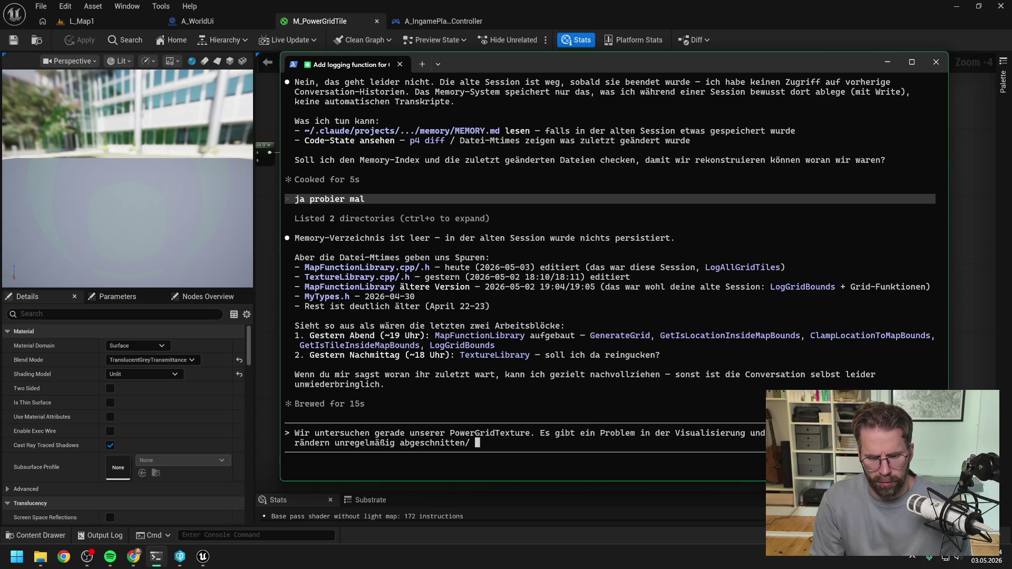
key("BackSpace")
key("BackSpace")
key("BackSpace")
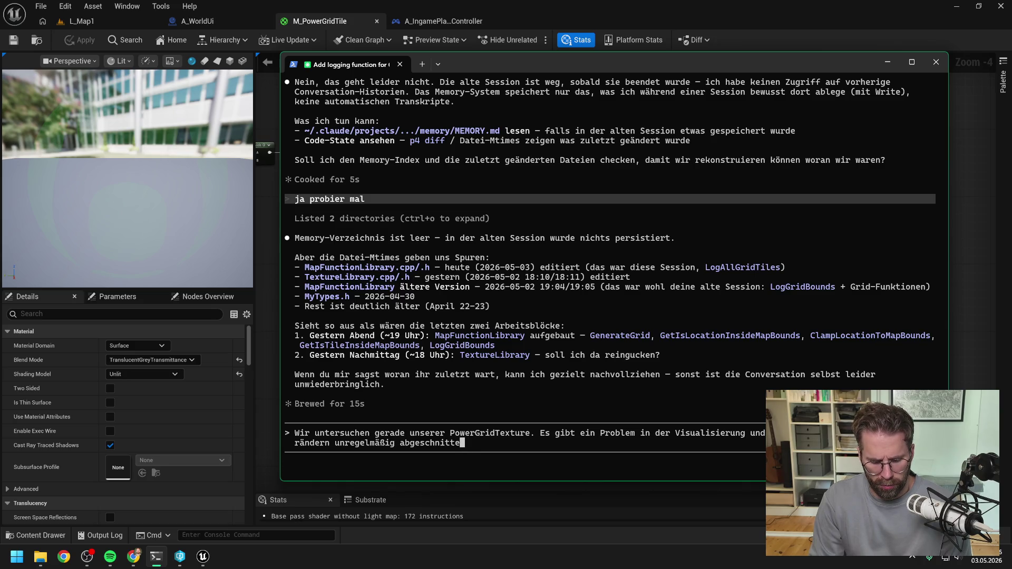
type("n bzw. es gibt kei")
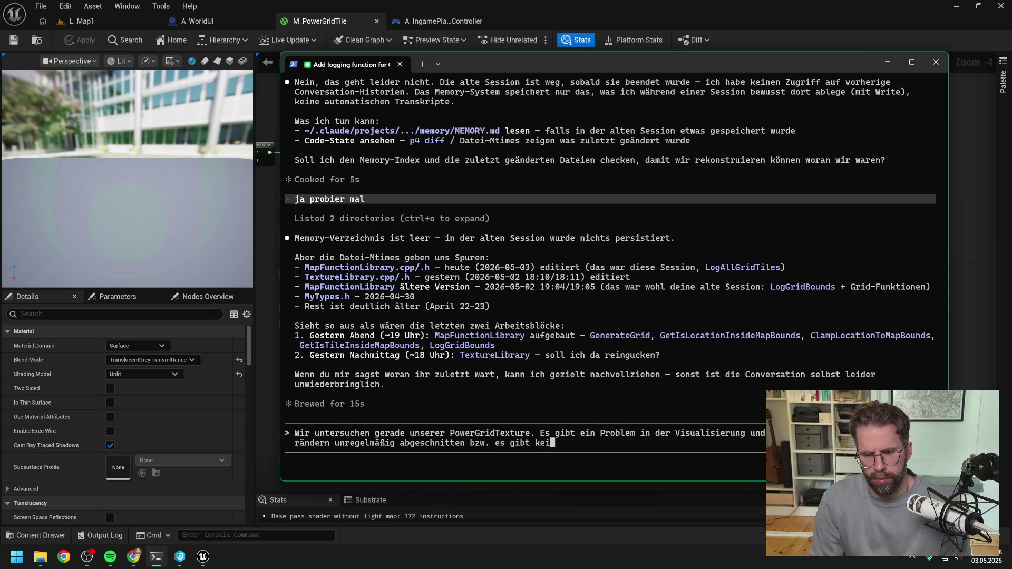
type("ne sauber Linie")
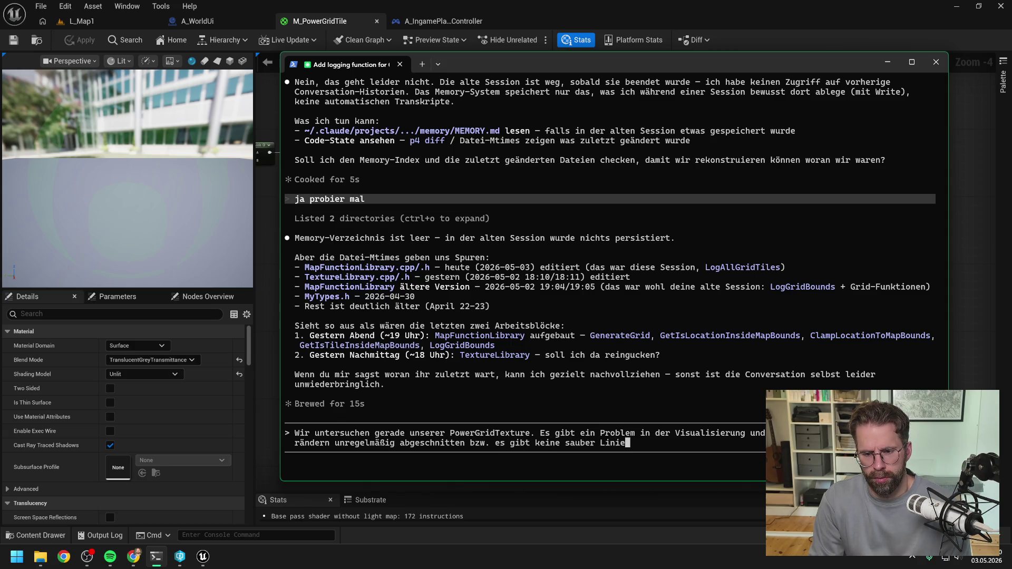
type(". Ich habe ")
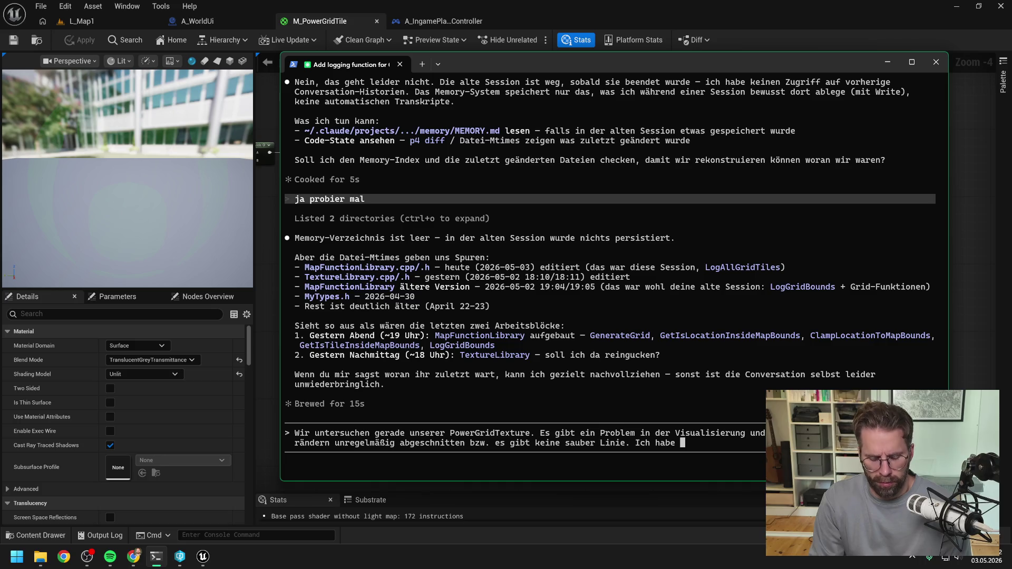
type("nun")
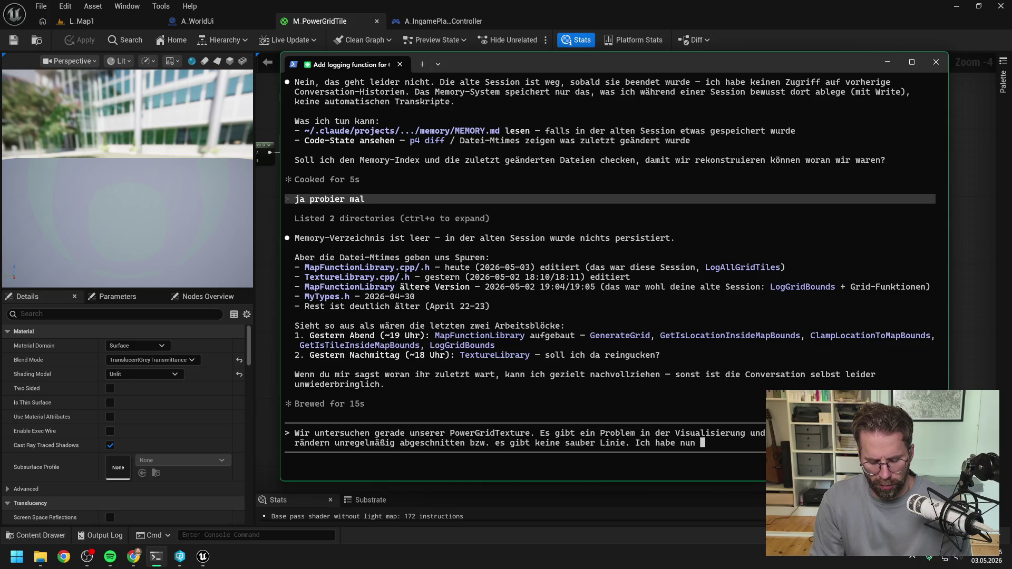
key("BackSpace")
key("BackSpace")
key("BackSpace")
type("Di")
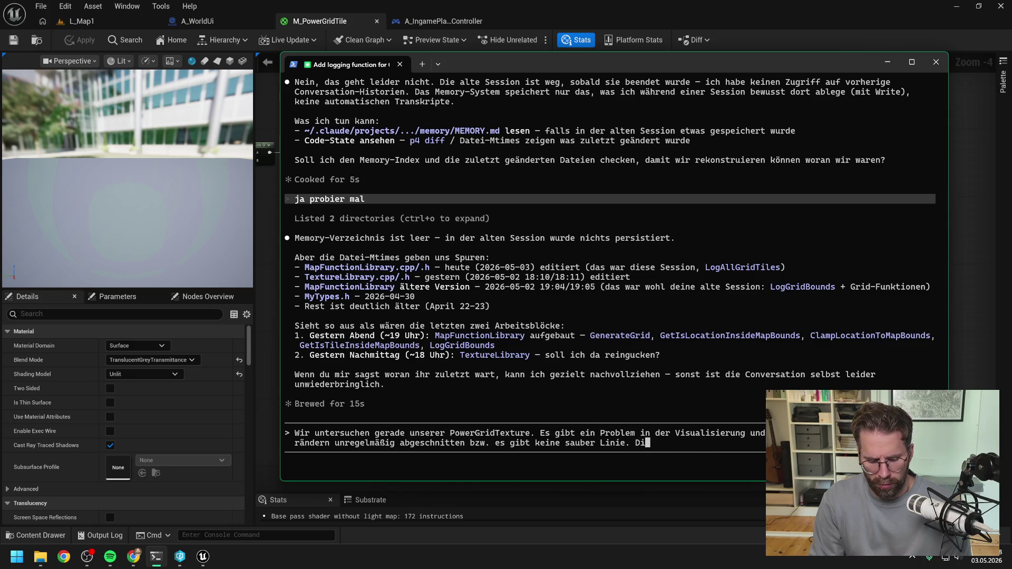
type("e Daten sind")
key("BackSpace")
key("BackSpace")
key("BackSpace")
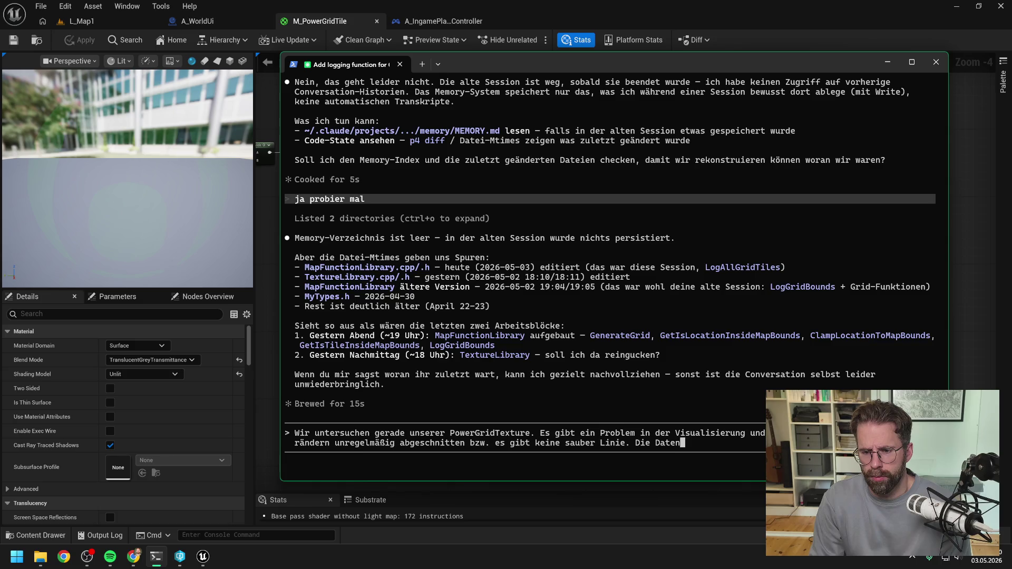
type(", die wir in")
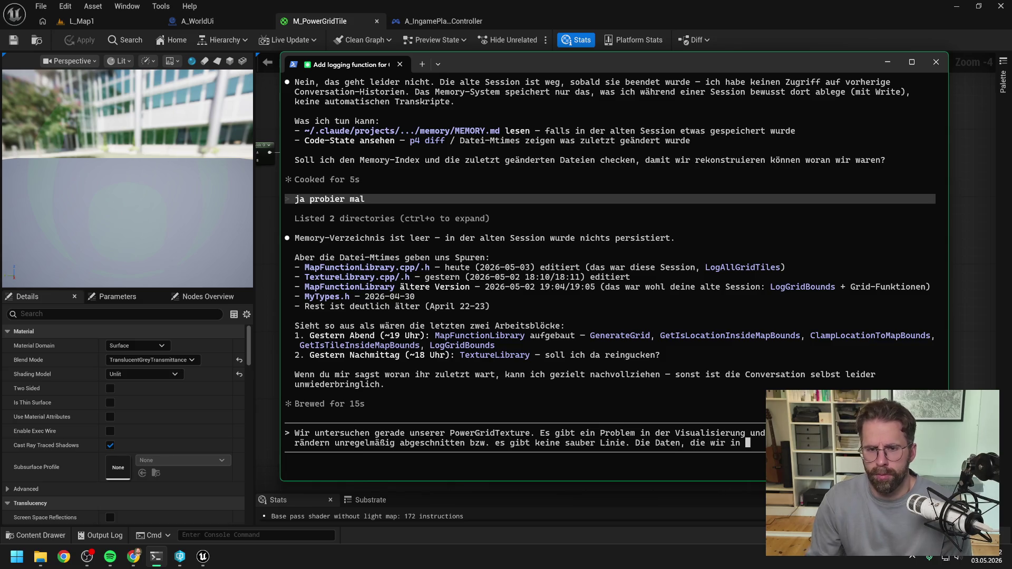
left_click(435, 19)
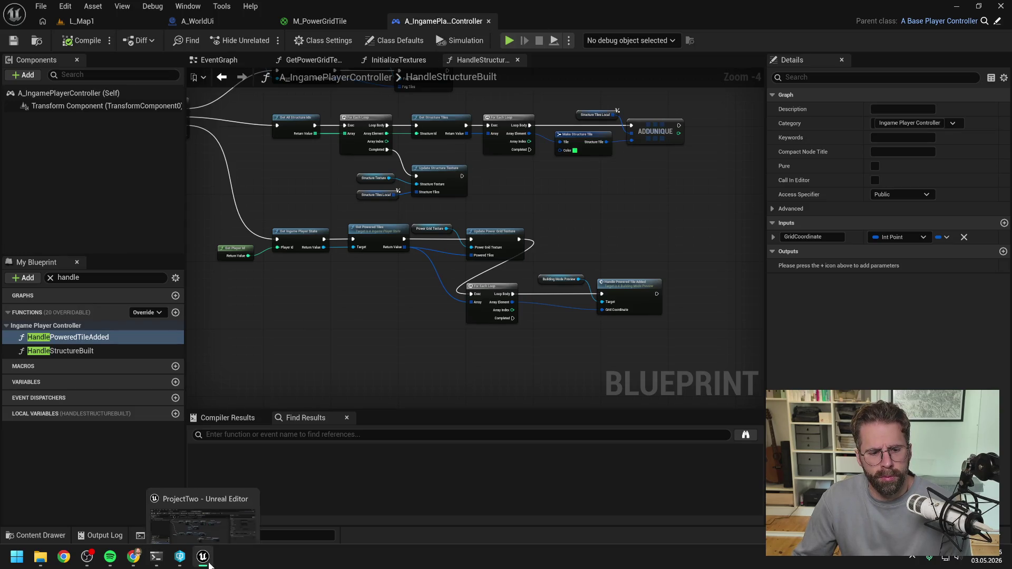
- Finish and send the German prompt ('korrekt, das habe ich genau überprüft…') asking Claude Code to narrow down the edge problem
mouse_move(133, 560)
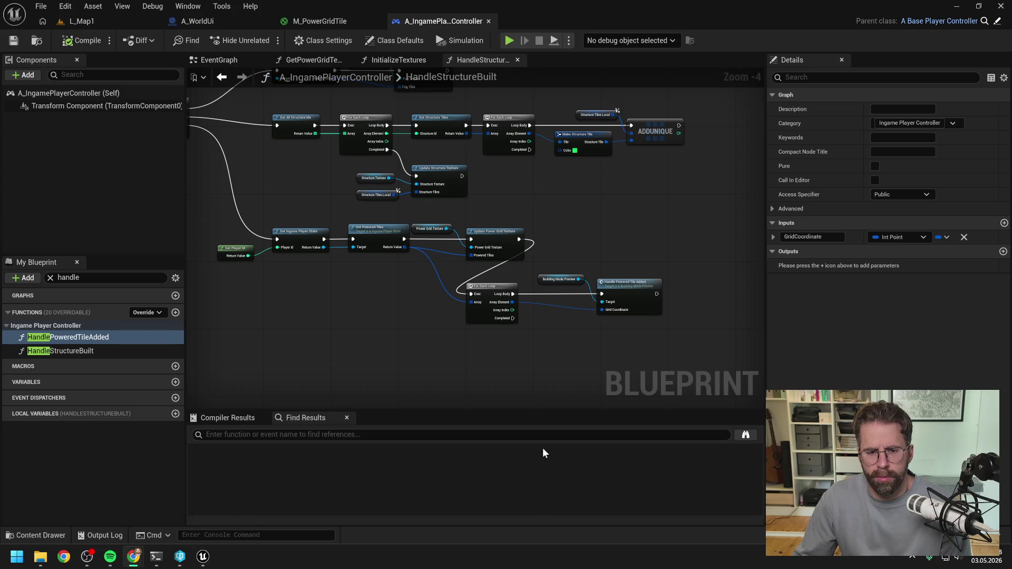
left_click(156, 557)
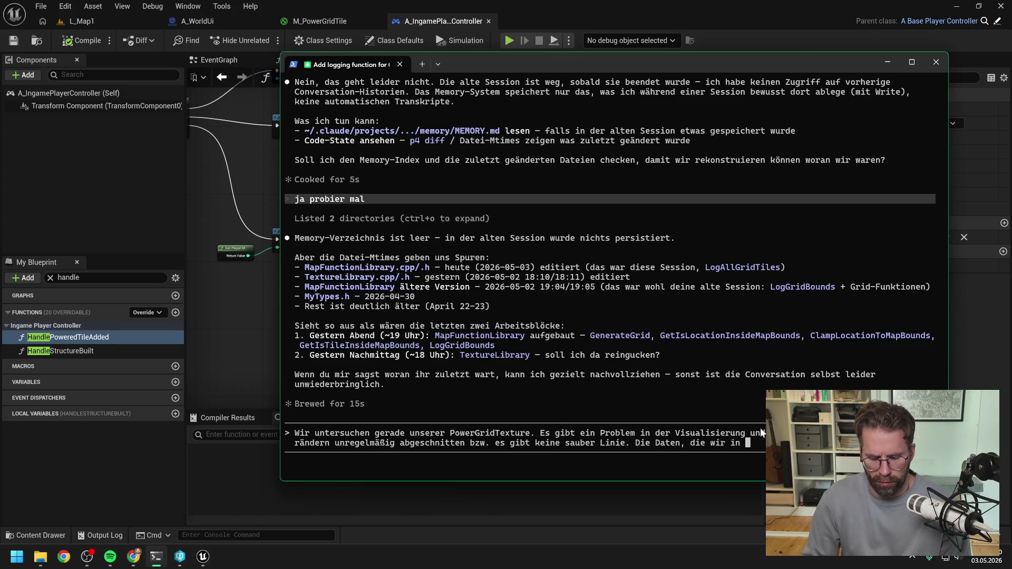
type("P")
key("BackSpace")
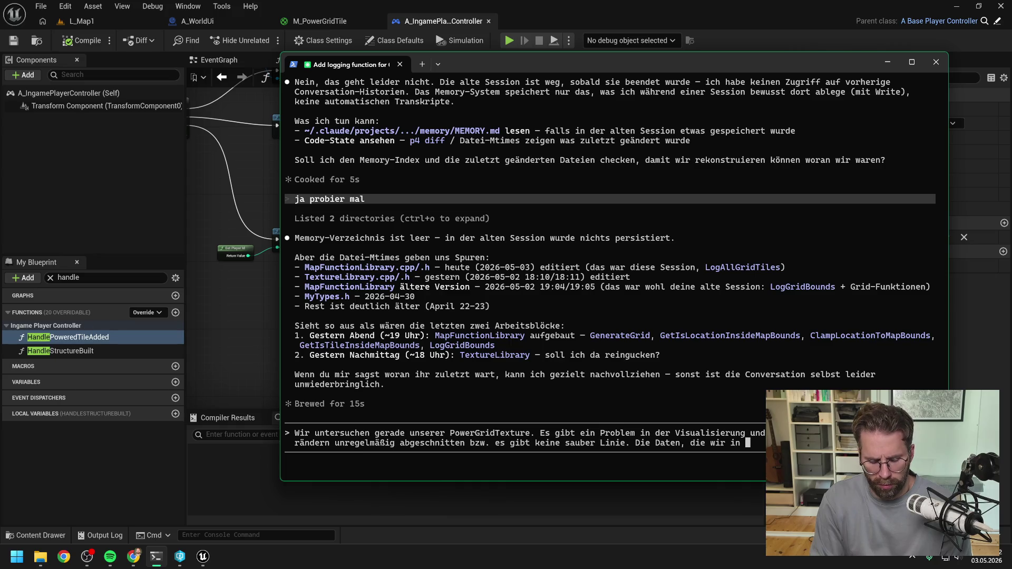
type("Upda")
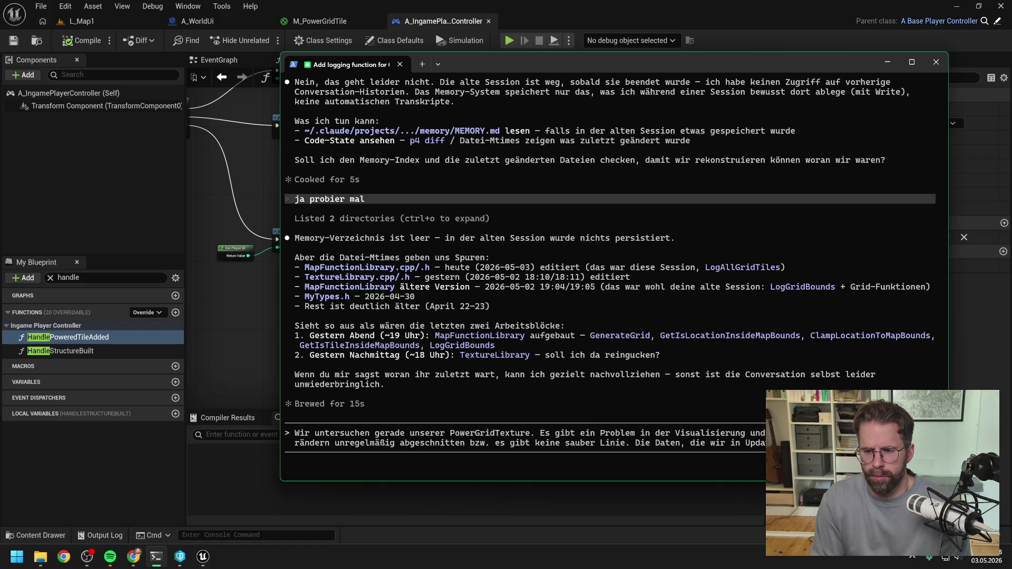
type("kor")
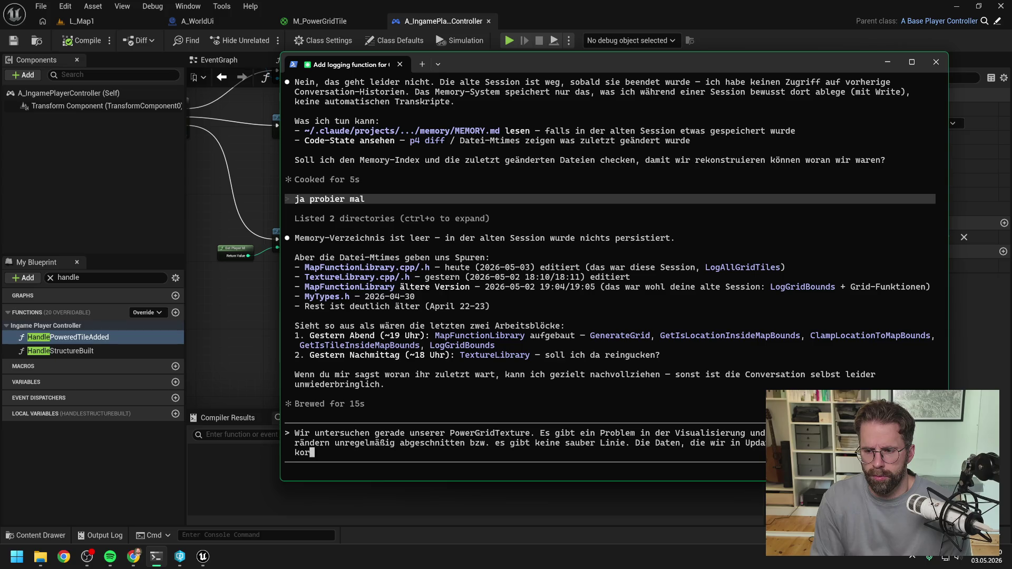
type("rekt, das ha")
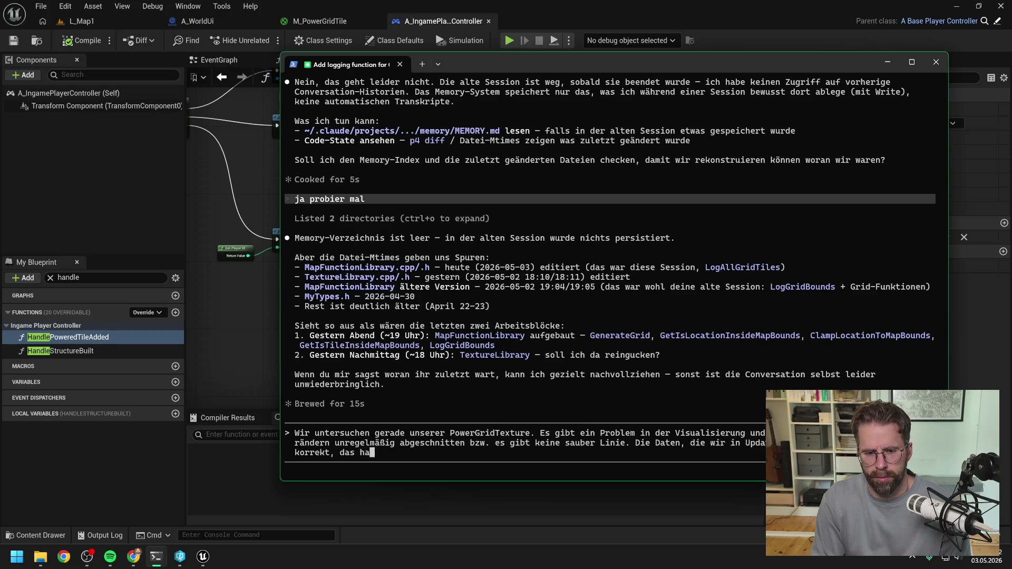
type("be ich genau überprüft.")
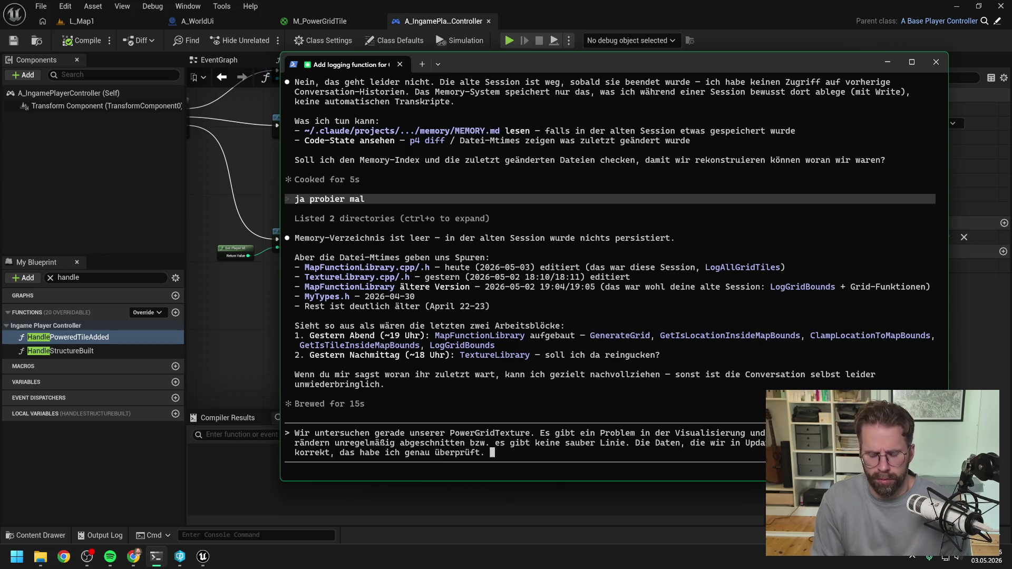
mouse_move(561, 60)
left_mouse_down()
mouse_move(853, 78)
mouse_move(903, 64)
mouse_move(874, 64)
left_mouse_up()
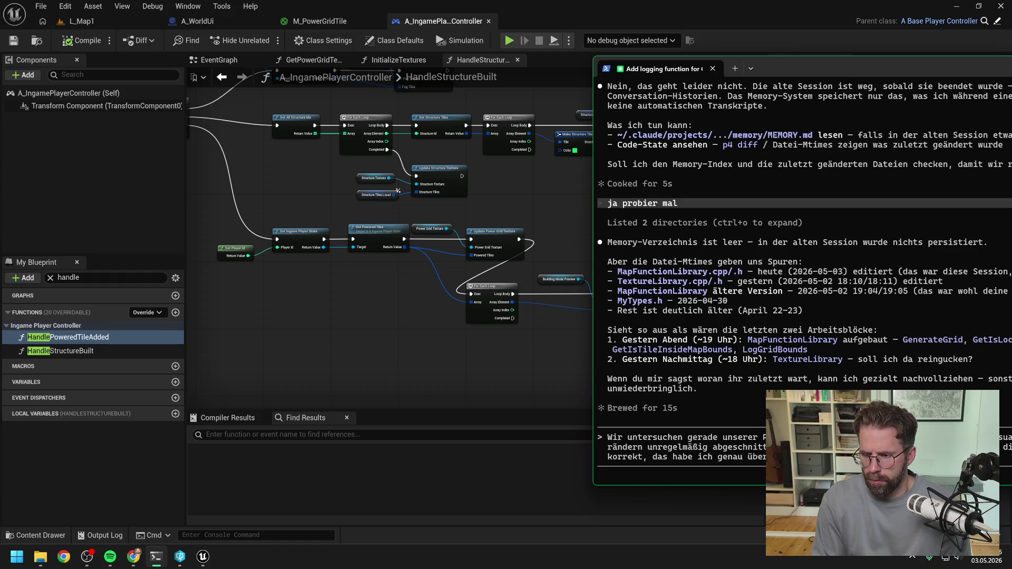
type(" xtu")
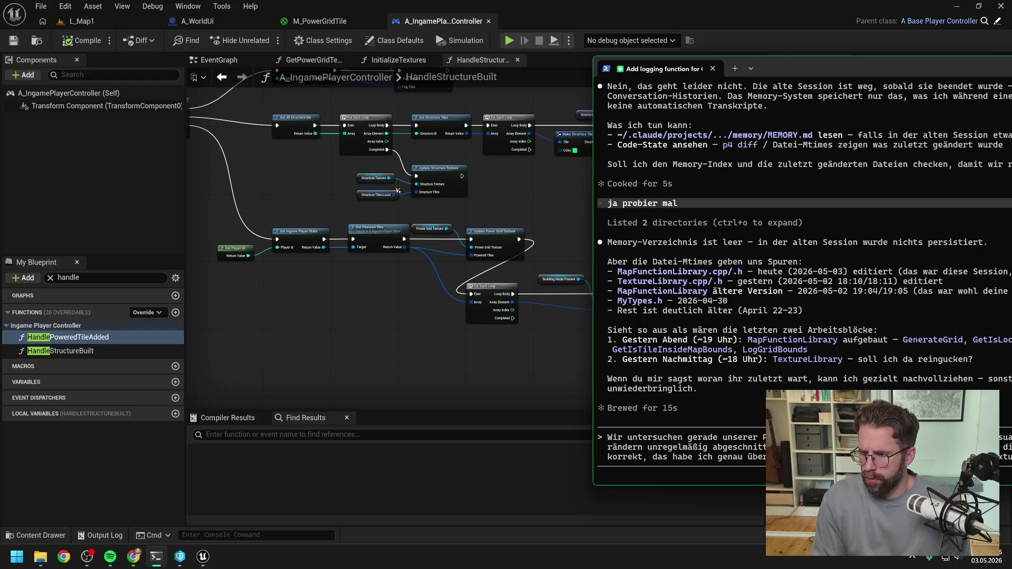
left_click_drag(791, 69, 426, 69)
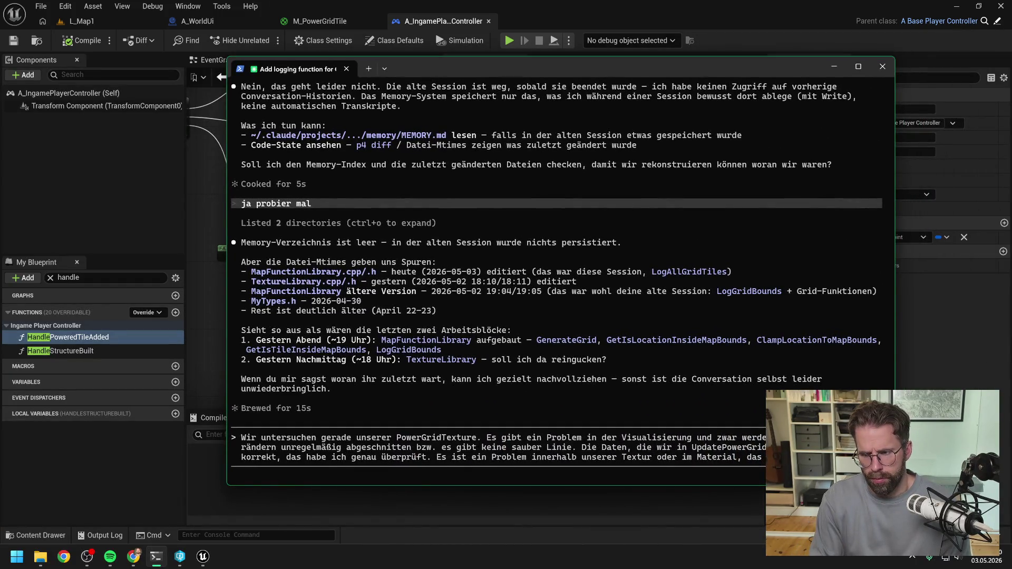
type("benutzen")
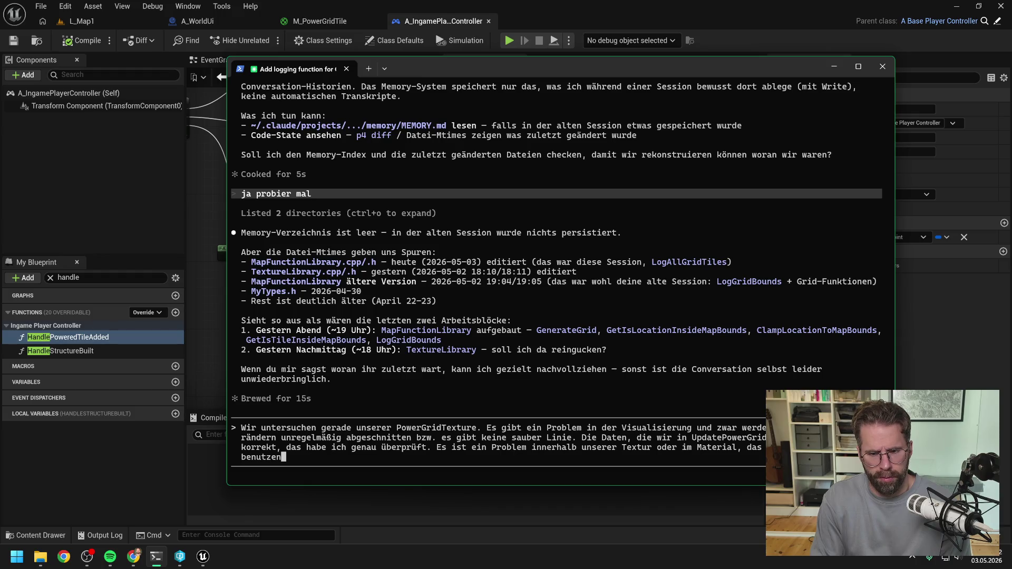
type(" und nun müssen ")
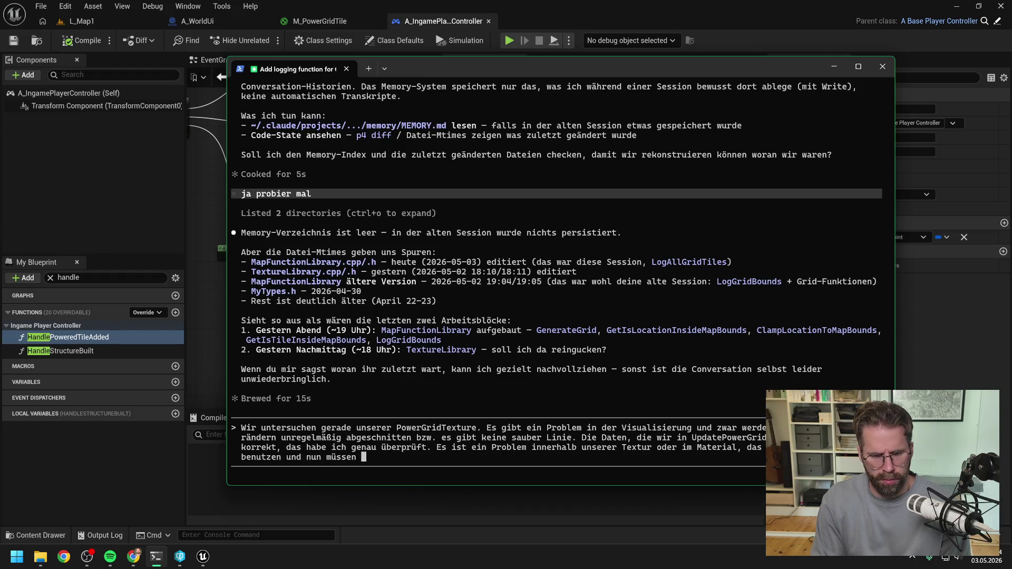
type("wir weiter eingren")
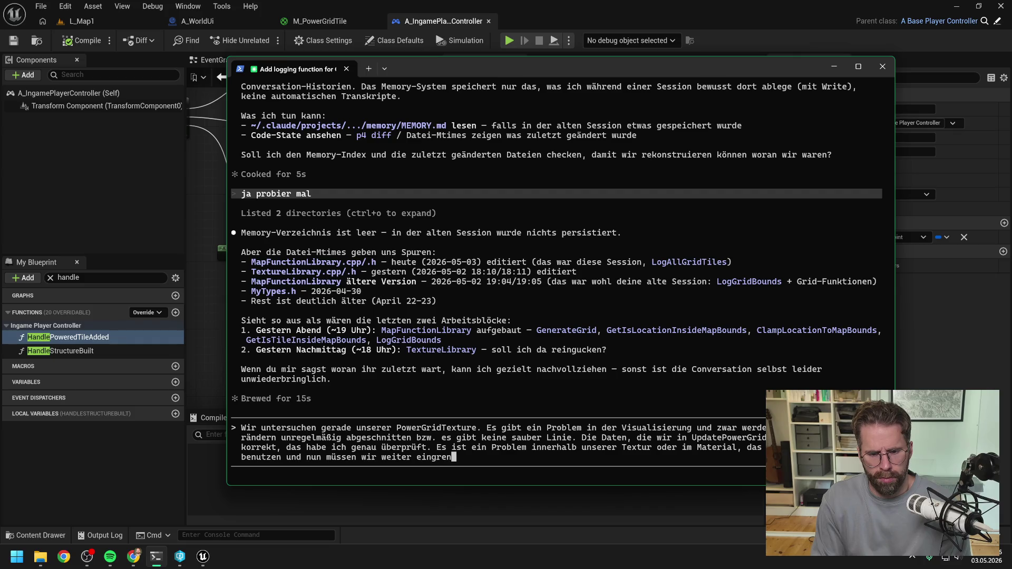
type("zen")
type(", bereit?")
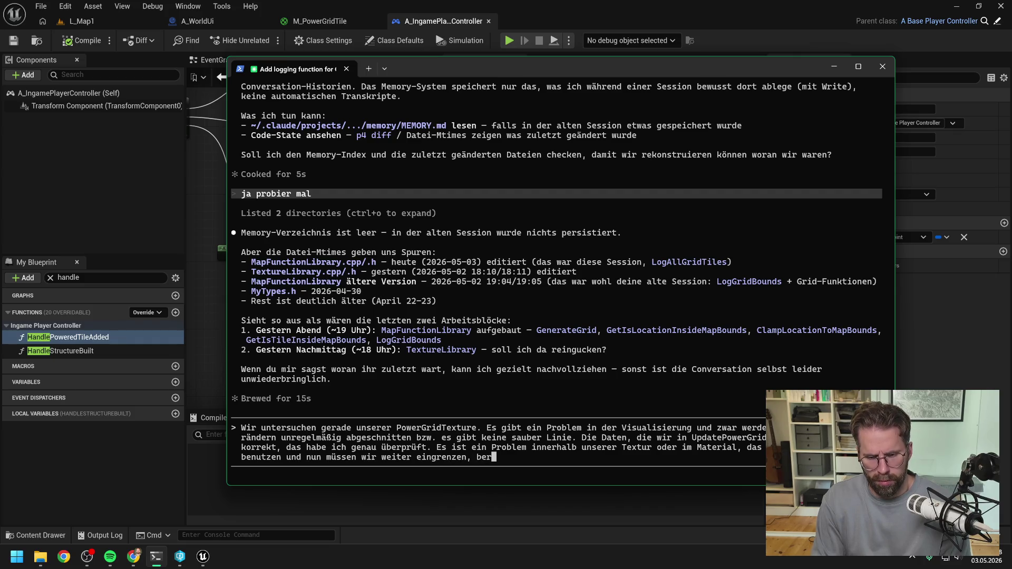
key("Return")
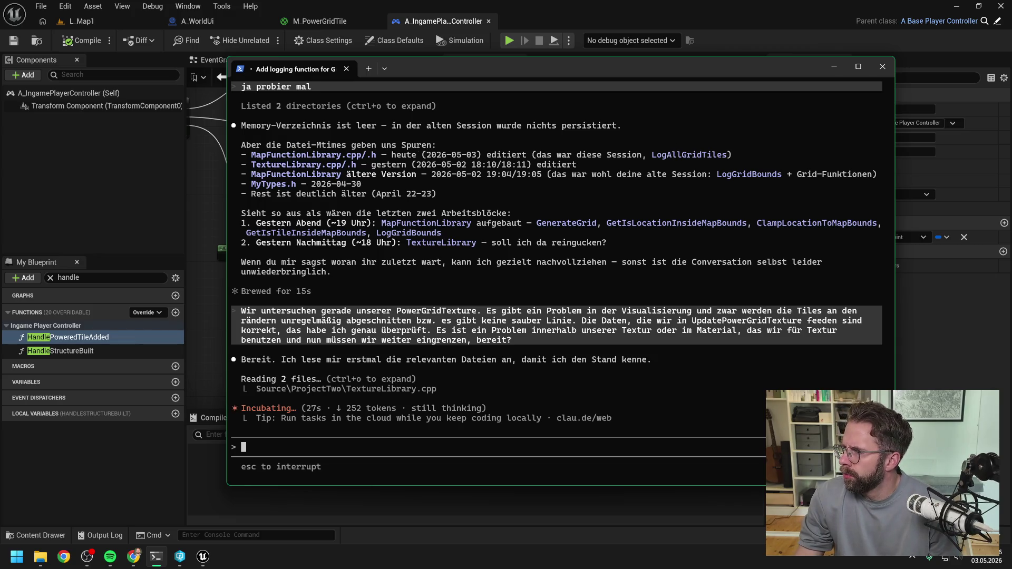
key("alt+Tab")
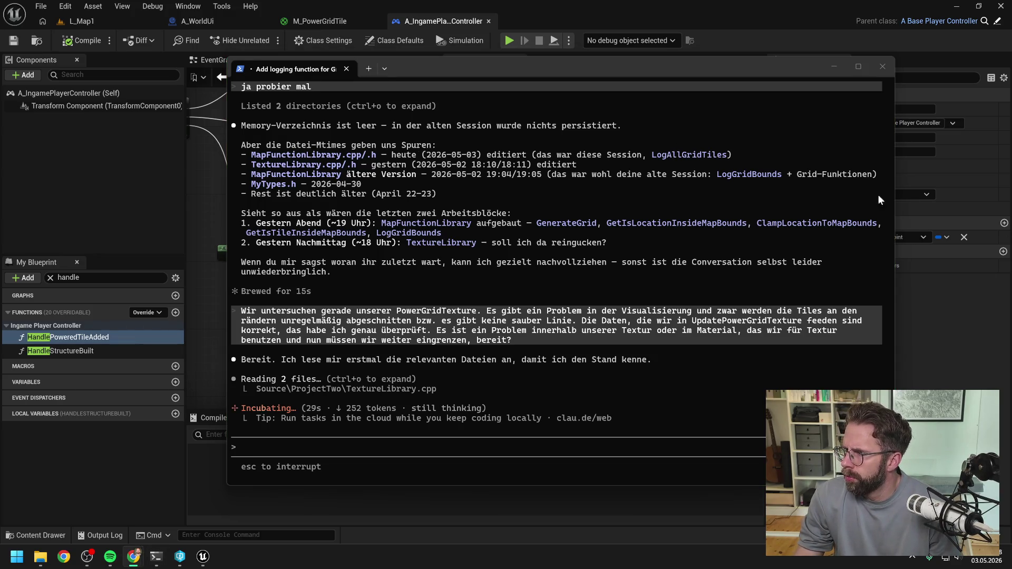
- Play-test L_Map1, zooming in on the ragged powered-grid edges, then return to the Claude Code terminal
left_click(928, 209)
left_click(69, 23)
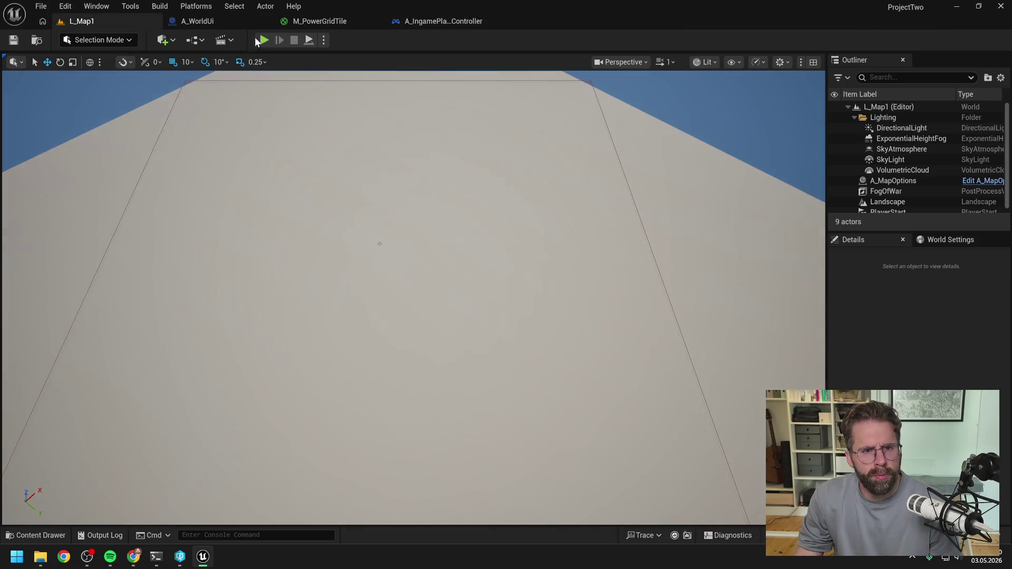
left_click(264, 40)
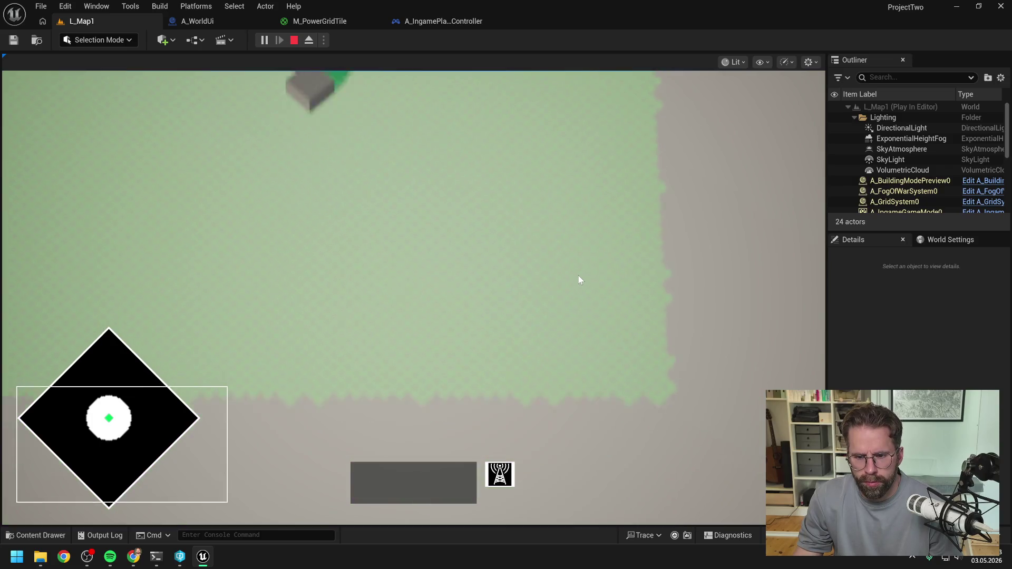
scroll(577, 276, "up", 2)
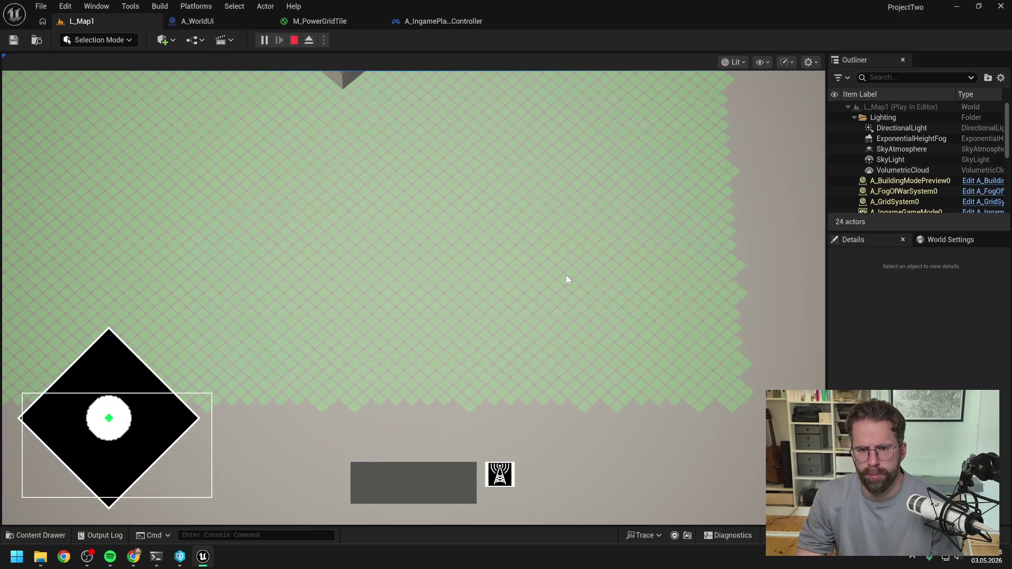
key("Escape")
key("alt+Tab")
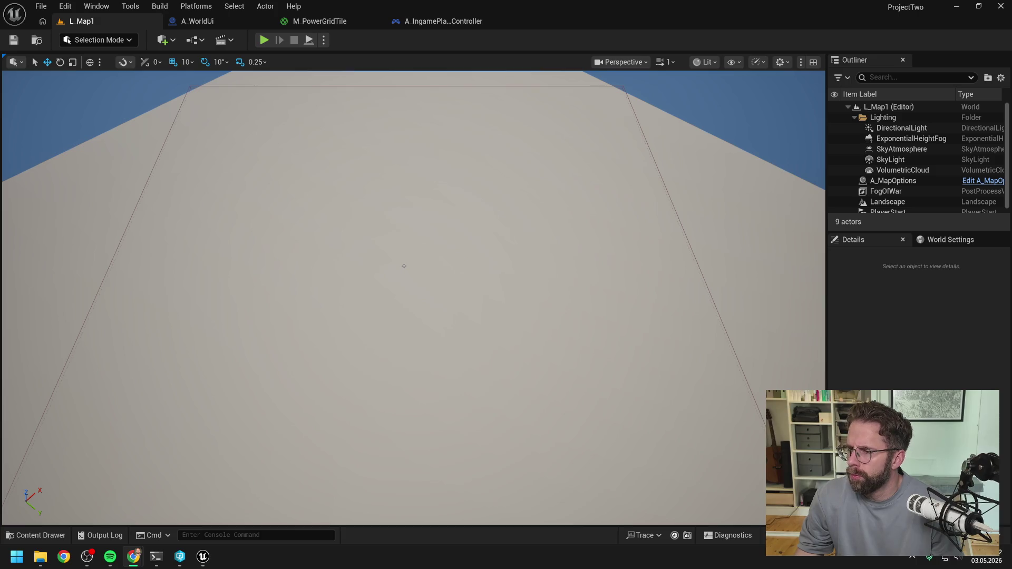
left_click(156, 556)
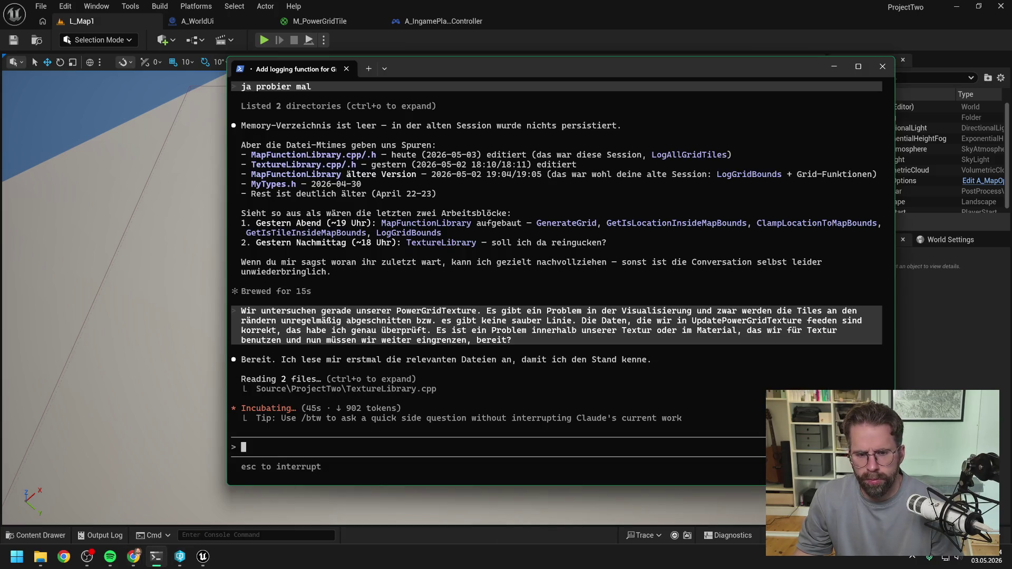
- Wait while Claude Code reads TextureLibrary.cpp and writes its edge-artifact analysis
key("alt+Tab")
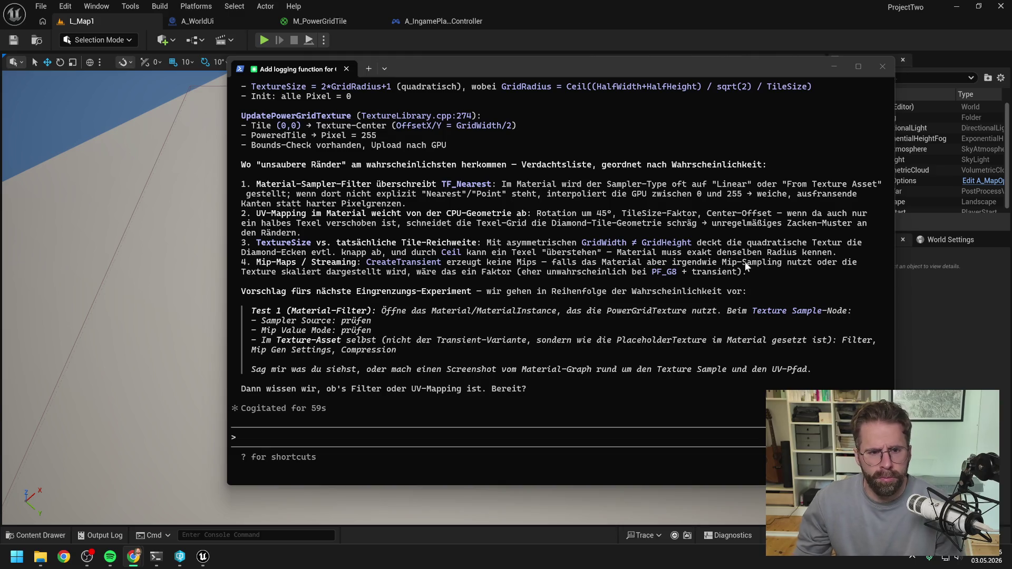
- Read through Claude's four ranked suspects and filter-test proposal, then reopen the M_PowerGridTile material graph
left_click(562, 272)
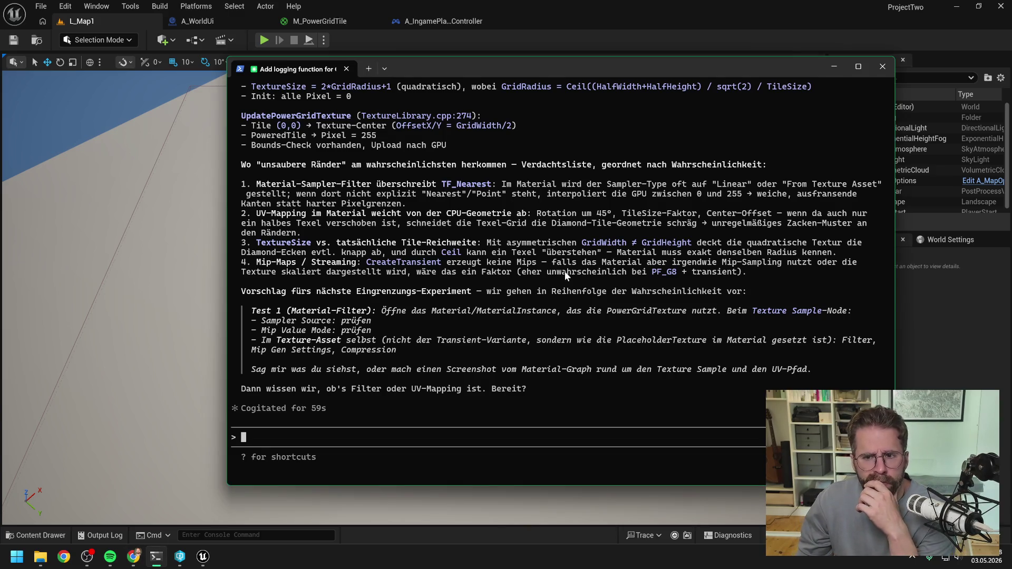
scroll(563, 270, "up", 5)
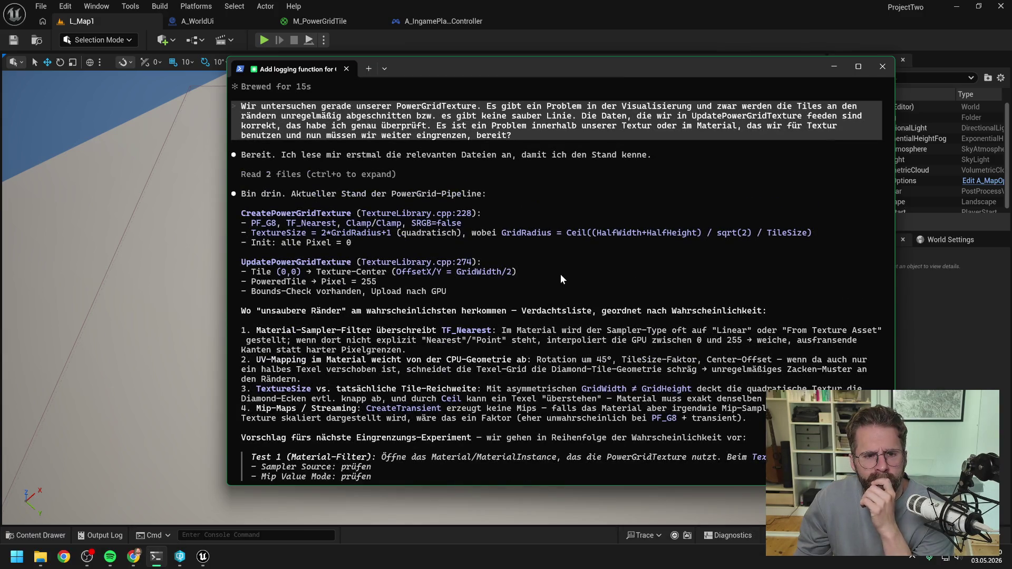
scroll(562, 271, "down", 2)
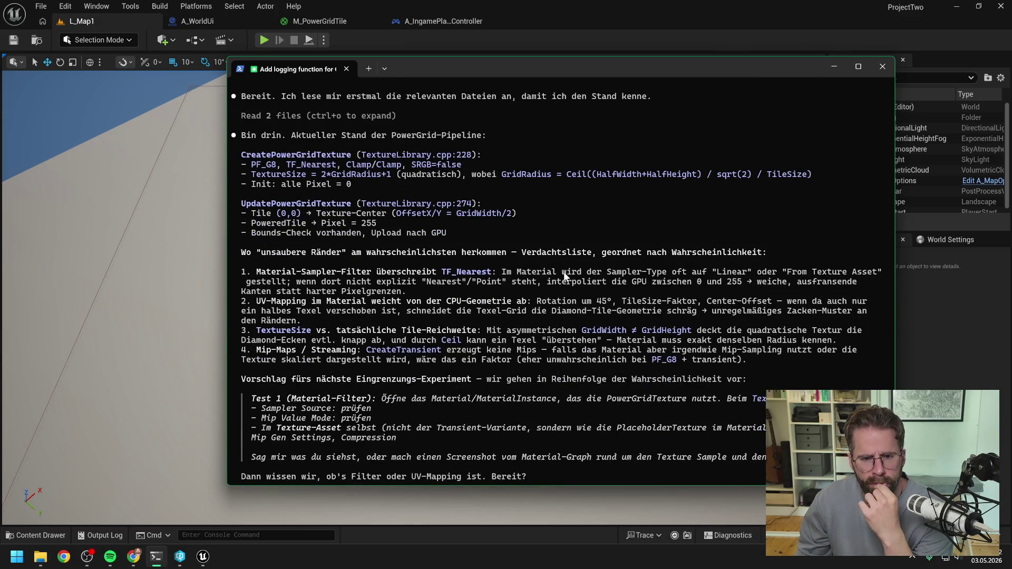
scroll(564, 275, "down", 2)
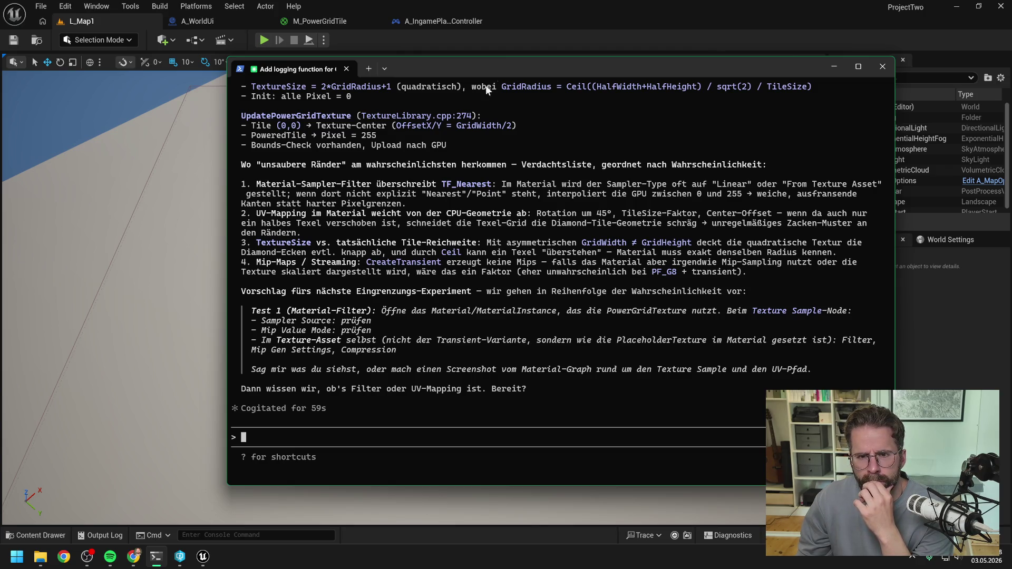
key("alt+Tab")
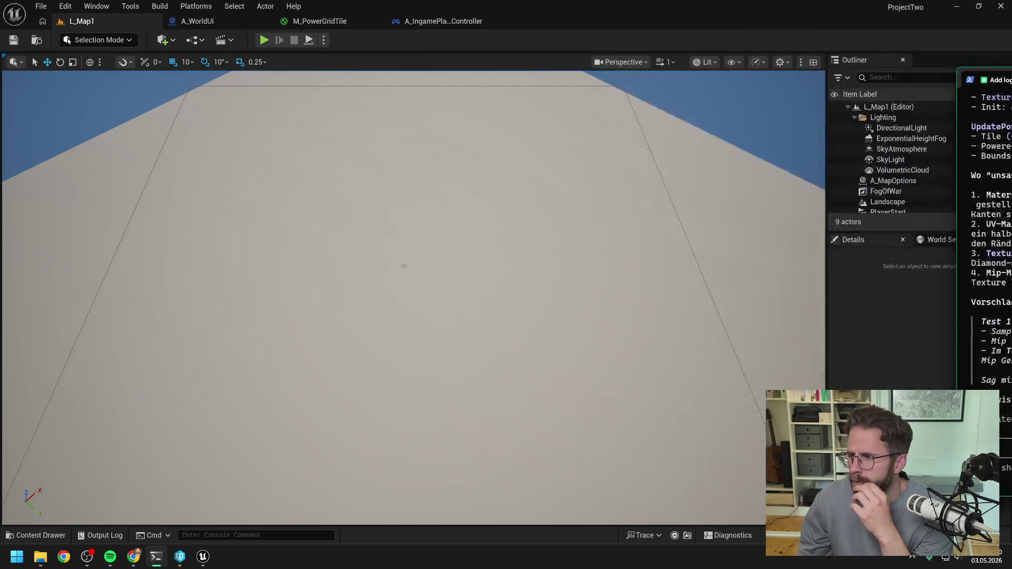
left_click(306, 21)
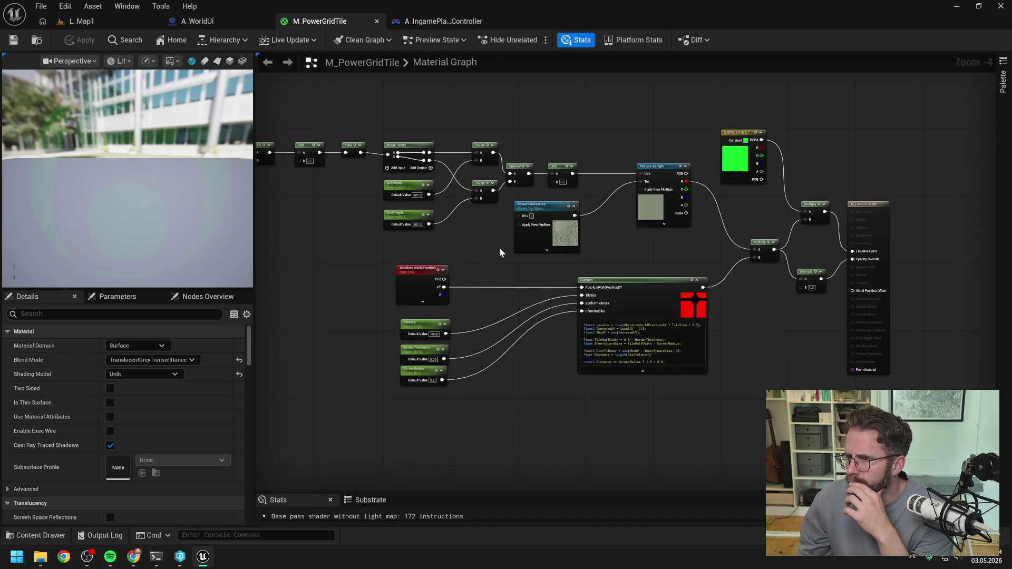
left_click_drag(499, 251, 561, 244)
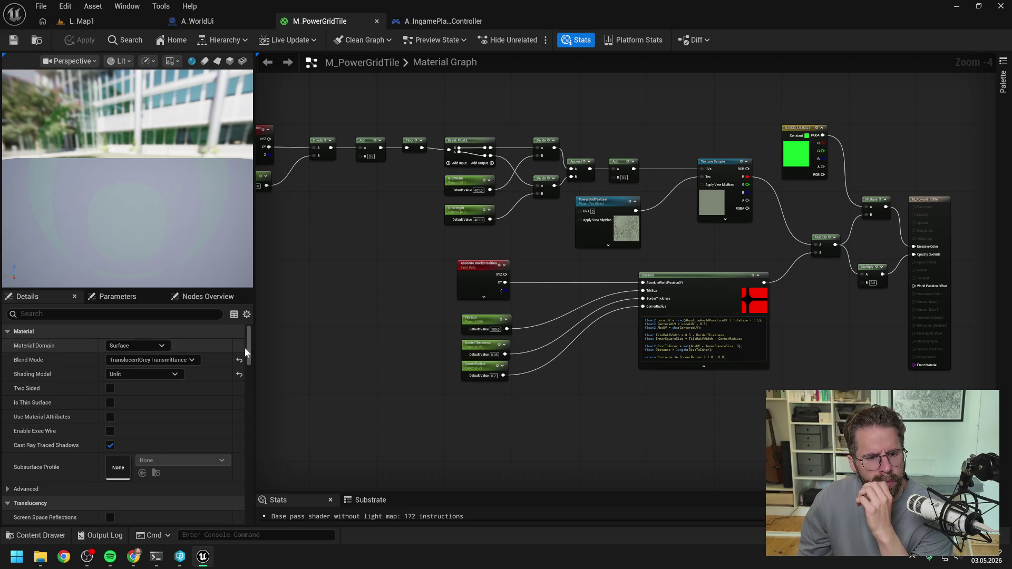
mouse_move(247, 347)
left_mouse_down()
mouse_move(251, 391)
mouse_move(251, 343)
left_mouse_up()
left_click(126, 315)
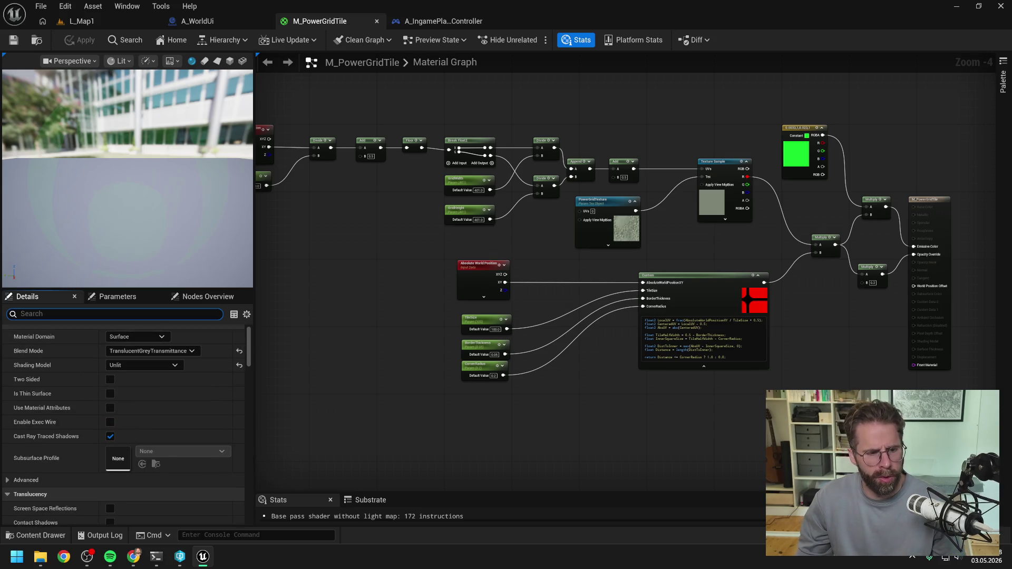
type("filte")
key("BackSpace")
key("BackSpace")
key("BackSpace")
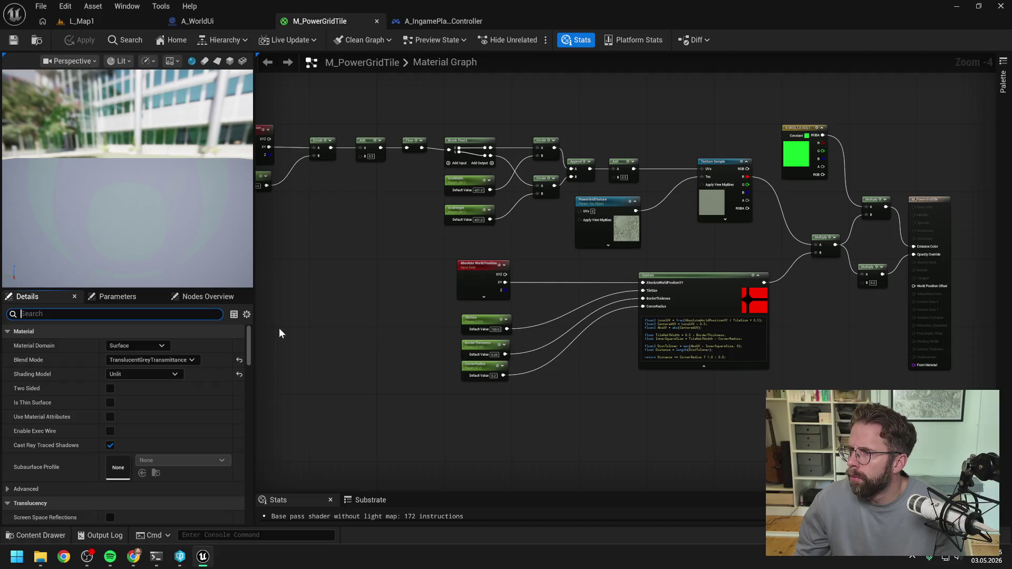
type("sampler")
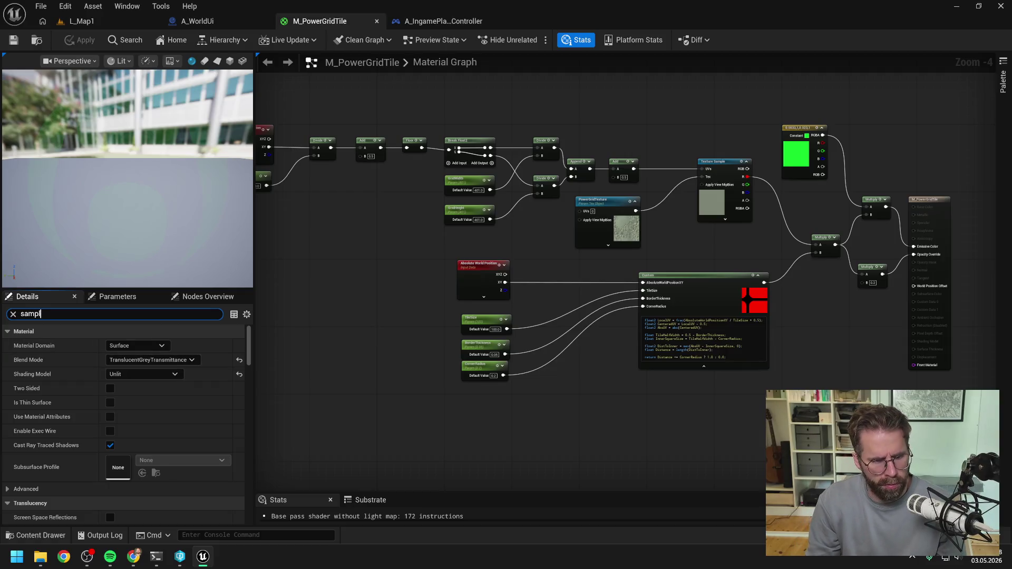
key("BackSpace")
key("BackSpace")
key("BackSpace")
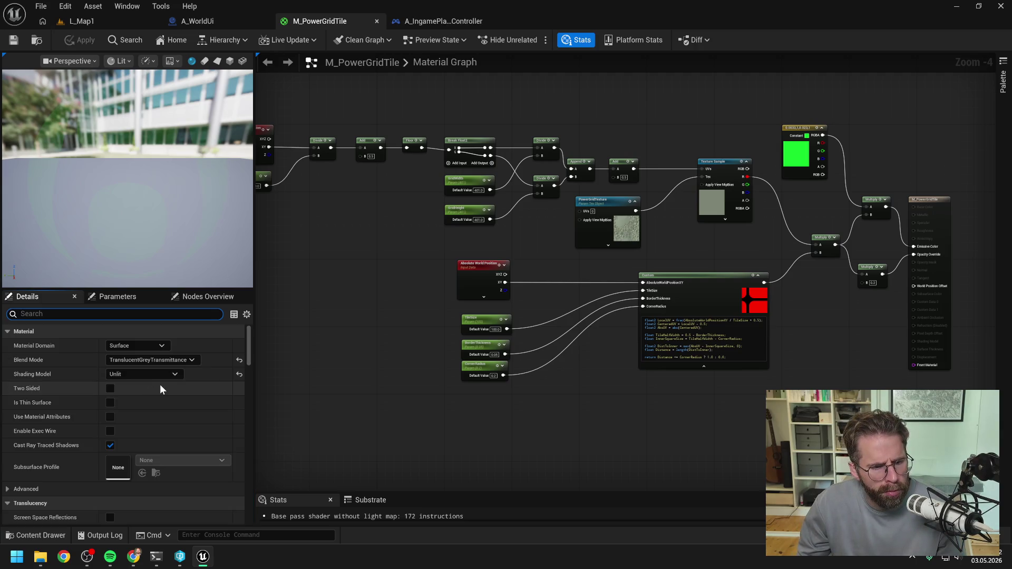
- Expand the Advanced material settings and check the decal response options, leaving them unchanged
scroll(159, 385, "down", 2)
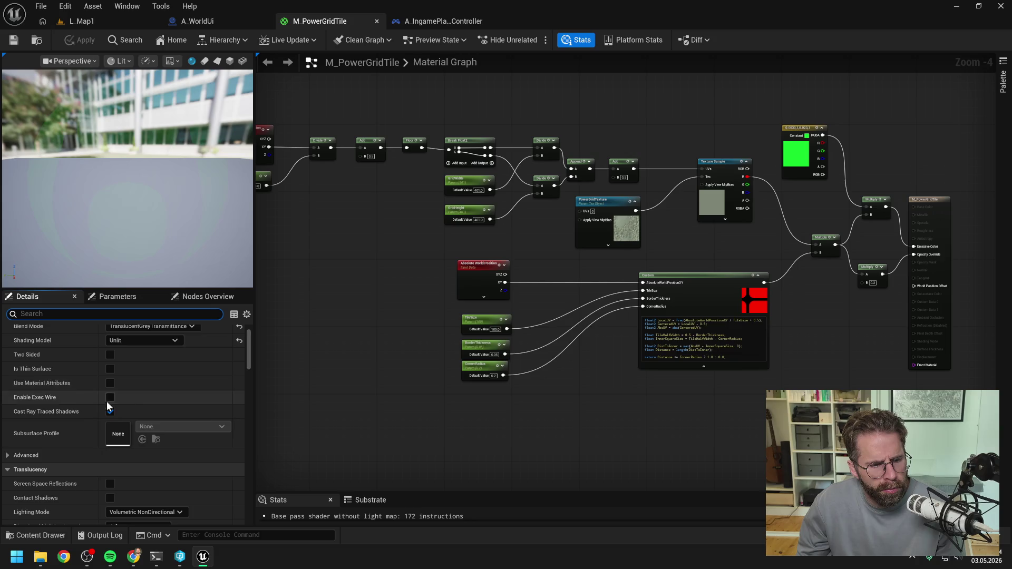
scroll(107, 402, "down", 1)
left_click(98, 421)
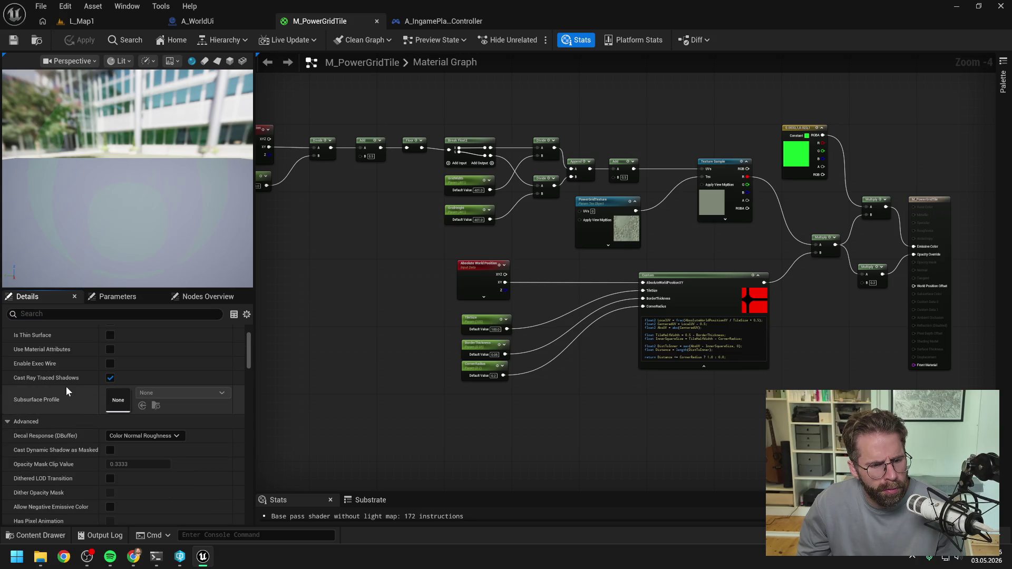
scroll(66, 390, "down", 2)
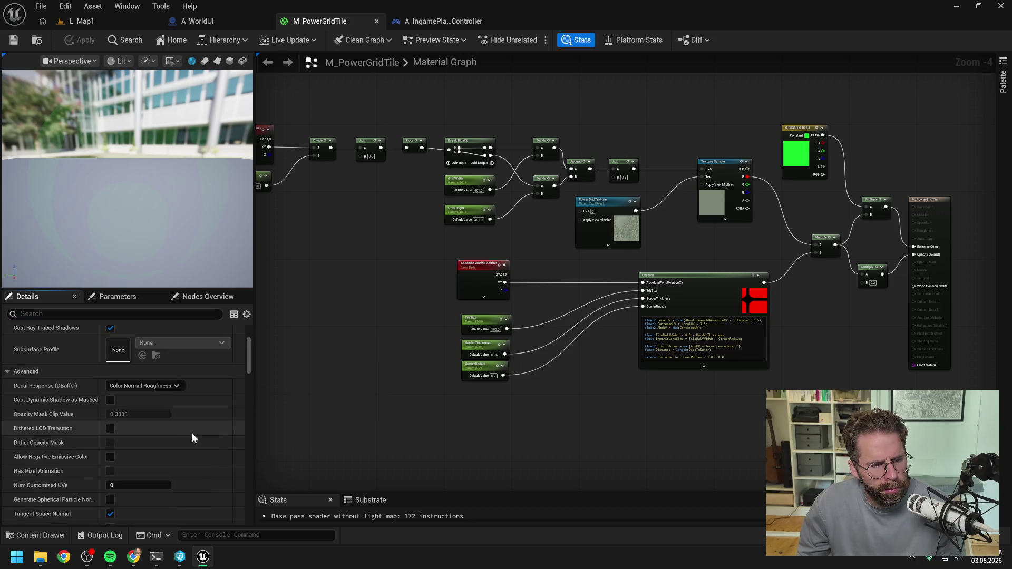
left_click(170, 387)
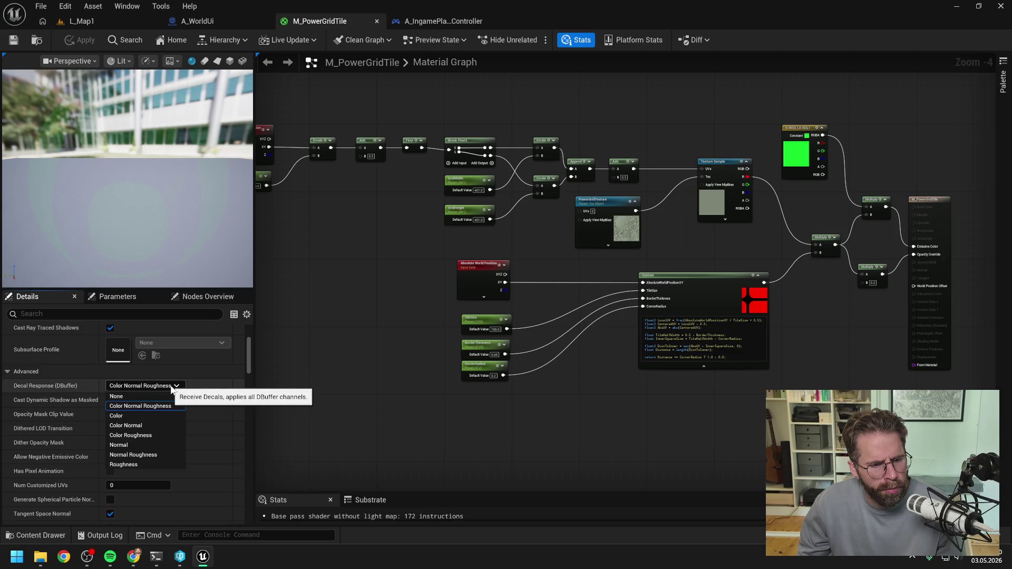
left_click(199, 417)
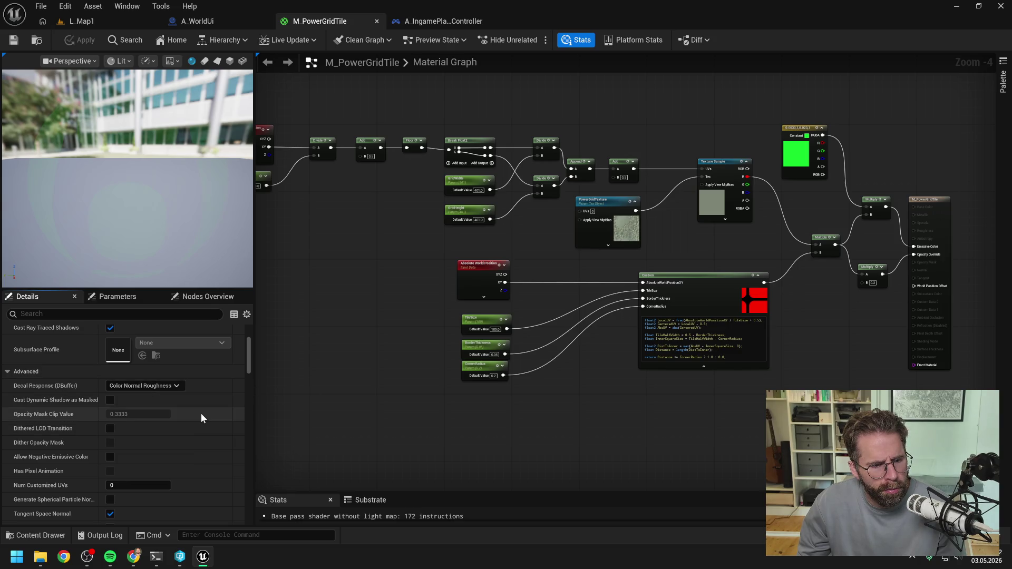
- Inspect the Parameter Group Data and advanced translucency settings, collapsing both afterwards
scroll(200, 415, "down", 2)
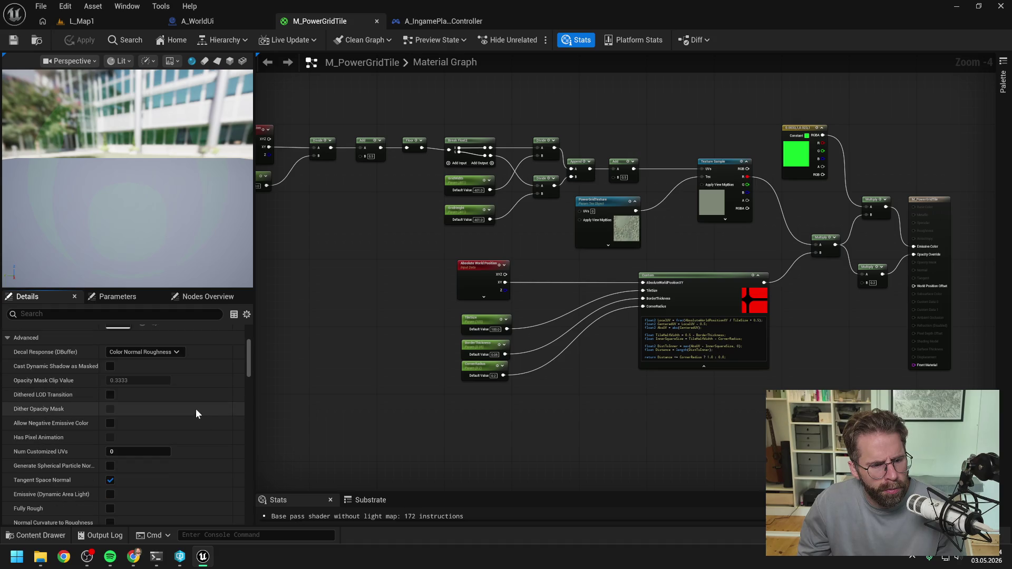
scroll(194, 409, "down", 5)
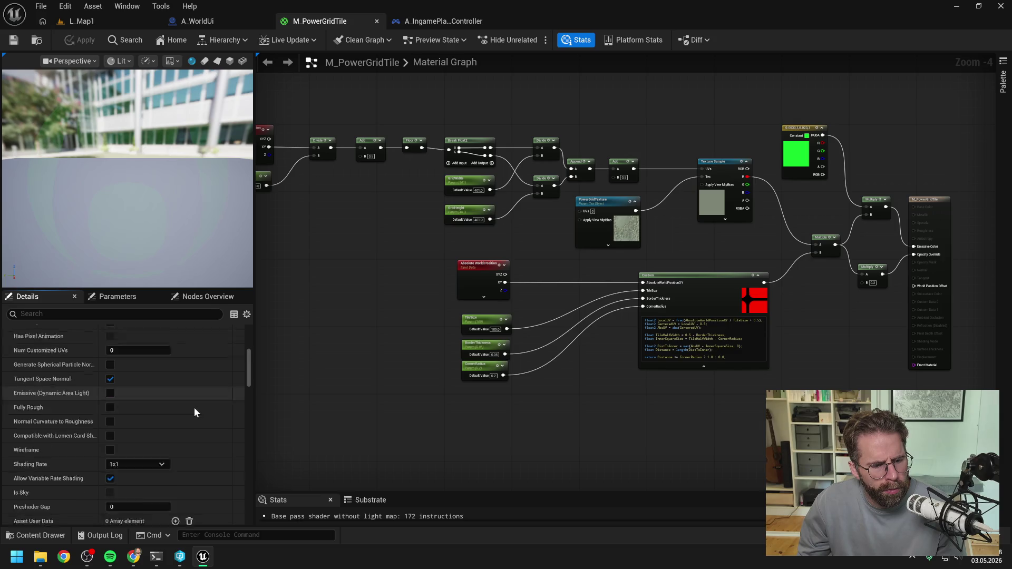
scroll(194, 407, "down", 3)
scroll(195, 401, "down", 3)
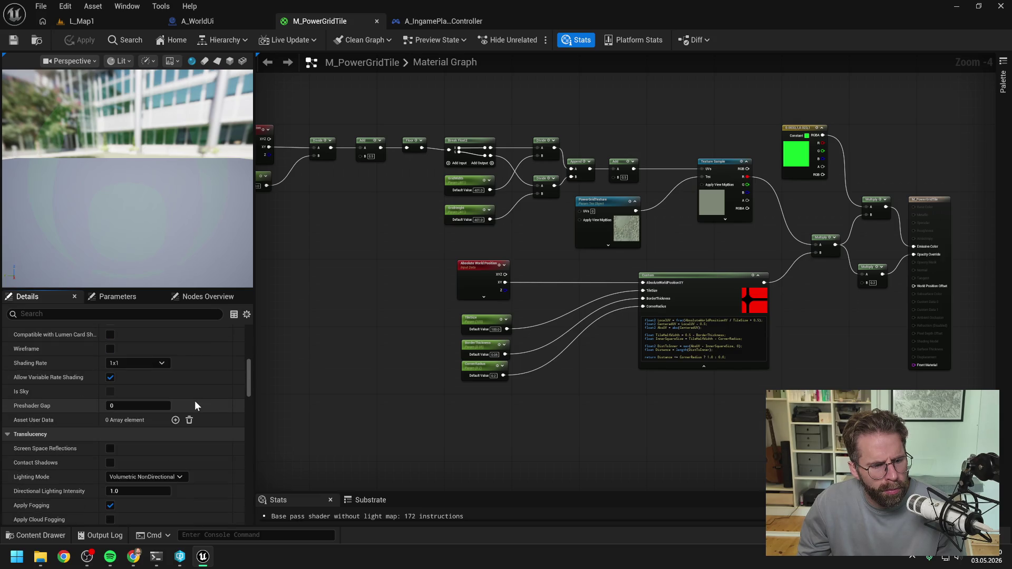
scroll(195, 401, "down", 4)
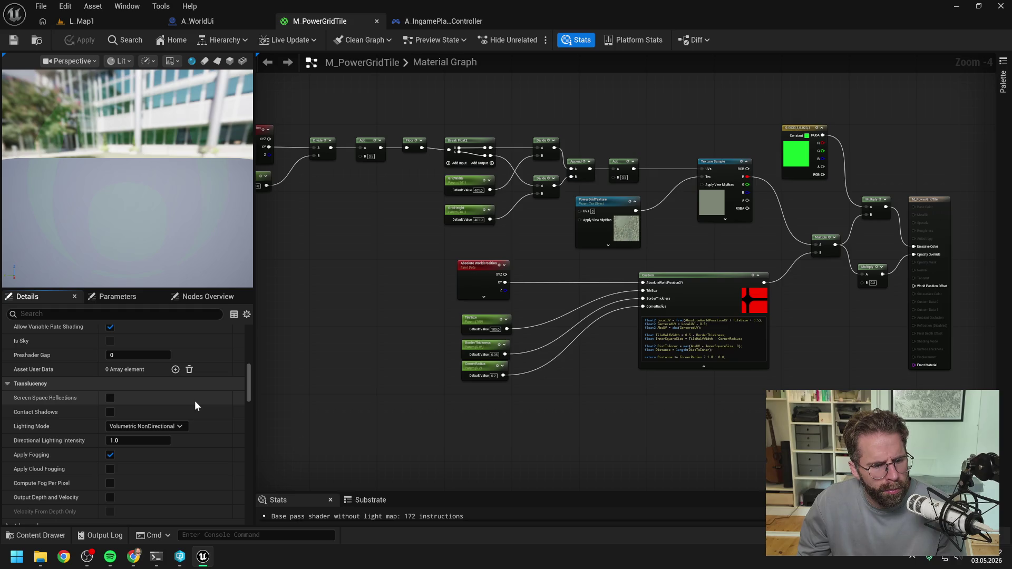
scroll(194, 401, "down", 2)
scroll(195, 400, "down", 4)
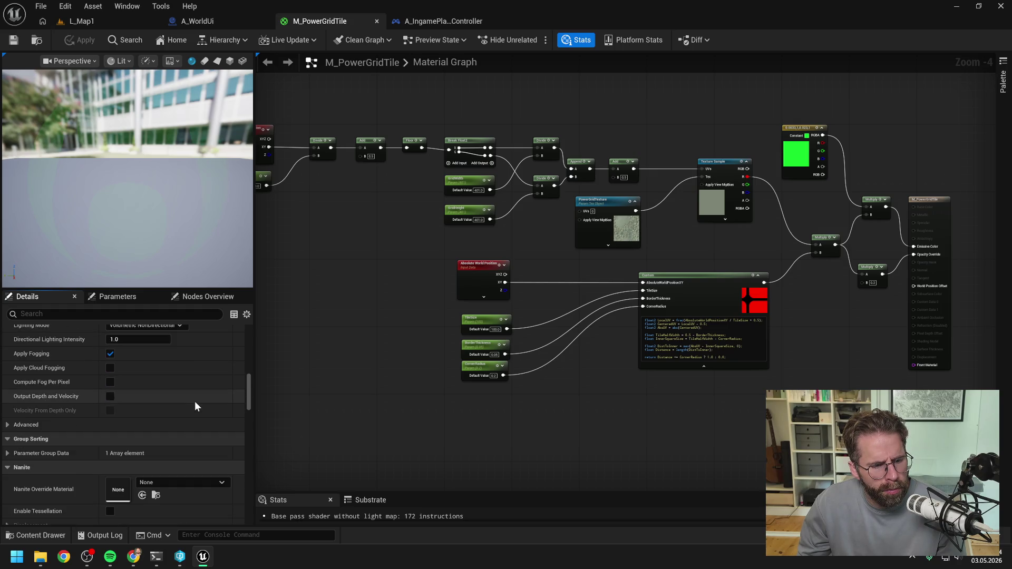
left_click(7, 453)
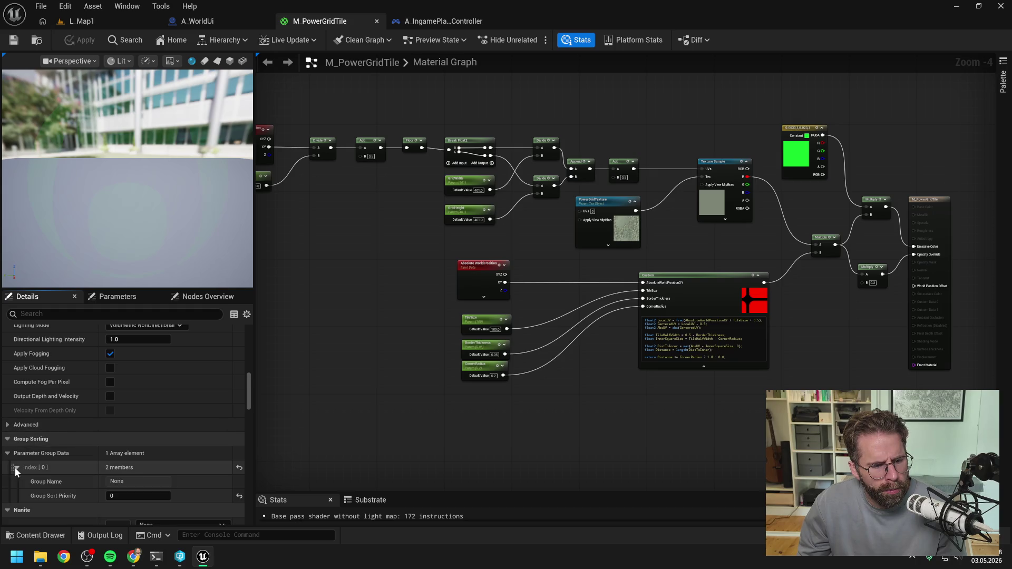
left_click(16, 467)
left_click(7, 454)
left_click(7, 424)
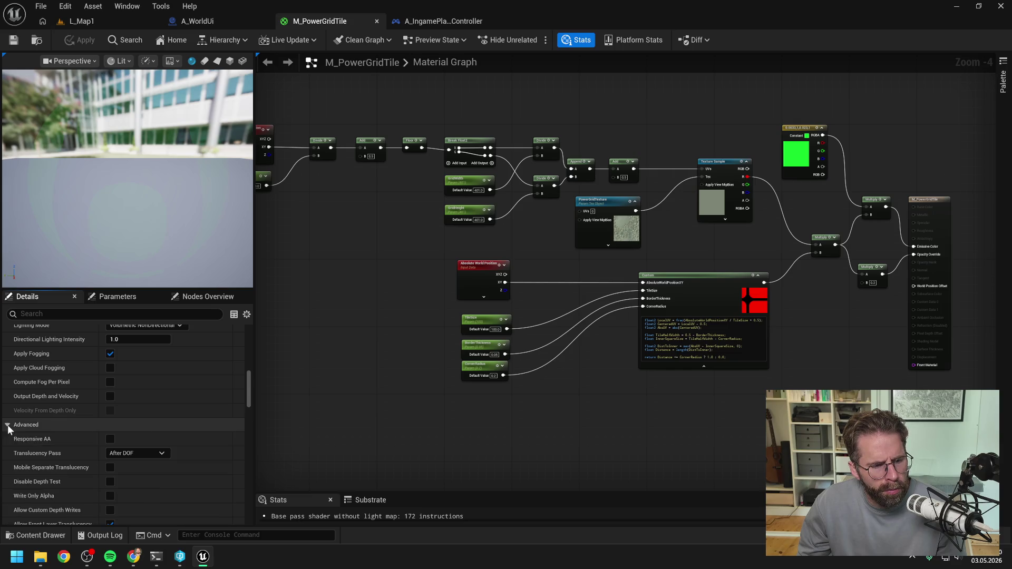
scroll(121, 400, "down", 3)
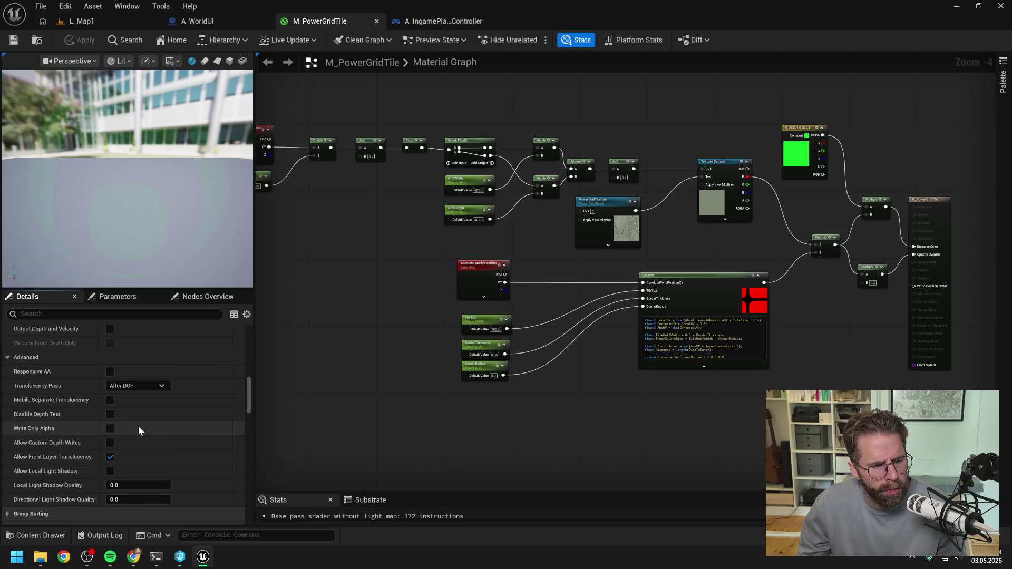
left_click(7, 357)
- Scroll further down the material Details and widen the property-name column so names read fully
scroll(82, 393, "down", 1)
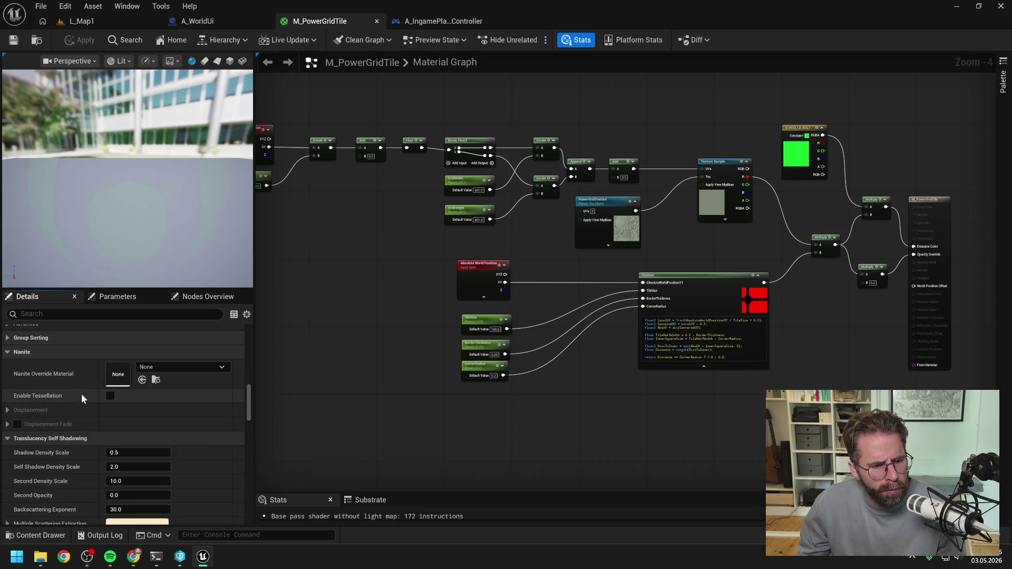
scroll(81, 394, "down", 4)
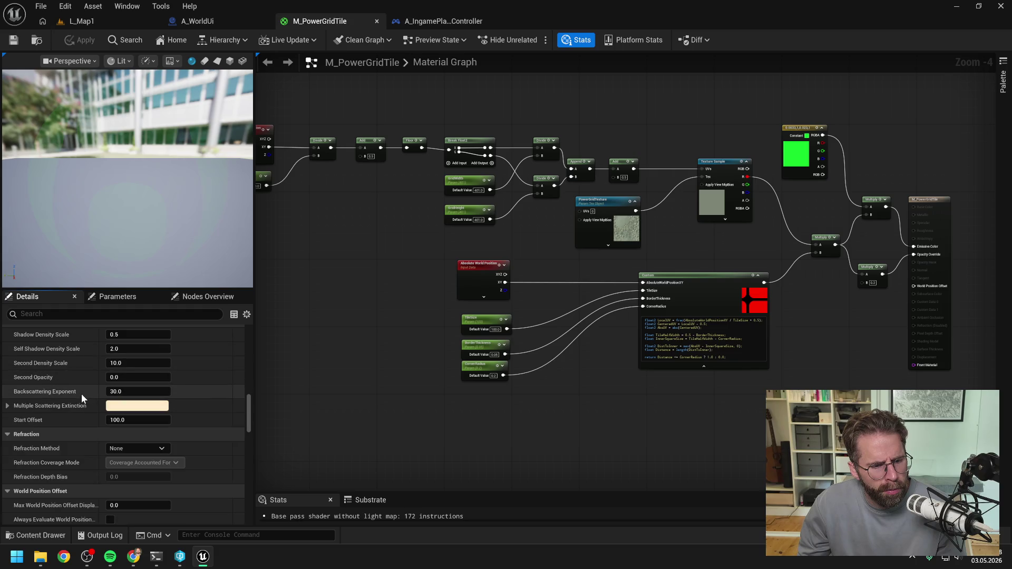
scroll(81, 394, "down", 2)
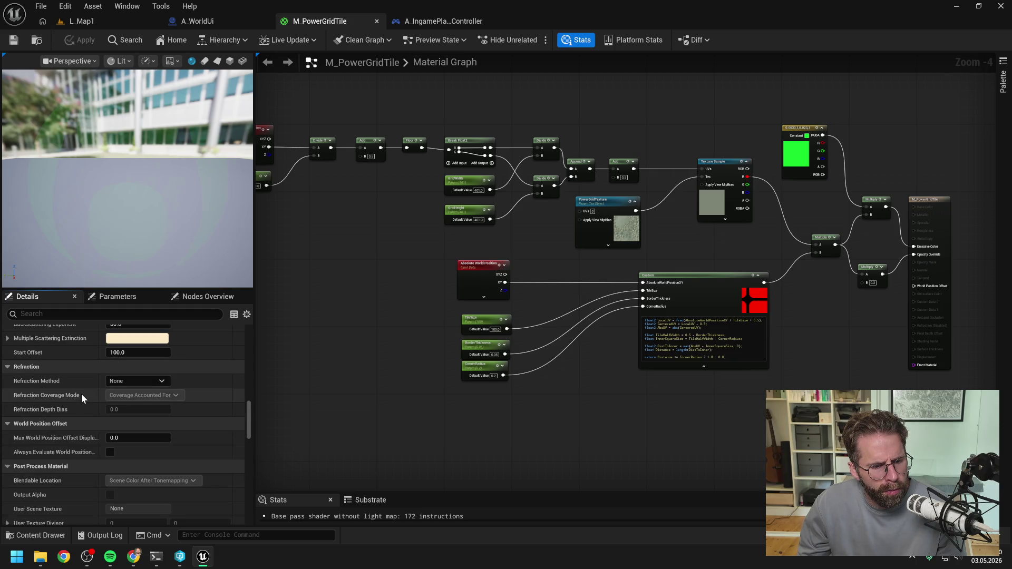
scroll(81, 394, "down", 4)
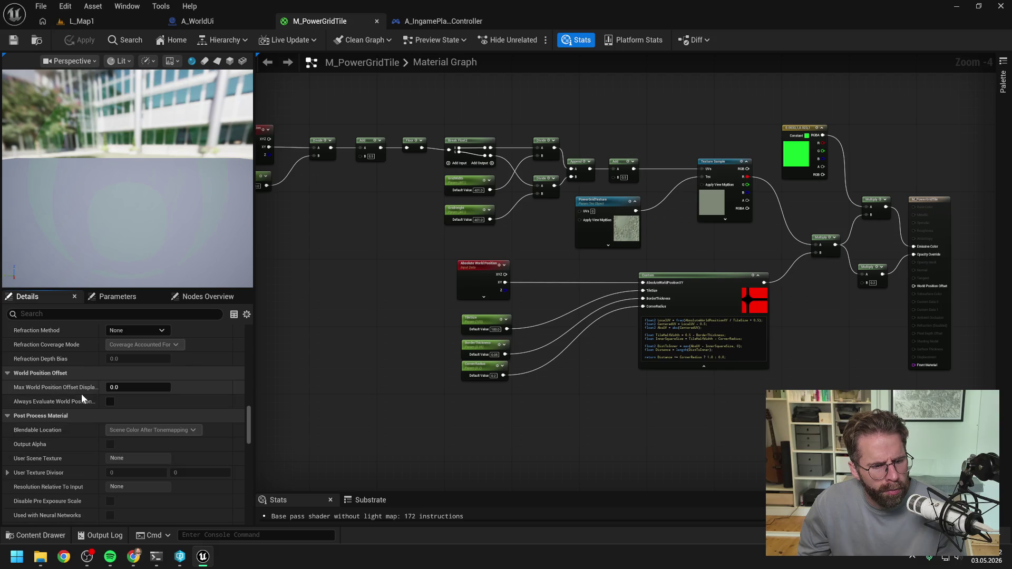
scroll(81, 394, "down", 3)
scroll(82, 394, "down", 4)
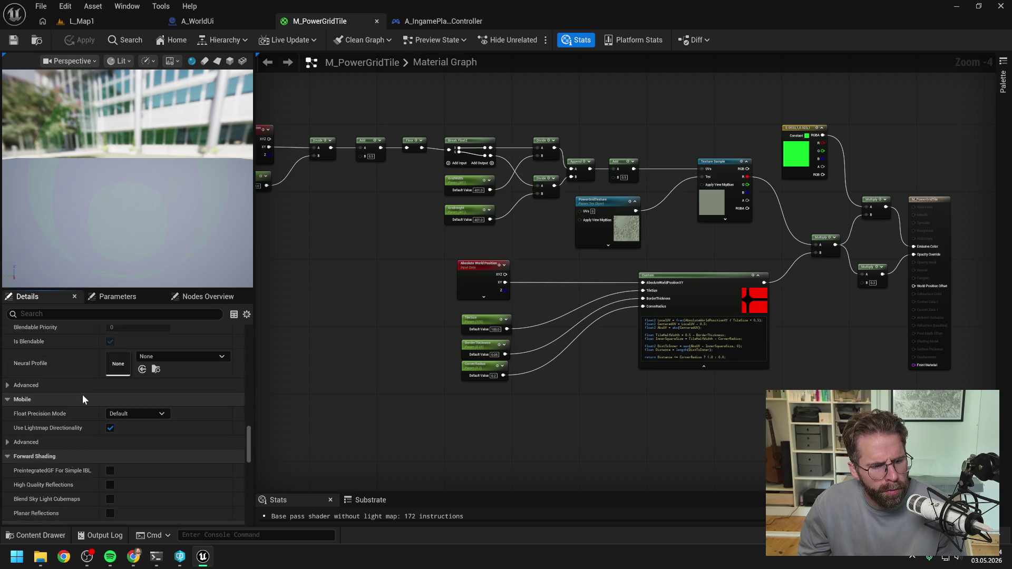
scroll(82, 394, "down", 3)
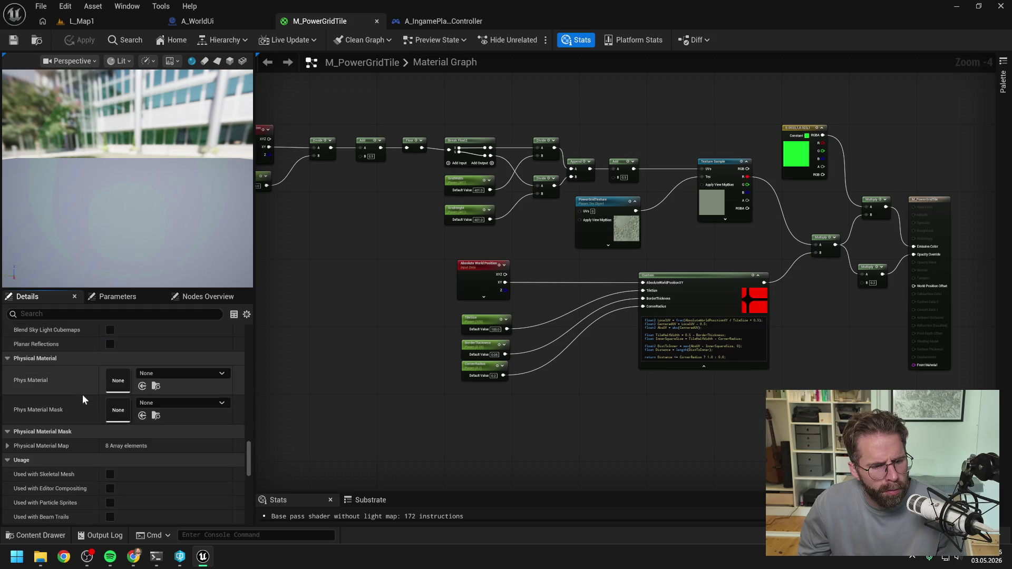
scroll(82, 395, "down", 2)
scroll(82, 394, "down", 4)
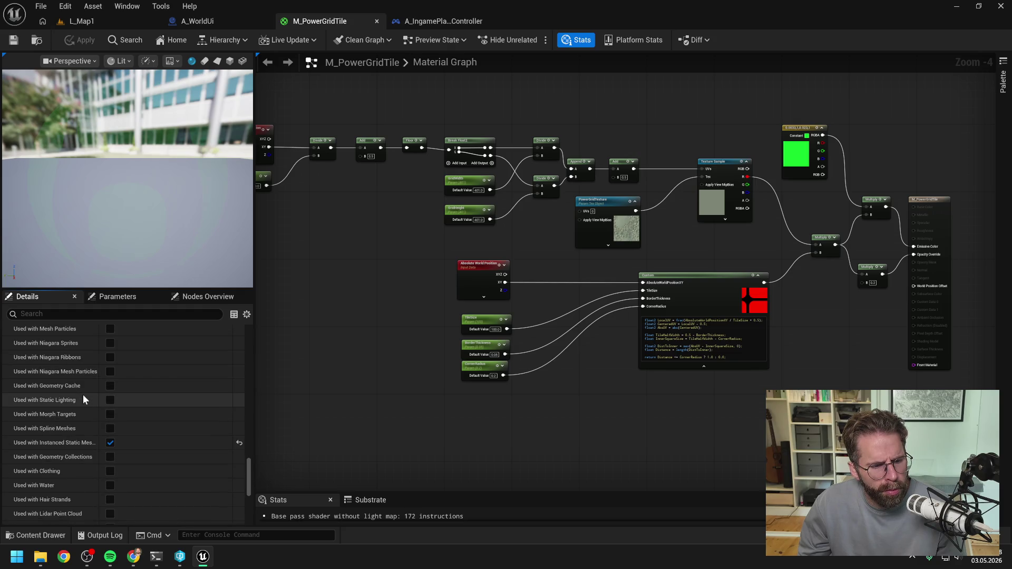
scroll(83, 394, "down", 3)
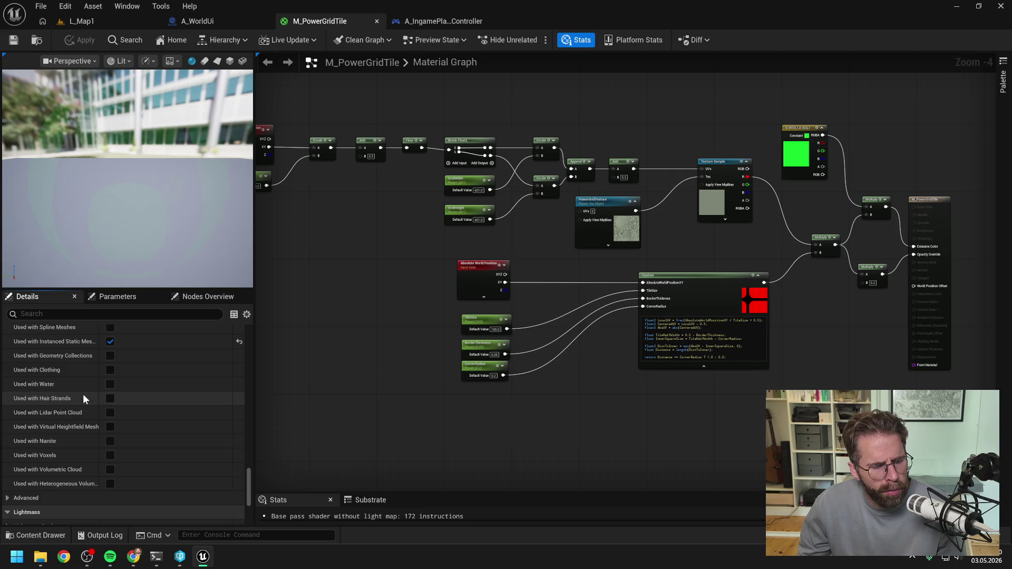
mouse_move(99, 339)
left_mouse_down()
mouse_move(139, 339)
mouse_move(113, 340)
left_mouse_up()
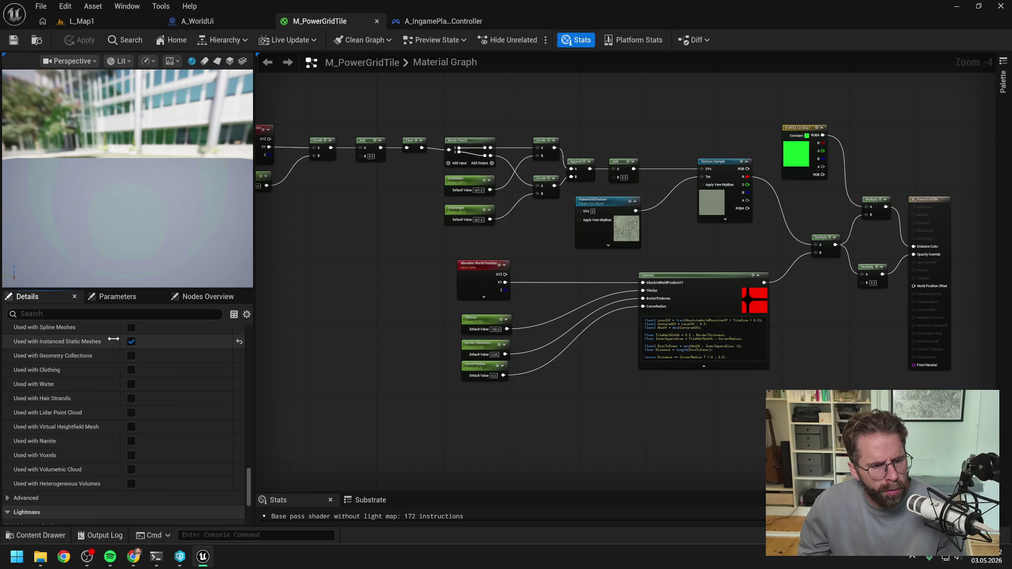
- Check the advanced Usage settings down to Pixel Depth Offset, then shift the graph view left
scroll(82, 402, "down", 1)
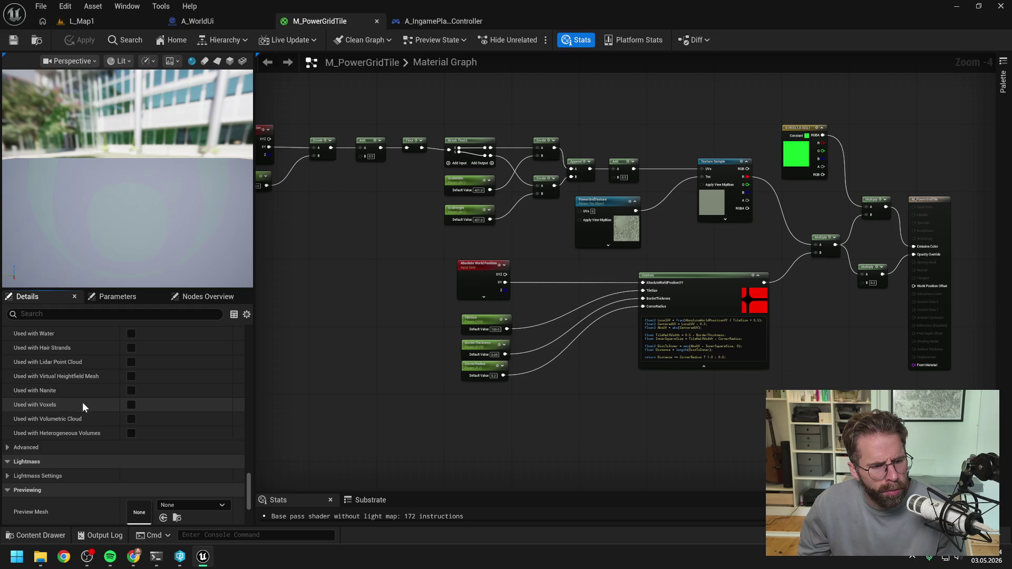
left_click(7, 448)
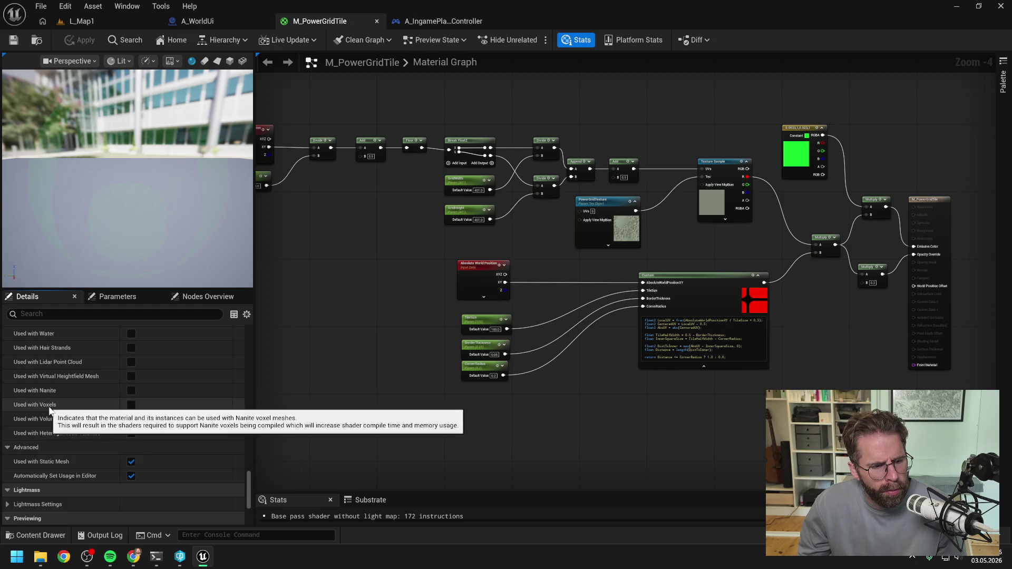
left_click(8, 444)
scroll(71, 401, "down", 1)
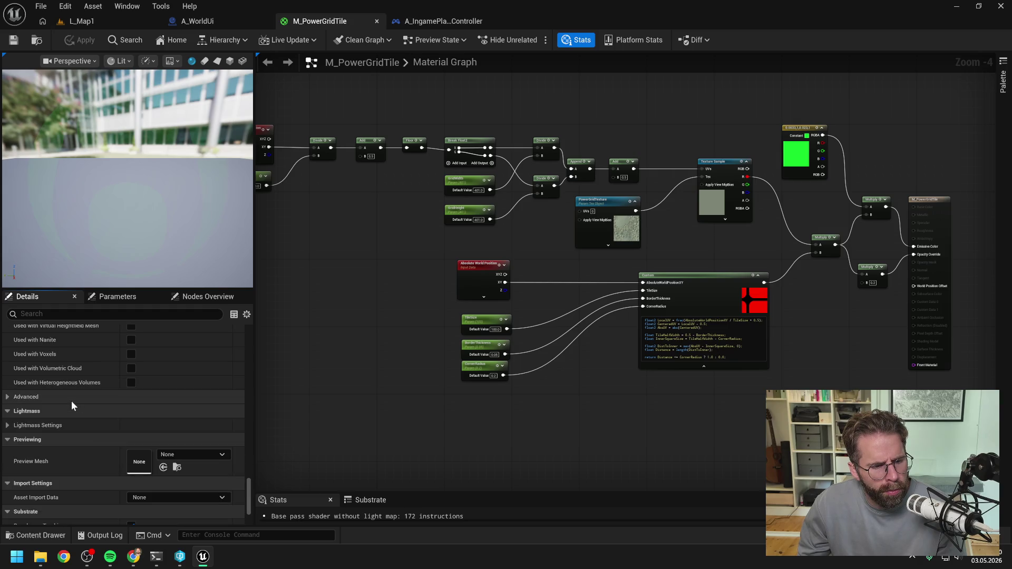
scroll(71, 401, "down", 1)
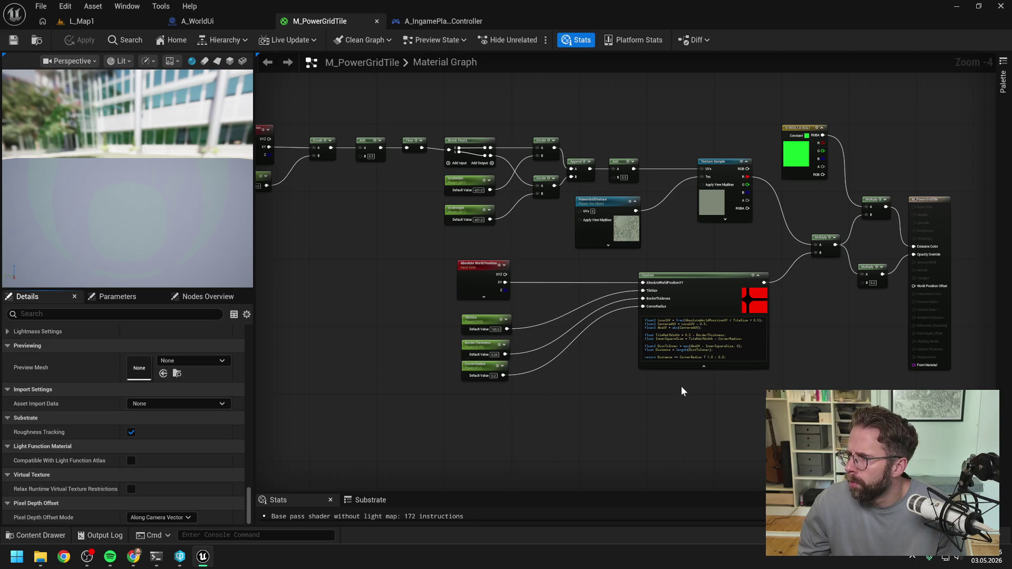
left_click_drag(814, 367, 705, 375)
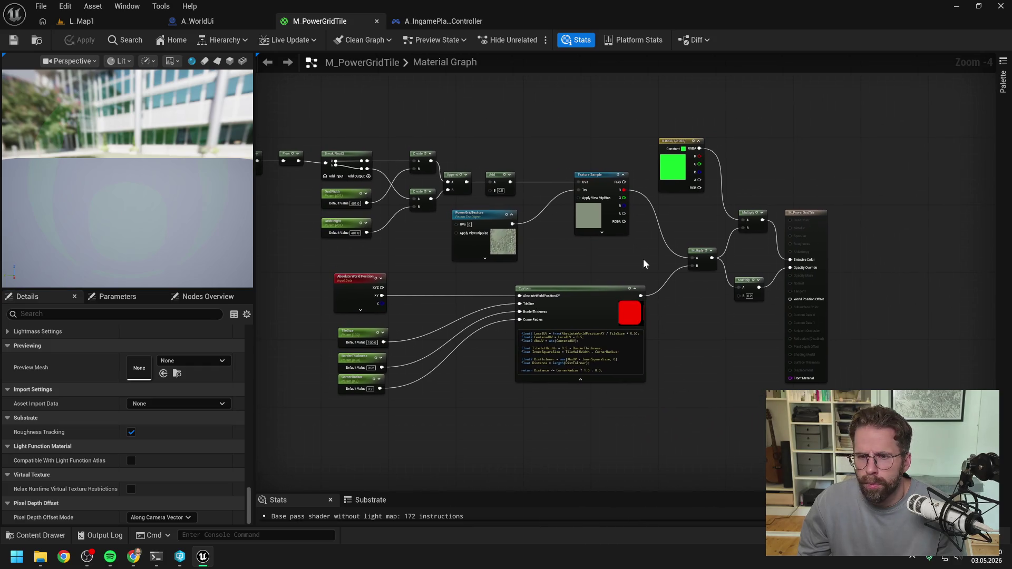
- Review the Texture Sample node's Gather Mode, Sampler Source and Sampler Type options, keeping Grayscale
scroll(626, 243, "up", 1)
left_click(584, 156)
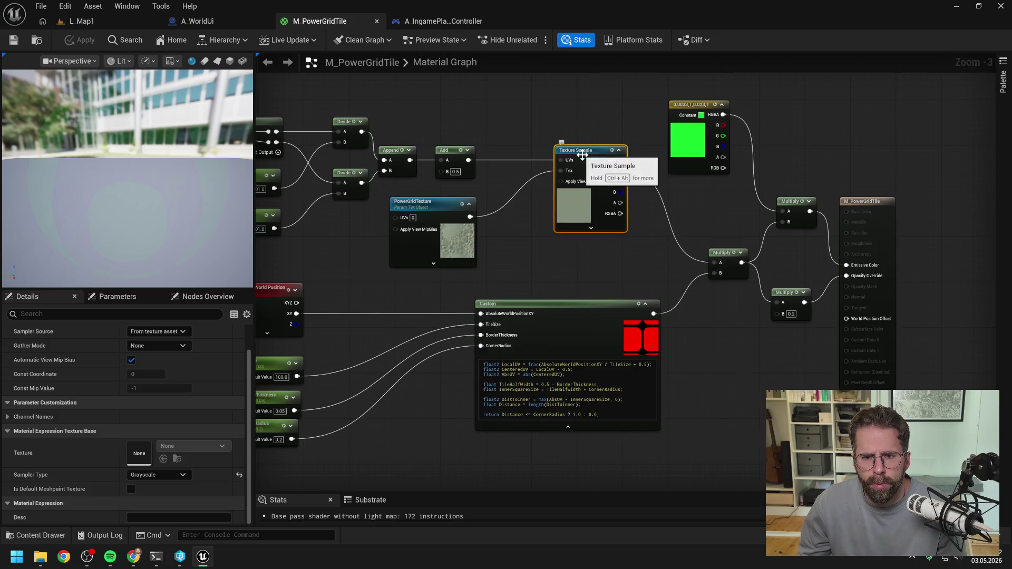
left_click(176, 346)
left_click(170, 327)
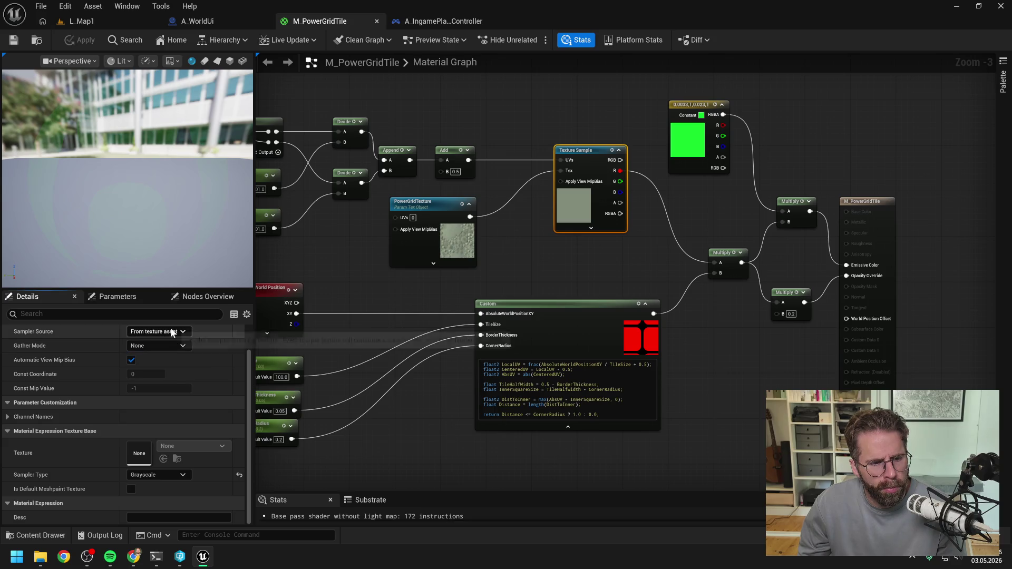
left_click(174, 332)
left_click(174, 333)
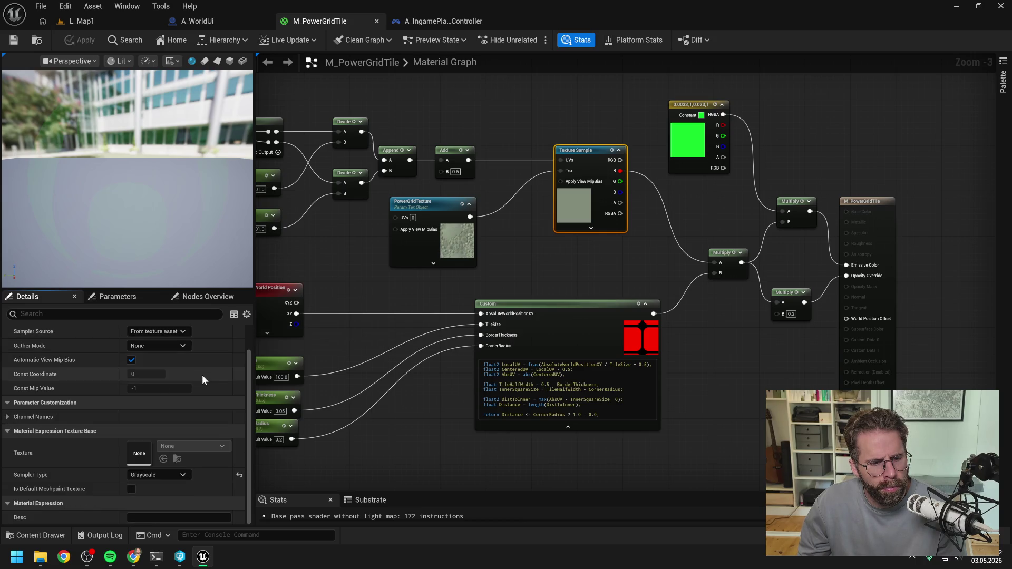
left_click(164, 474)
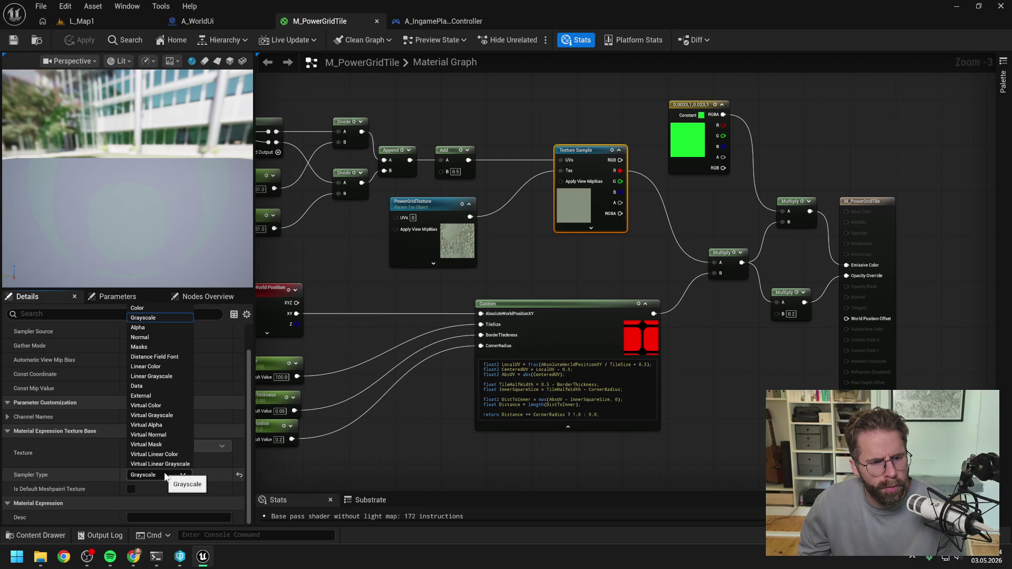
left_click(164, 476)
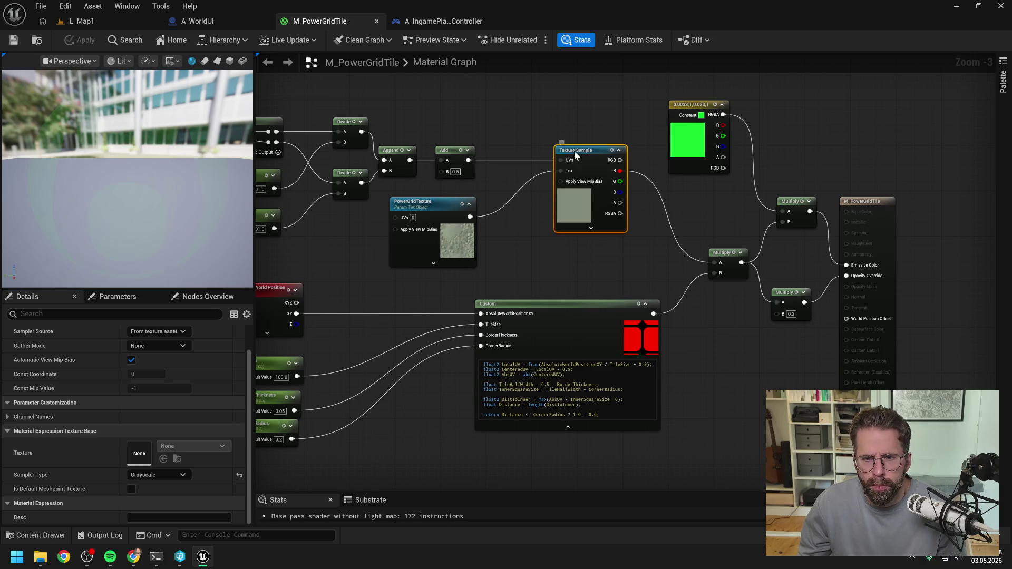
- Zoom out and pan to bring the whole M_PowerGridTile graph into view
scroll(560, 142, "down", 1)
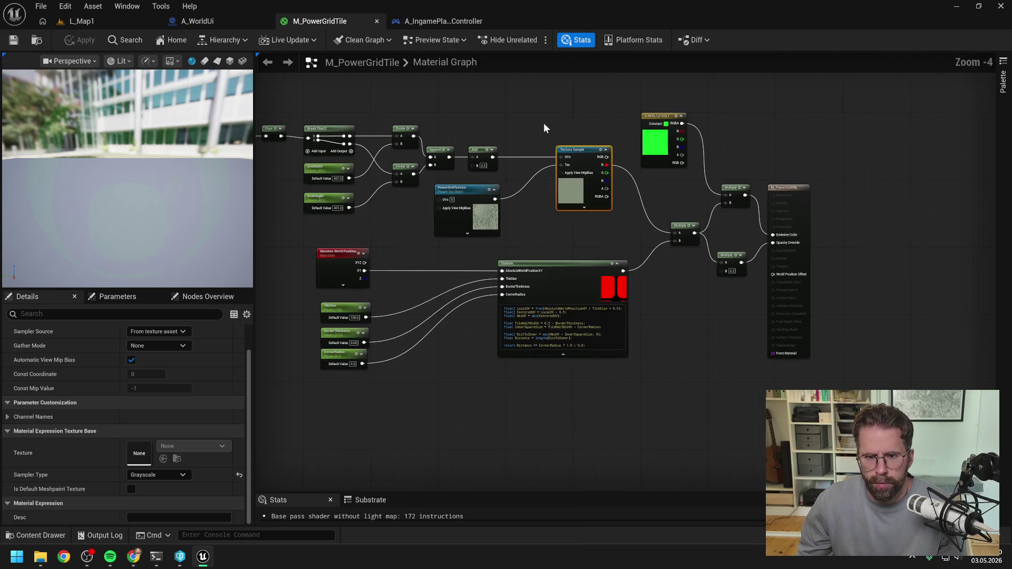
mouse_move(543, 129)
left_mouse_down()
mouse_move(592, 153)
mouse_move(777, 135)
mouse_move(626, 139)
mouse_move(715, 137)
left_mouse_up()
scroll(682, 149, "down", 1)
scroll(682, 144, "up", 1)
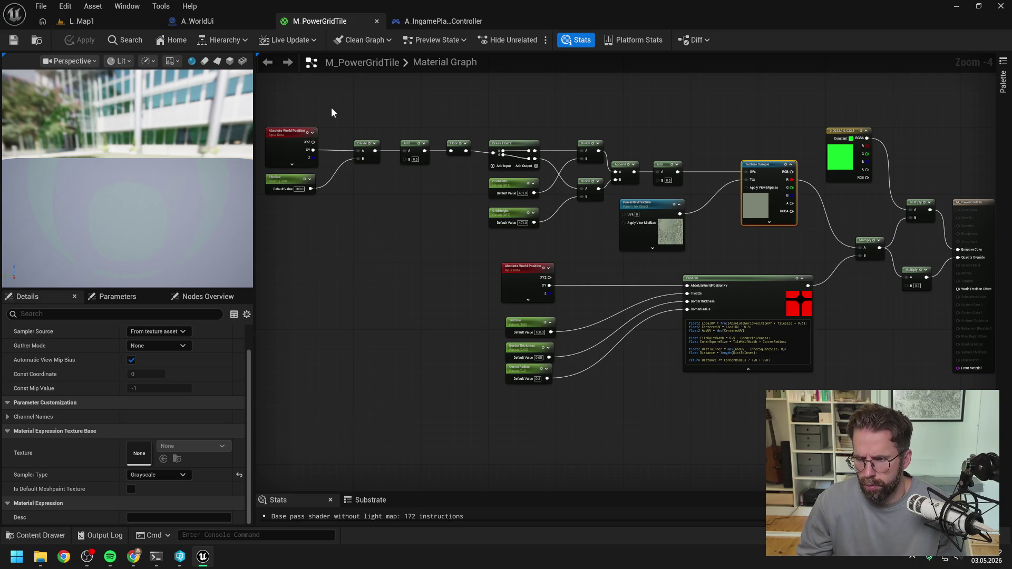
key("alt+Tab")
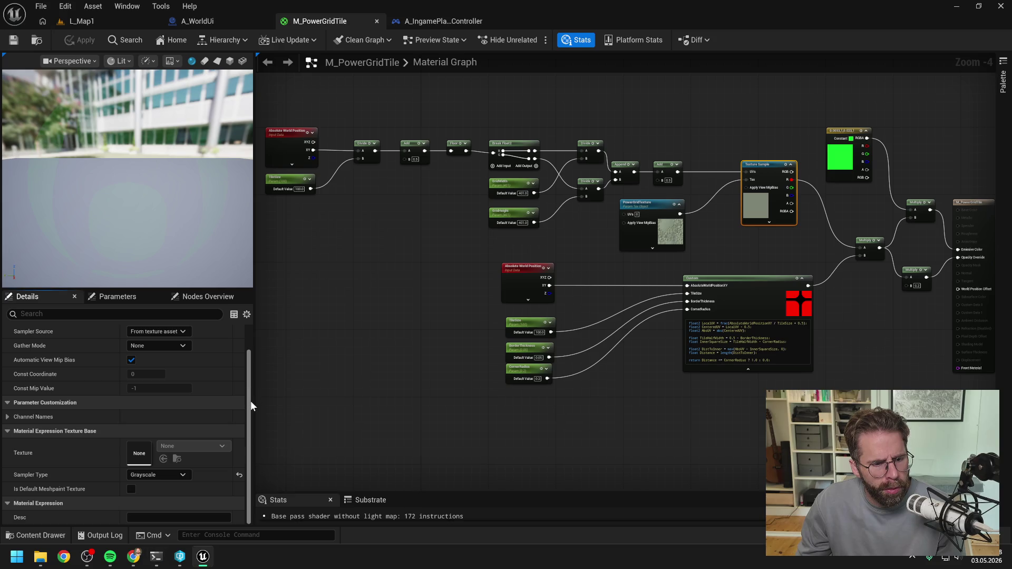
left_click_drag(251, 401, 252, 371)
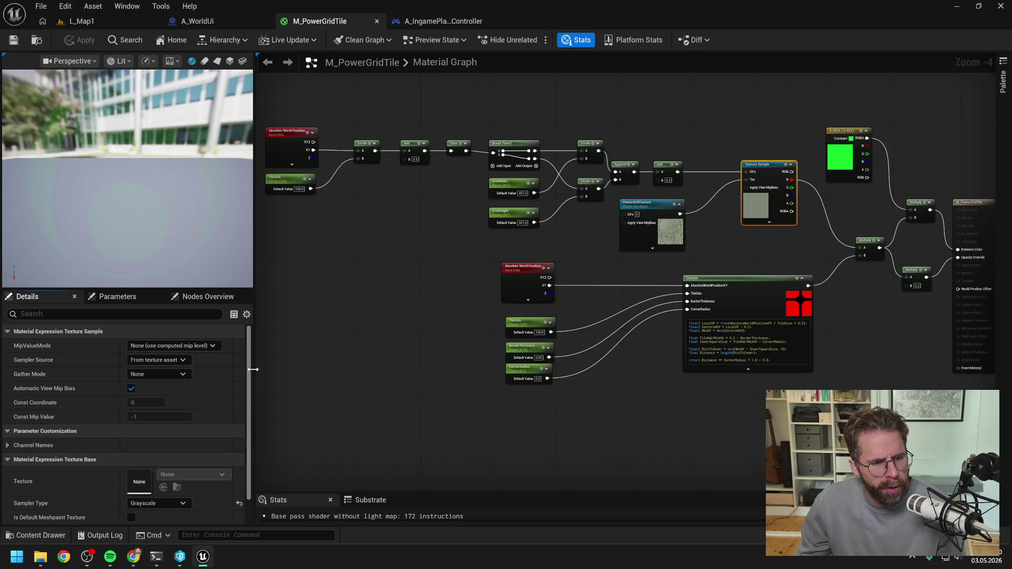
left_click(203, 345)
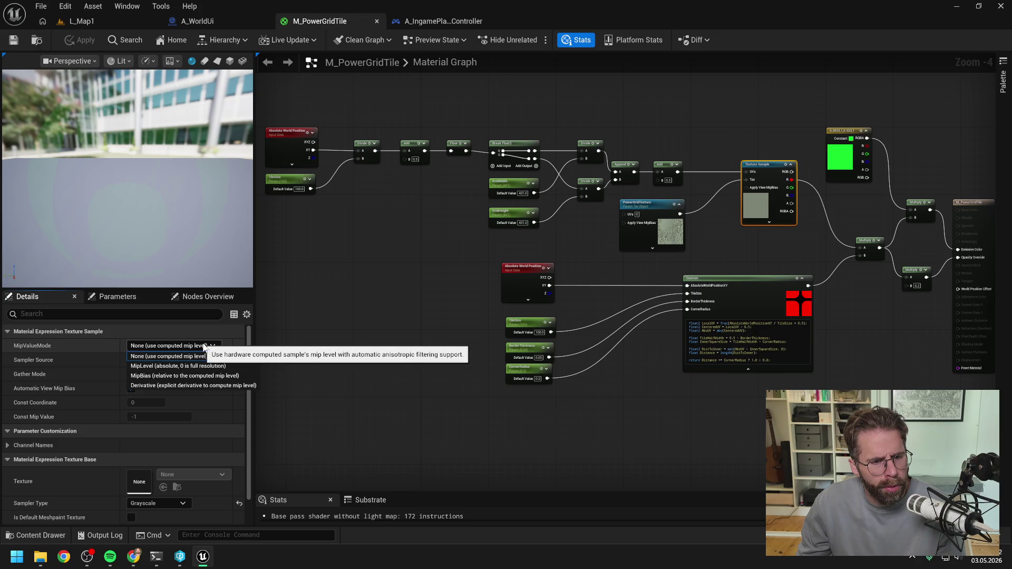
left_click(204, 347)
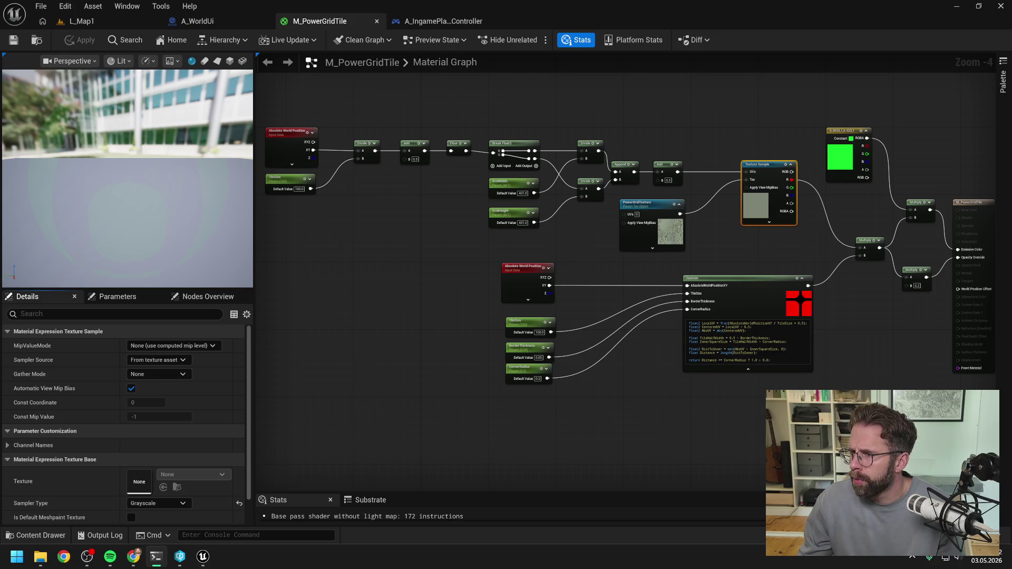
left_click(654, 209)
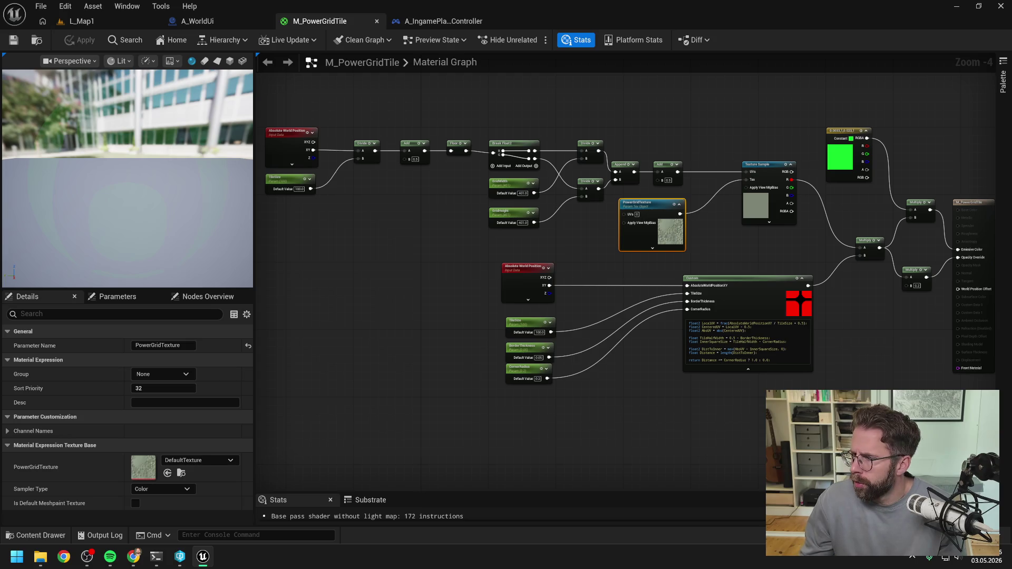
- Bring up the browser Claude chat showing its diagnosis question about the power-grid tile mask
key("alt+Tab")
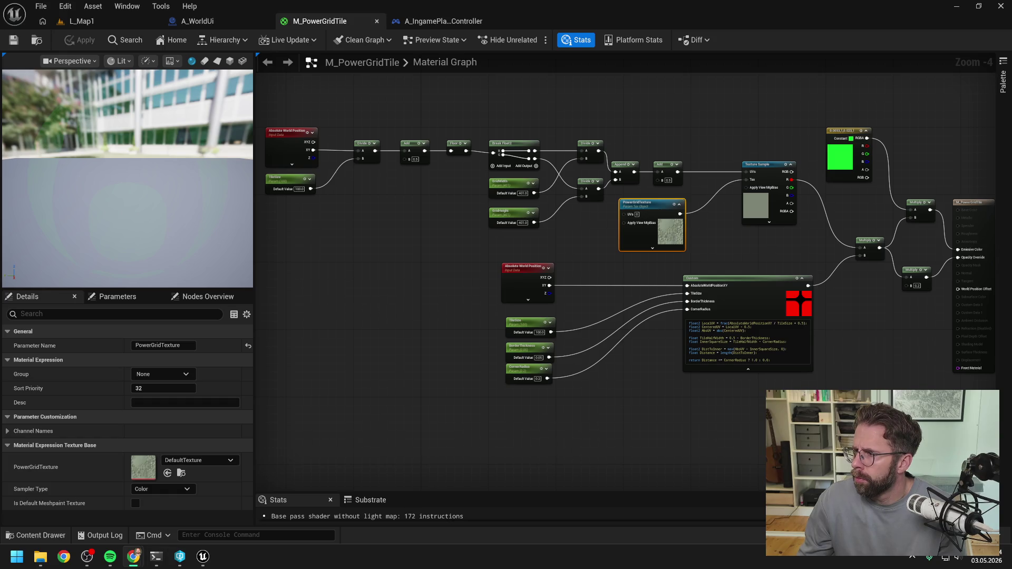
key("alt+Tab")
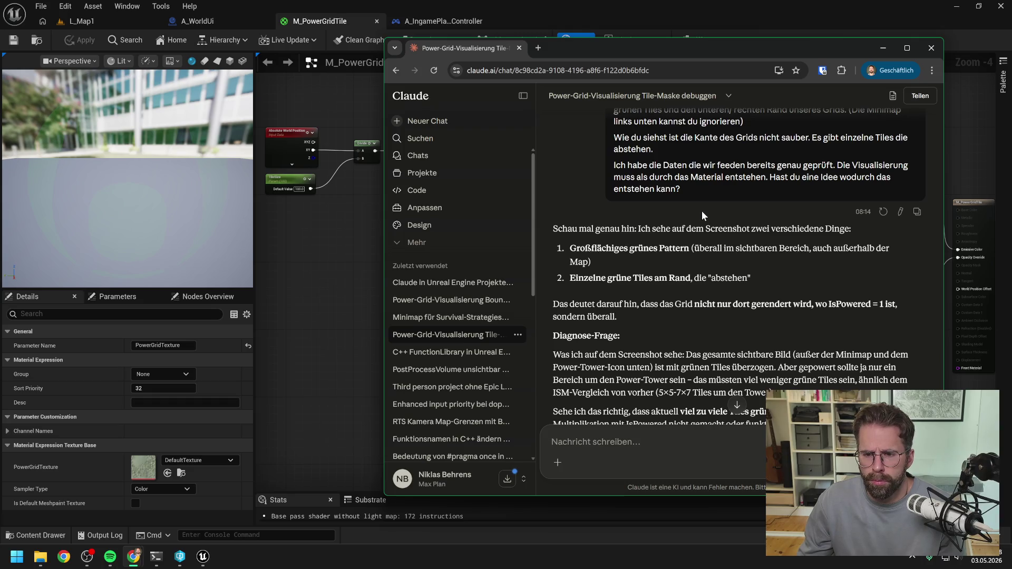
- Scroll through Claude's diagnosis to its request for a full graph screenshot, then return to Unreal
scroll(701, 211, "down", 1)
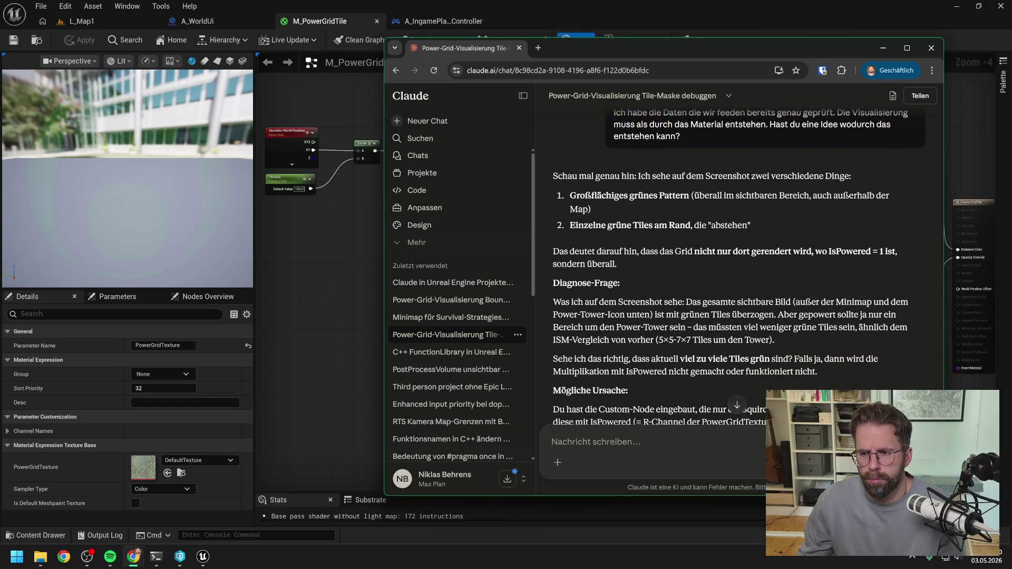
scroll(738, 267, "down", 1)
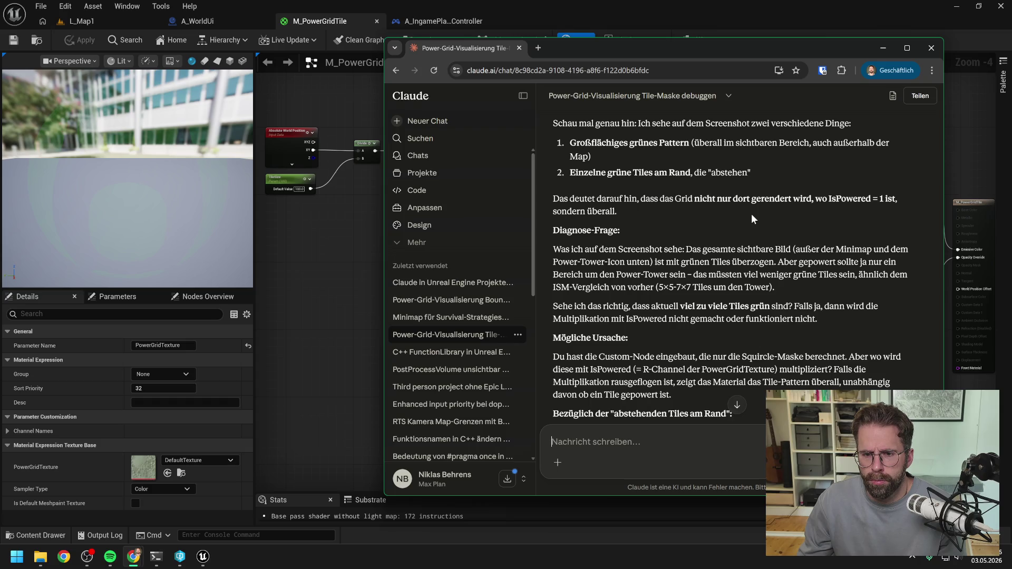
scroll(758, 213, "down", 2)
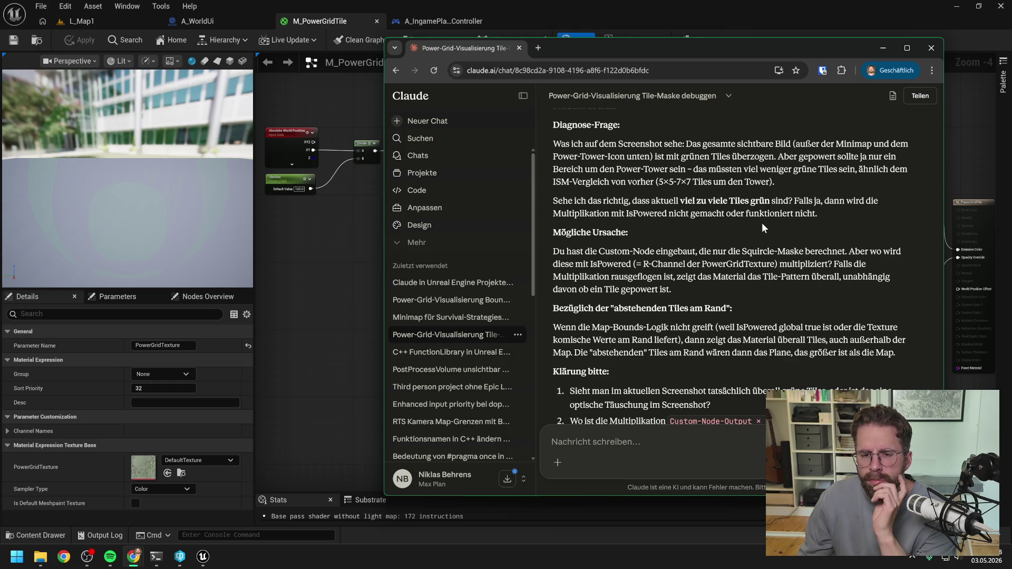
scroll(762, 224, "down", 1)
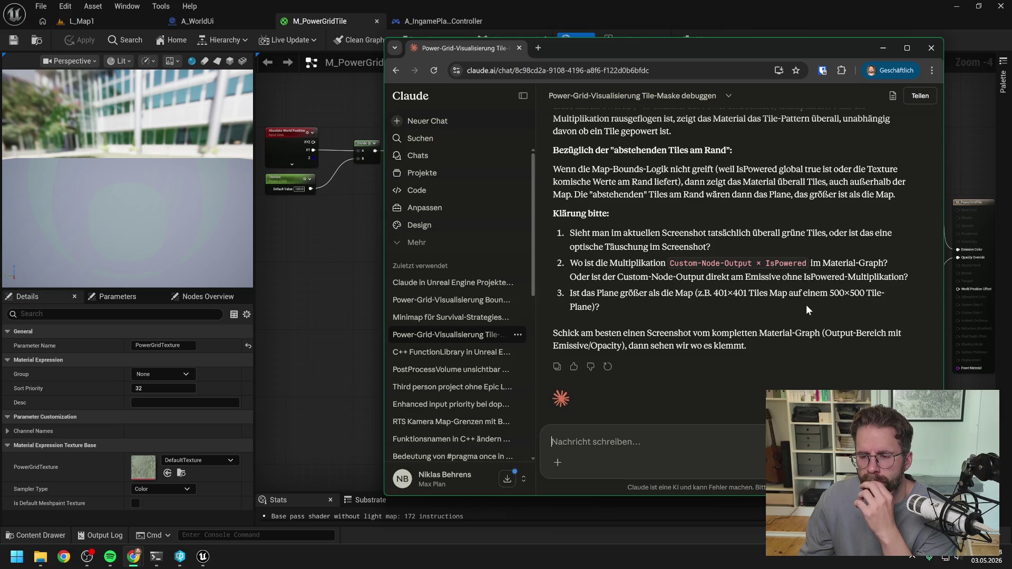
scroll(806, 304, "down", 1)
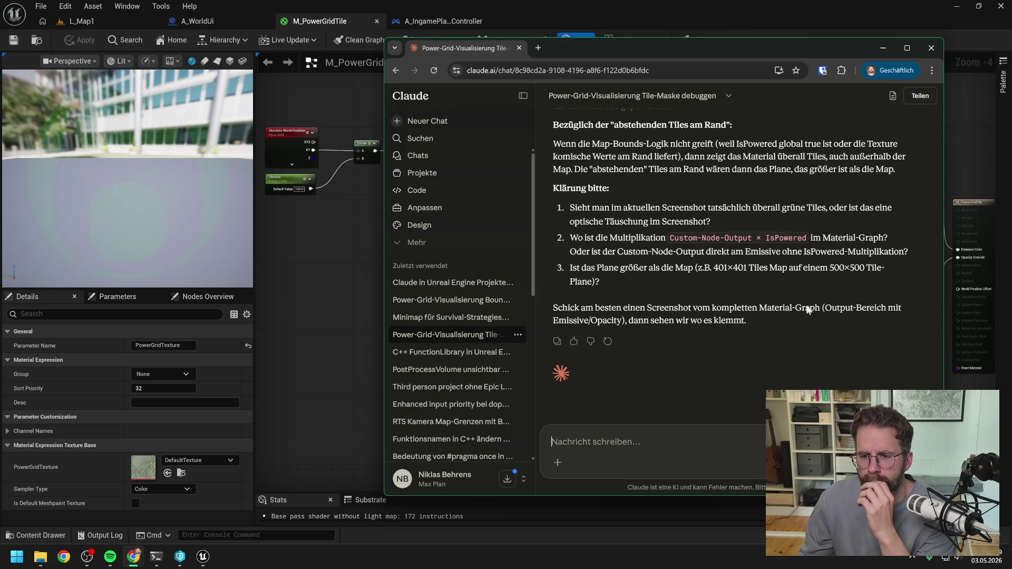
left_click(353, 270)
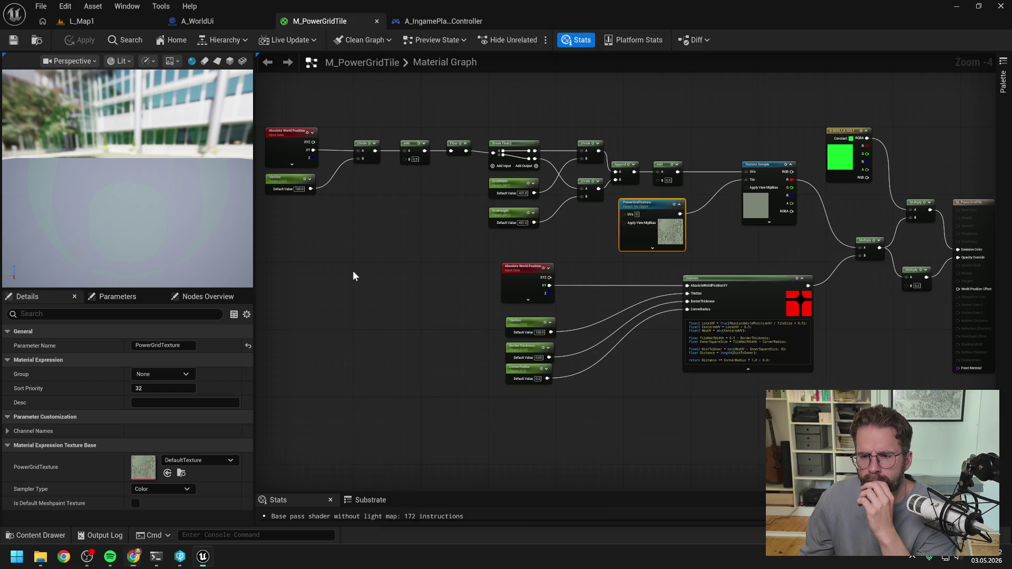
- Move the three parameter nodes nearer the Custom node and narrow the Details panel to enlarge the graph
mouse_move(866, 334)
left_mouse_down()
mouse_move(741, 312)
mouse_move(802, 332)
left_mouse_up()
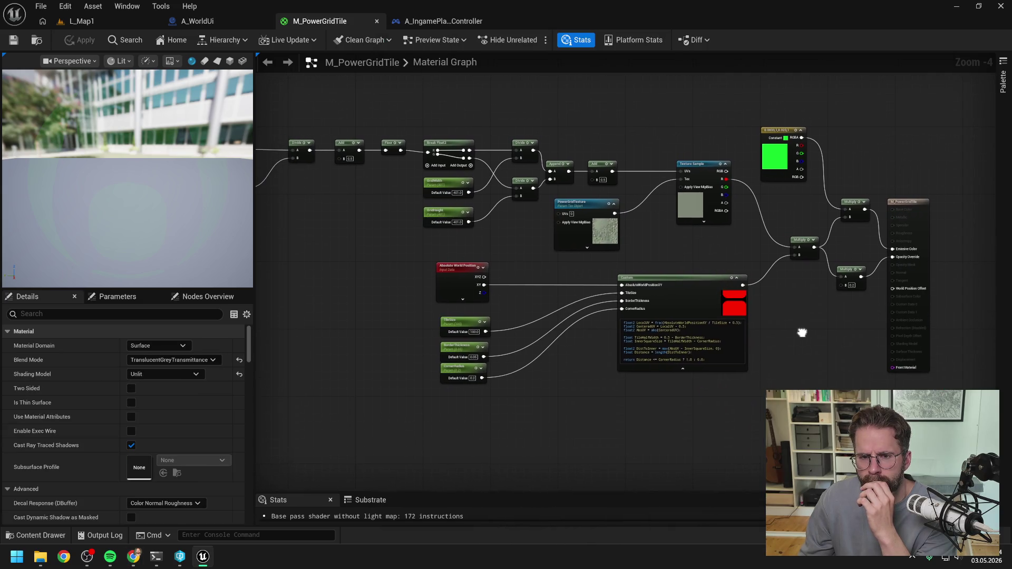
mouse_move(575, 416)
left_mouse_down()
mouse_move(438, 304)
mouse_move(512, 271)
mouse_move(533, 277)
left_mouse_up()
left_click(453, 271, "ctrl")
left_click(458, 286)
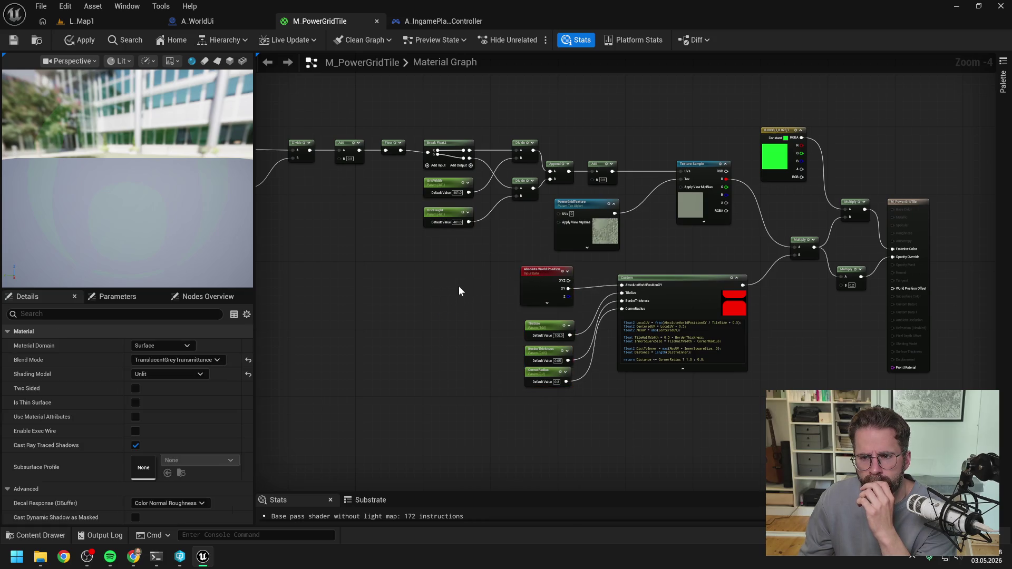
scroll(459, 286, "down", 1)
mouse_move(459, 287)
left_mouse_down()
mouse_move(523, 292)
mouse_move(515, 294)
left_mouse_up()
scroll(524, 288, "up", 1)
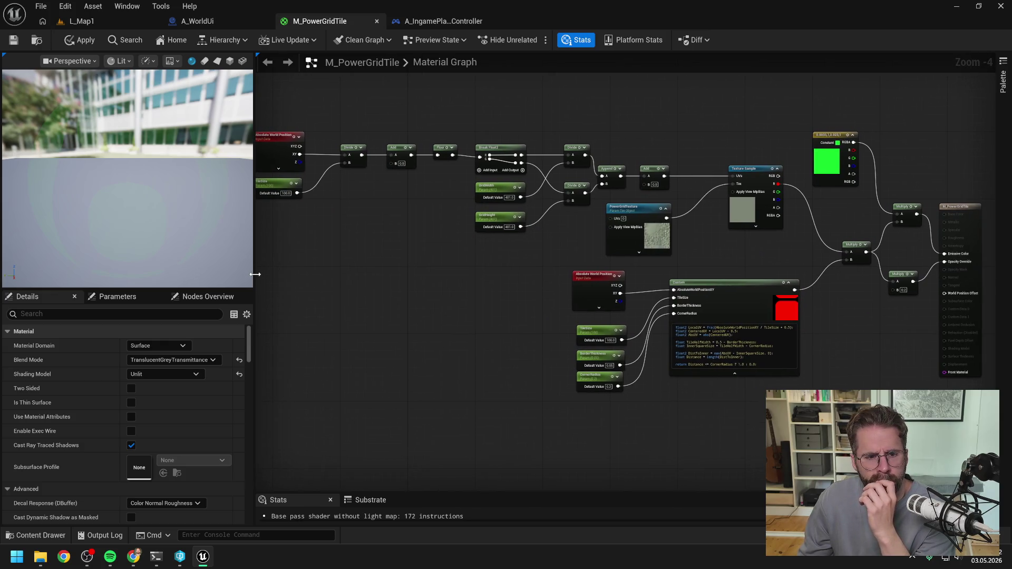
left_click_drag(255, 274, 205, 273)
left_click_drag(333, 301, 362, 301)
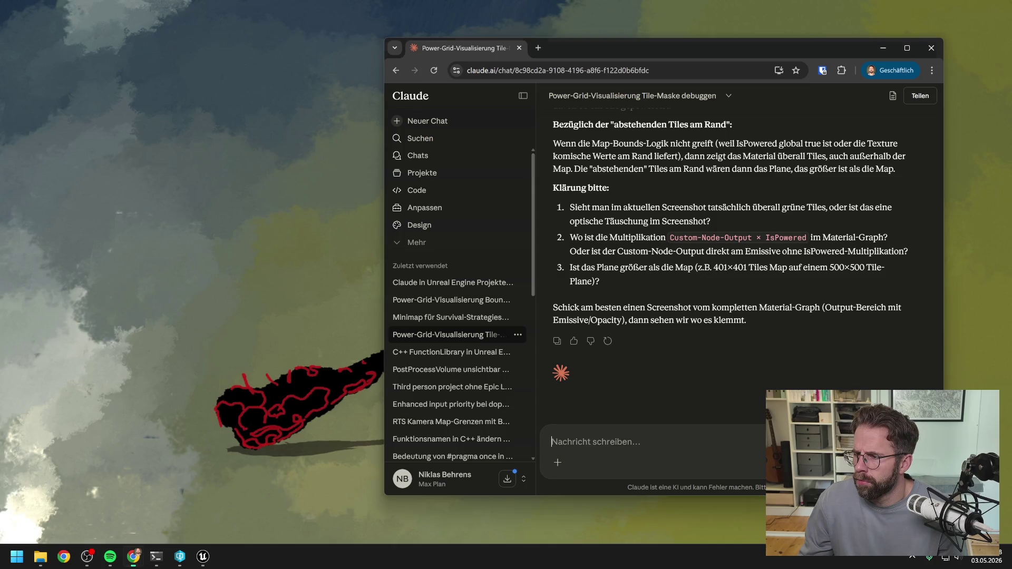
- Paste the full material-graph screenshot into the Claude chat and send it
left_click(134, 556)
key("ctrl+v")
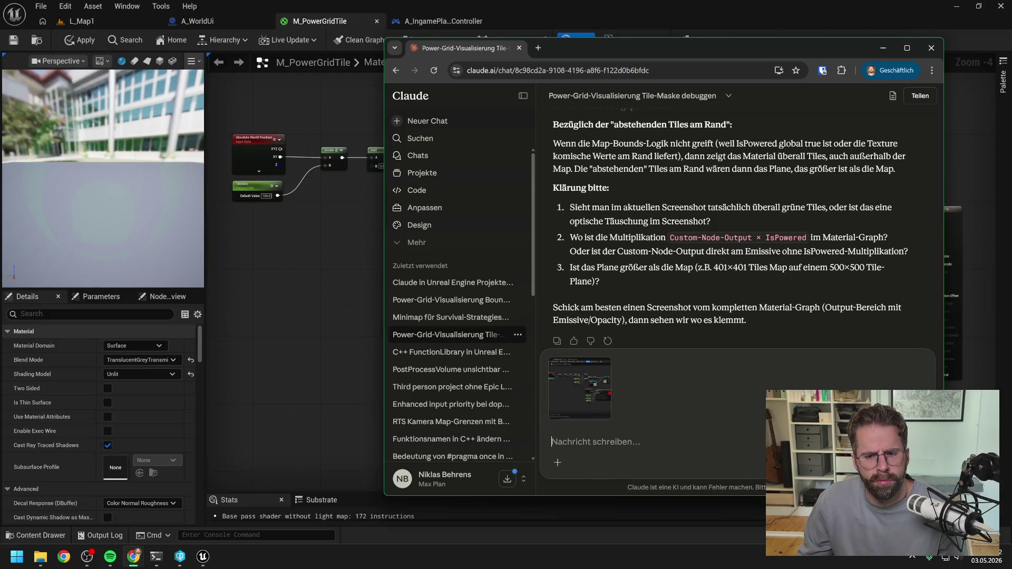
key("Return")
- Reframe the graph on the Custom node, then start a play-in-editor session of L_Map1
left_click(382, 350)
scroll(781, 382, "up", 2)
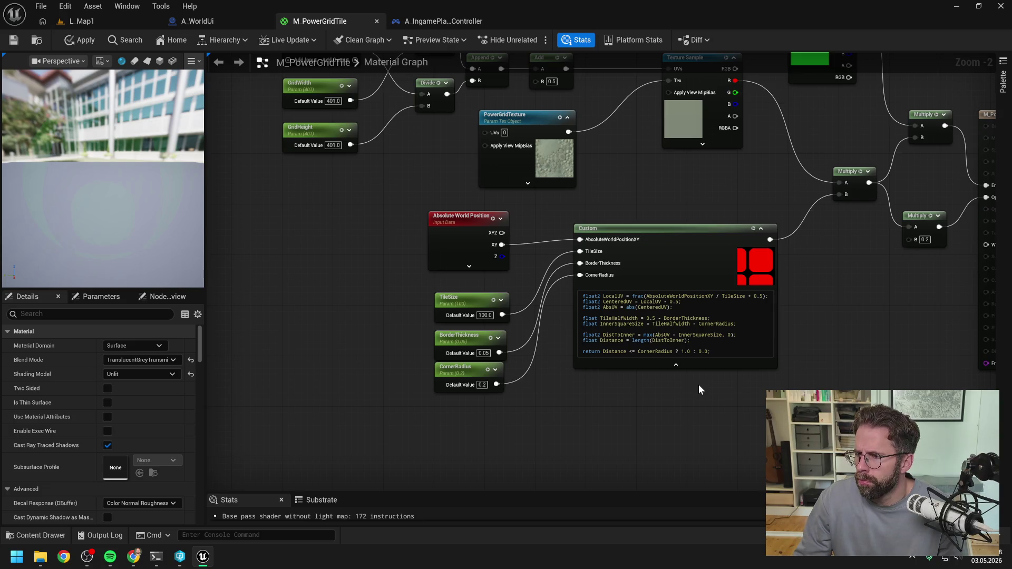
scroll(722, 372, "down", 1)
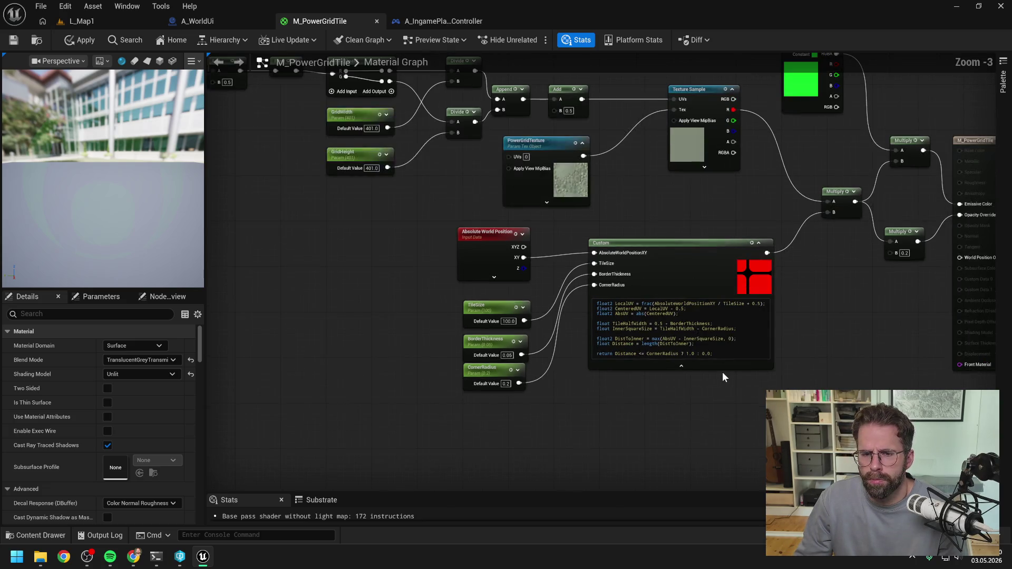
left_click_drag(732, 395, 677, 395)
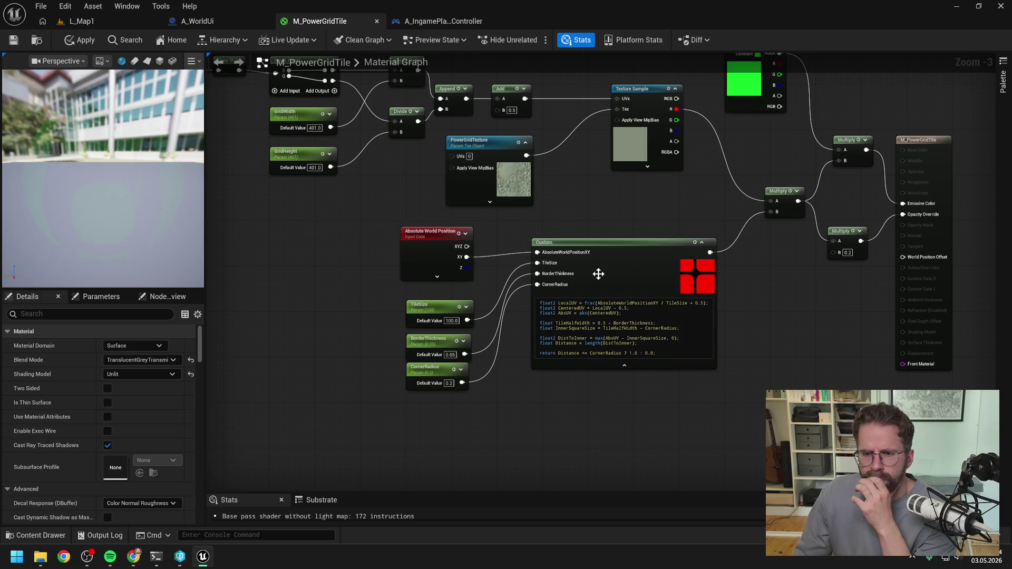
left_click(69, 21)
left_click(259, 40)
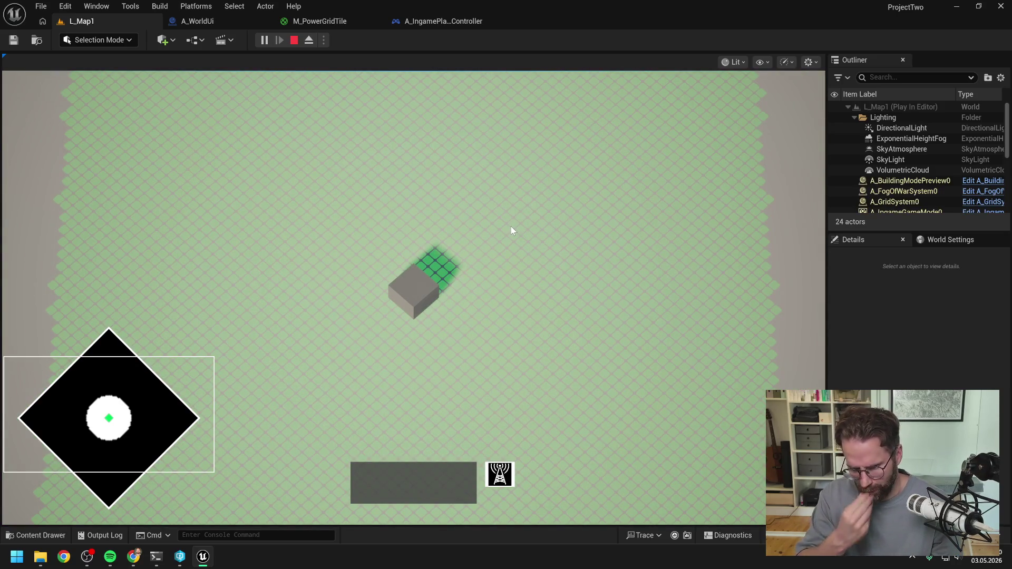
- Move the game camera down and up the map with S and W, stop play, and return to Claude's chat
key("s")
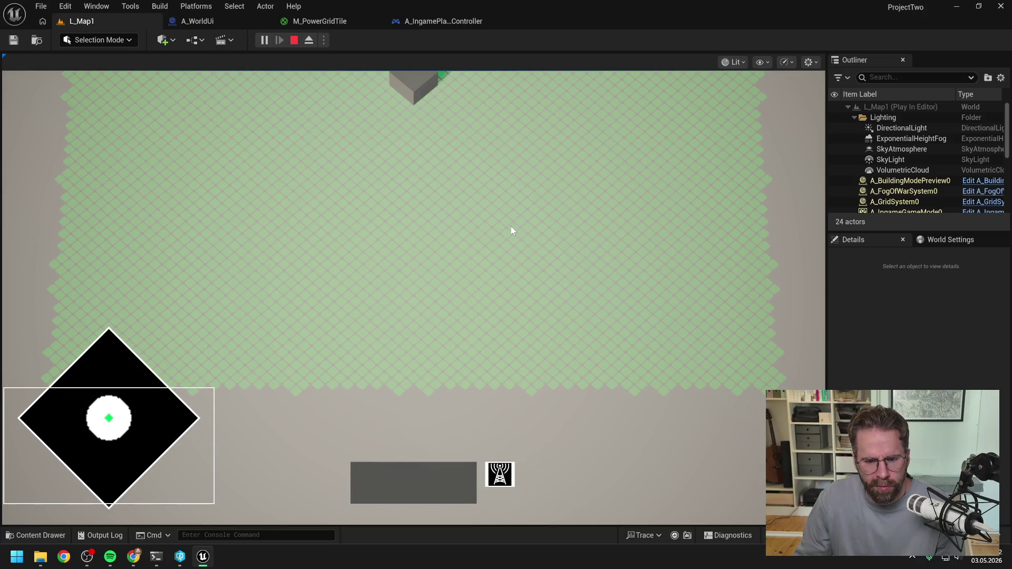
key("w")
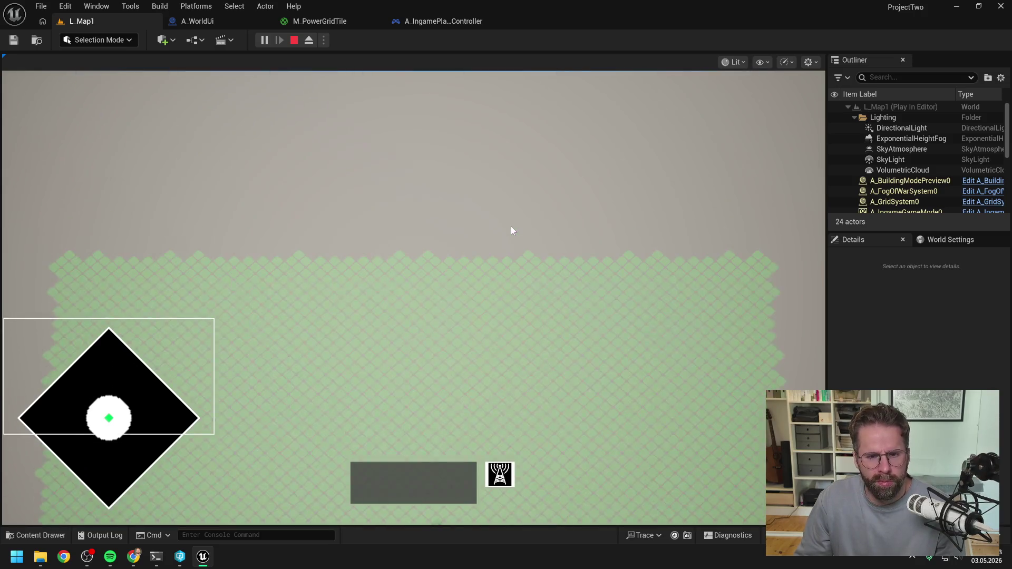
key("s")
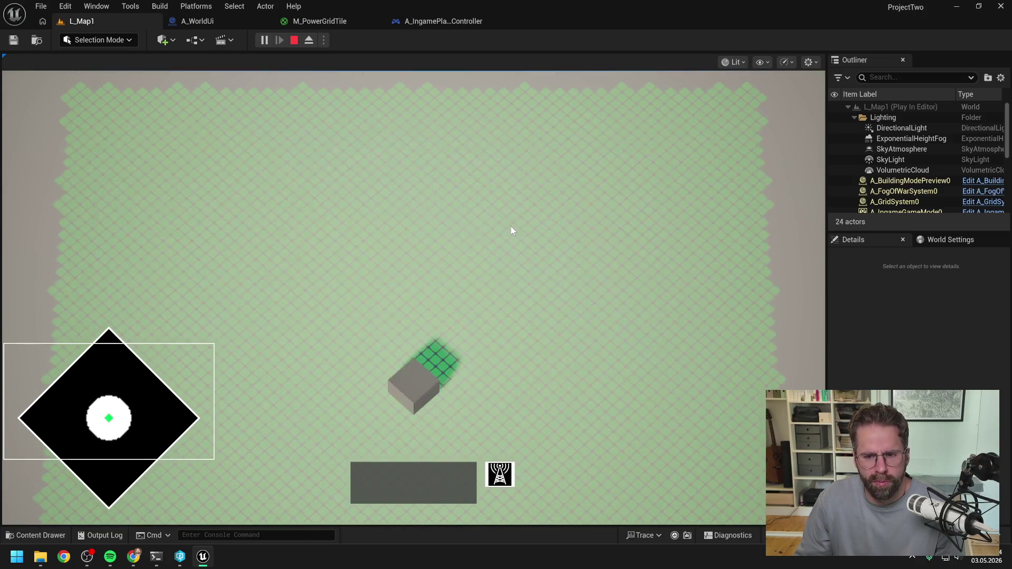
key("Escape")
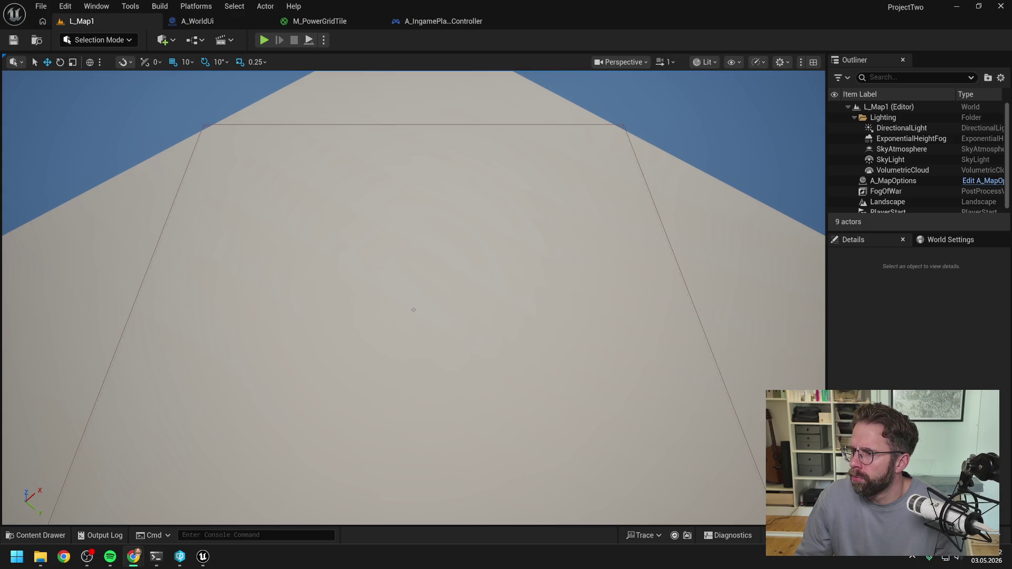
key("alt+Tab")
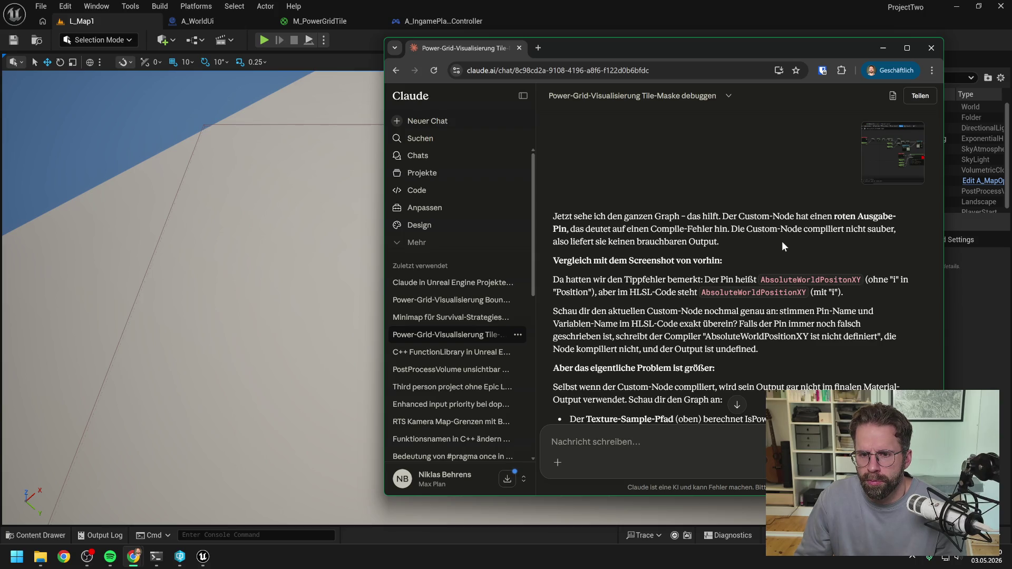
- Scroll down through Claude's latest reply in the chat
scroll(782, 241, "down", 1)
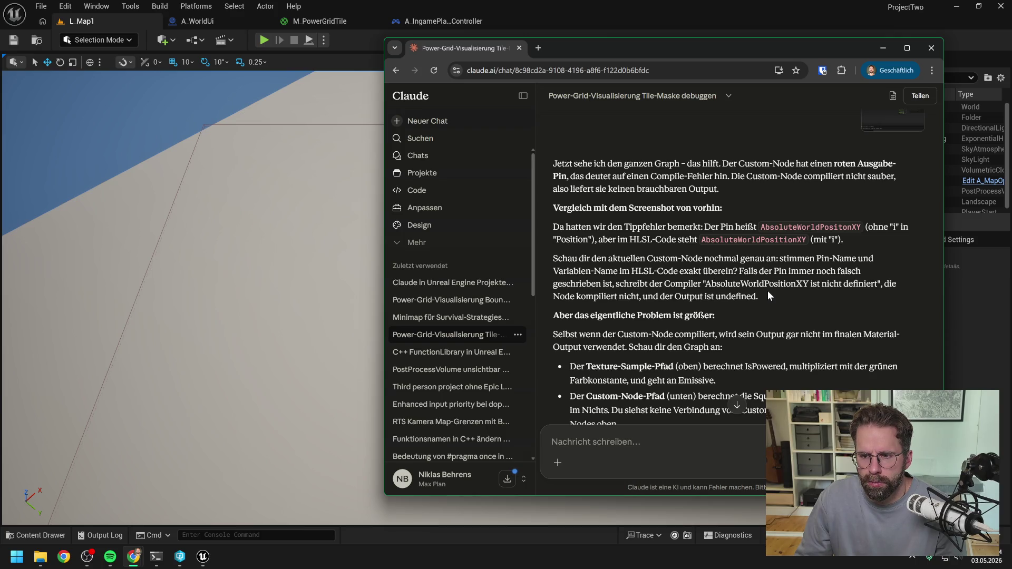
scroll(768, 294, "down", 2)
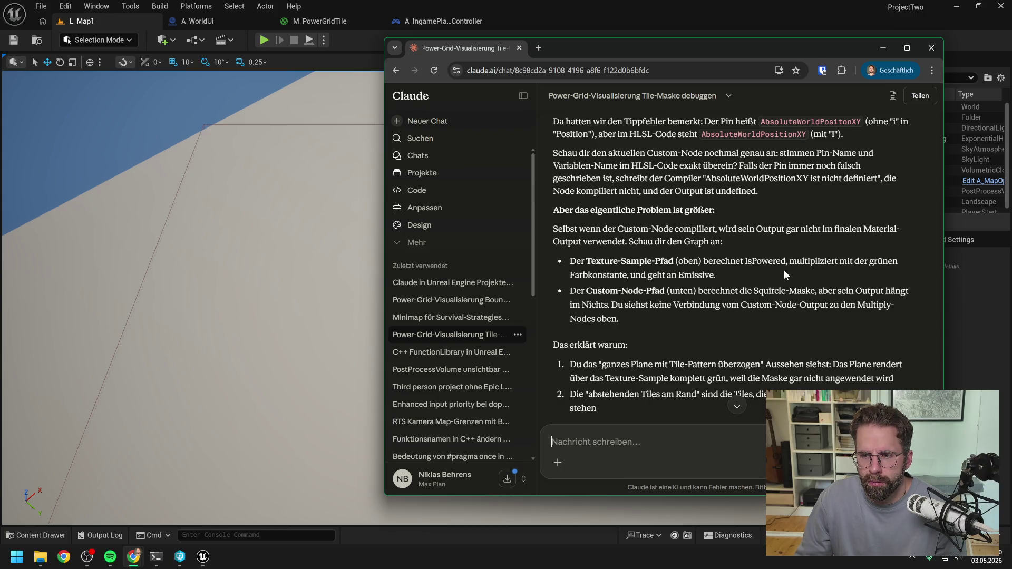
scroll(783, 270, "down", 2)
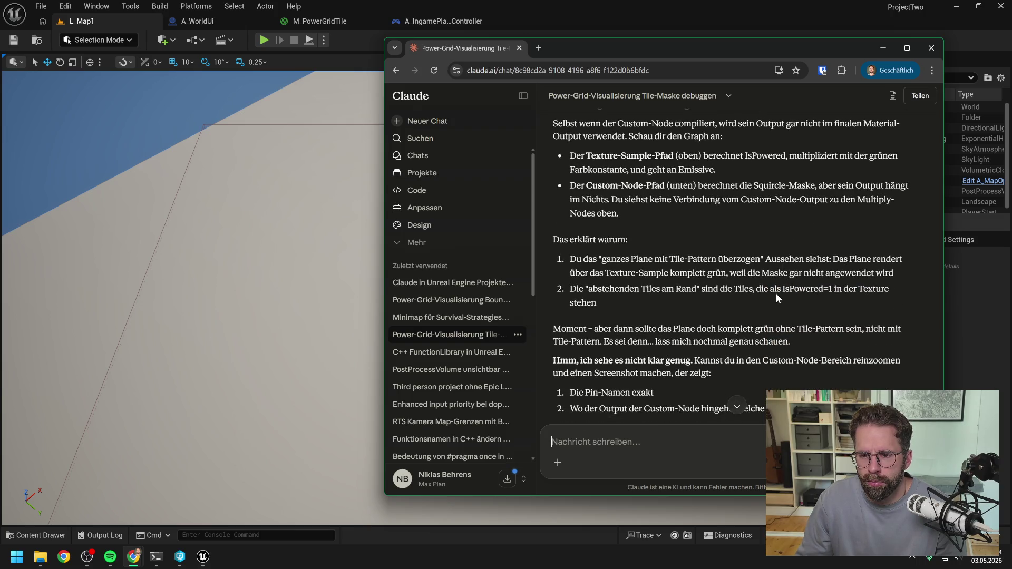
scroll(776, 294, "down", 4)
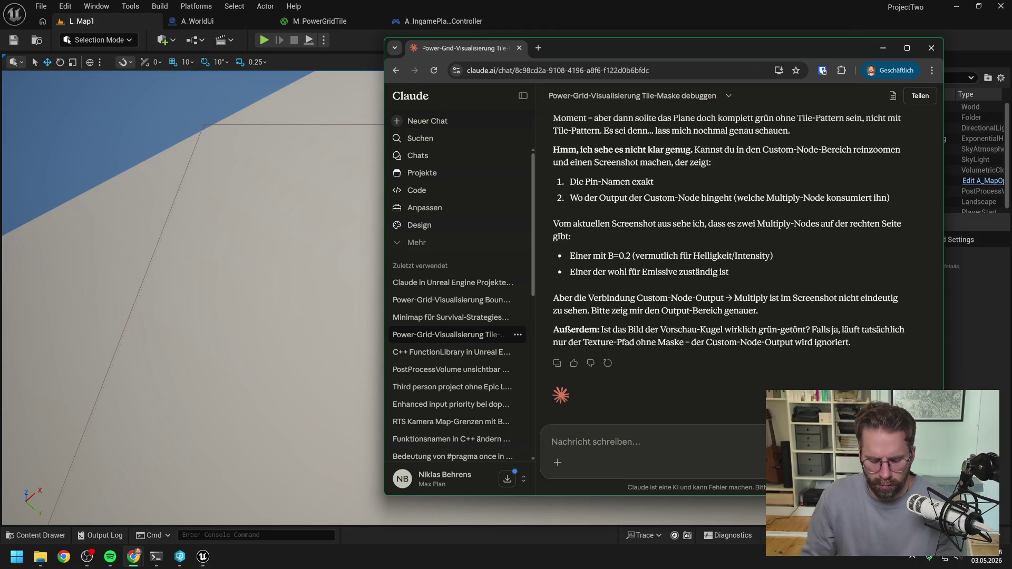
- Send Claude the German reply 'die tiles sind richtig es geht nur im die ränder…' and minimize the chat
type("die tiles sind")
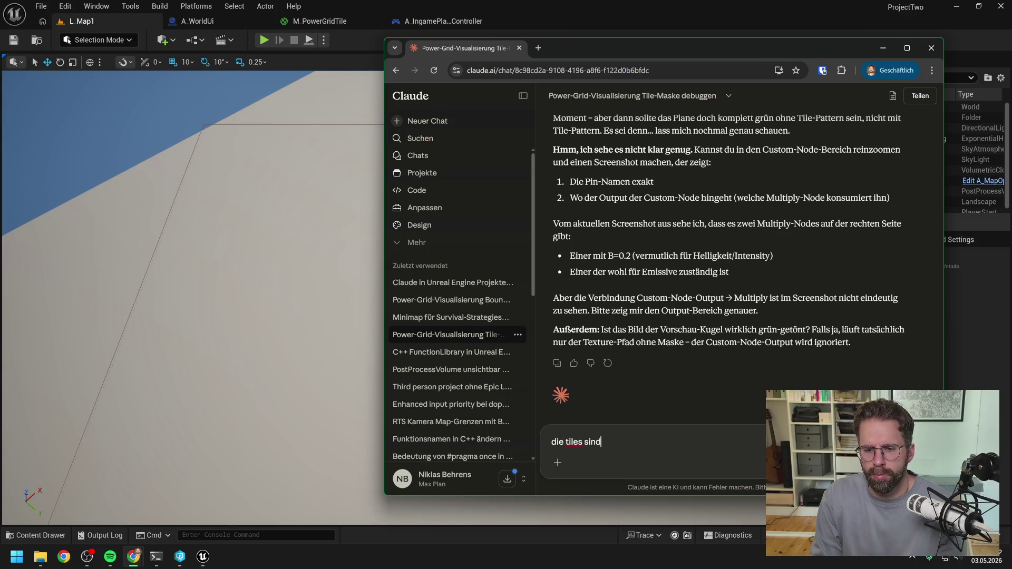
type(" richtig es geht nu")
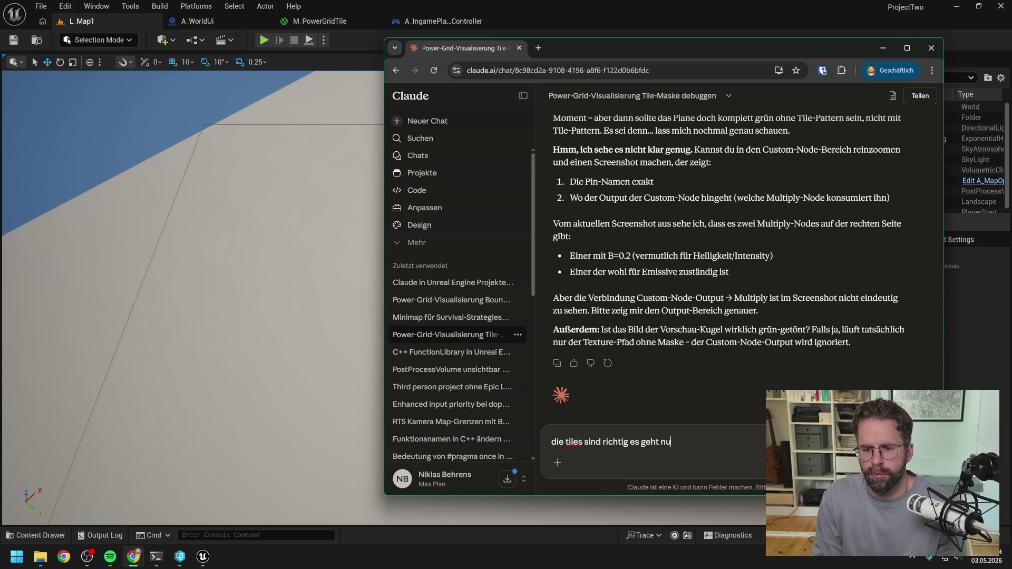
type("r im die ")
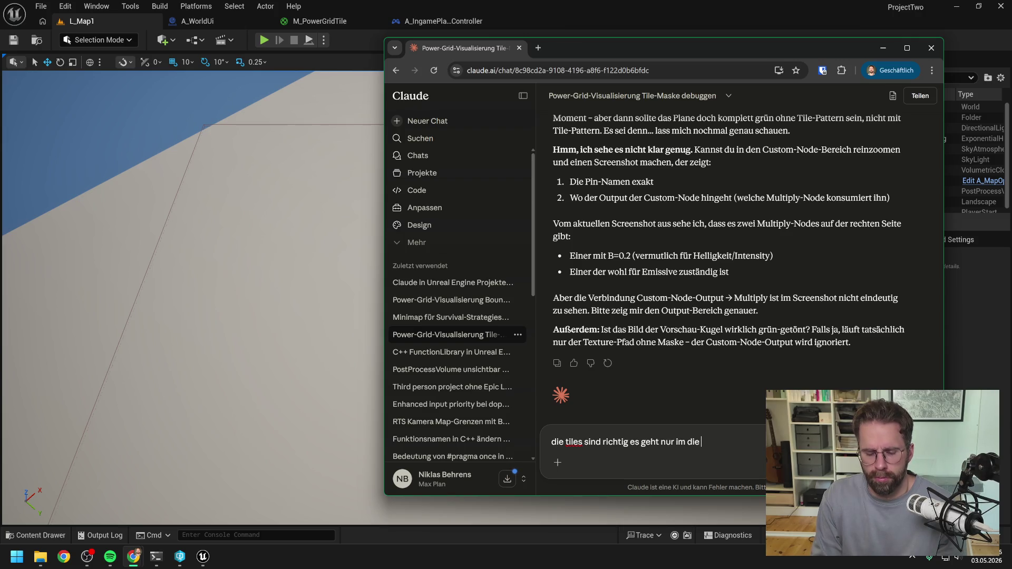
type("ränder")
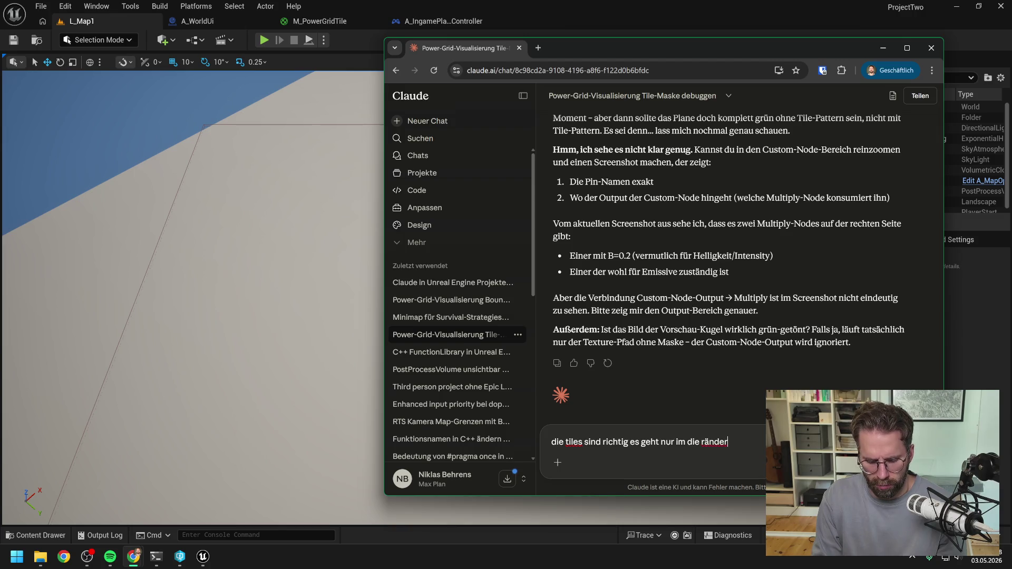
type(", das Mate")
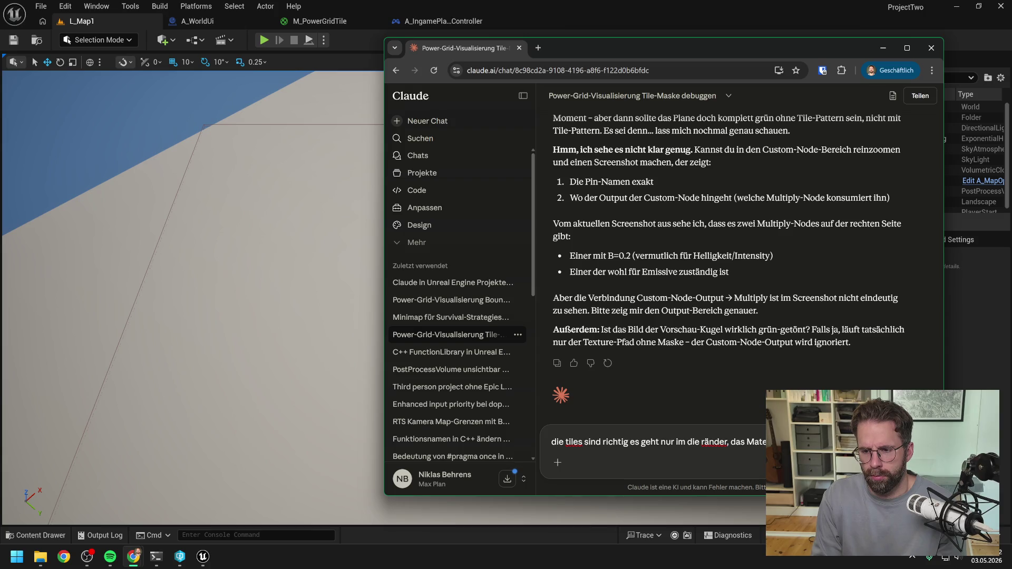
key("Return")
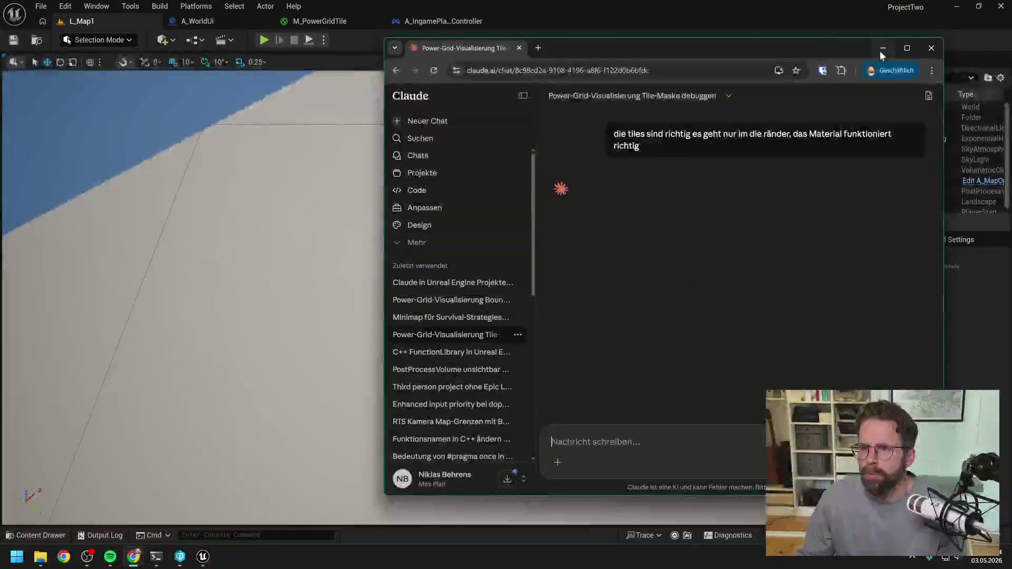
left_click(881, 48)
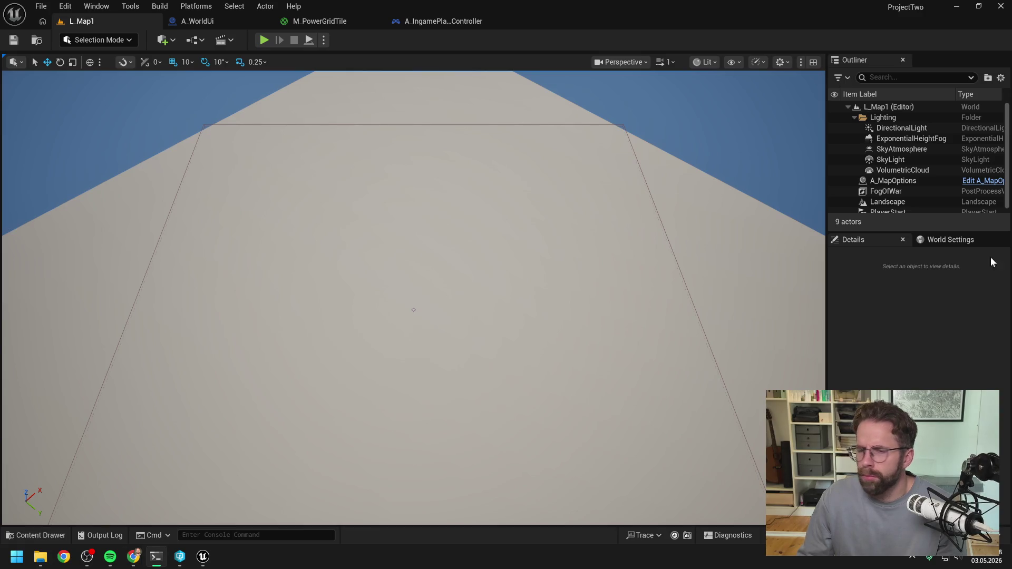
- Center the Custom tile-mask node in the M_PowerGridTile graph, then return to the Claude Code terminal
left_click(436, 17)
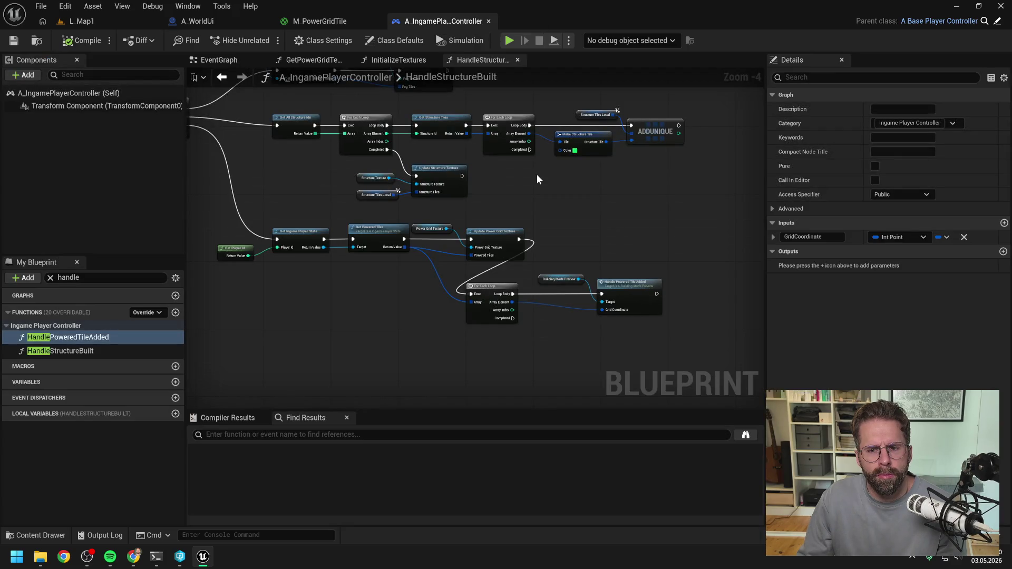
left_click(326, 16)
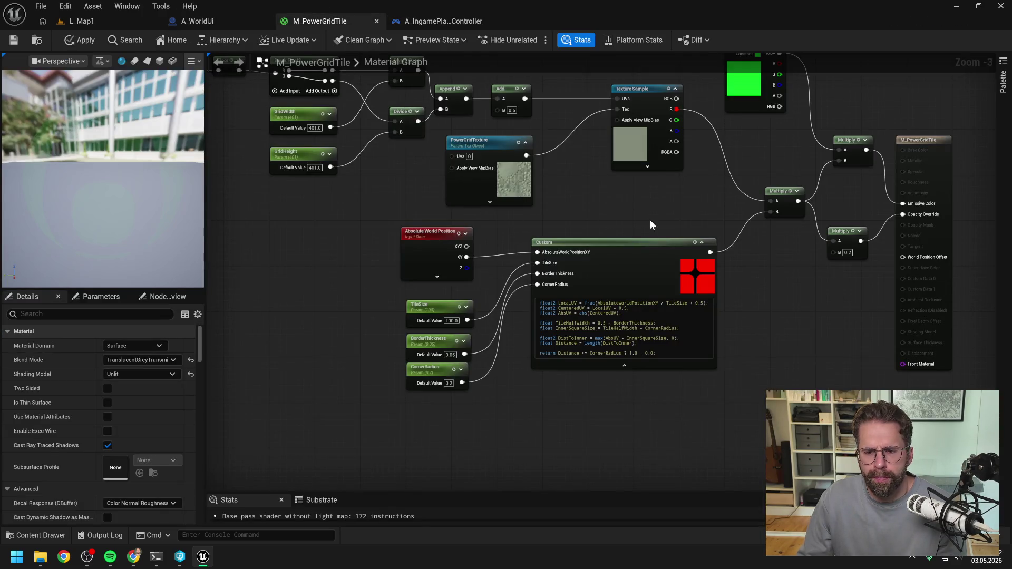
scroll(770, 312, "up", 1)
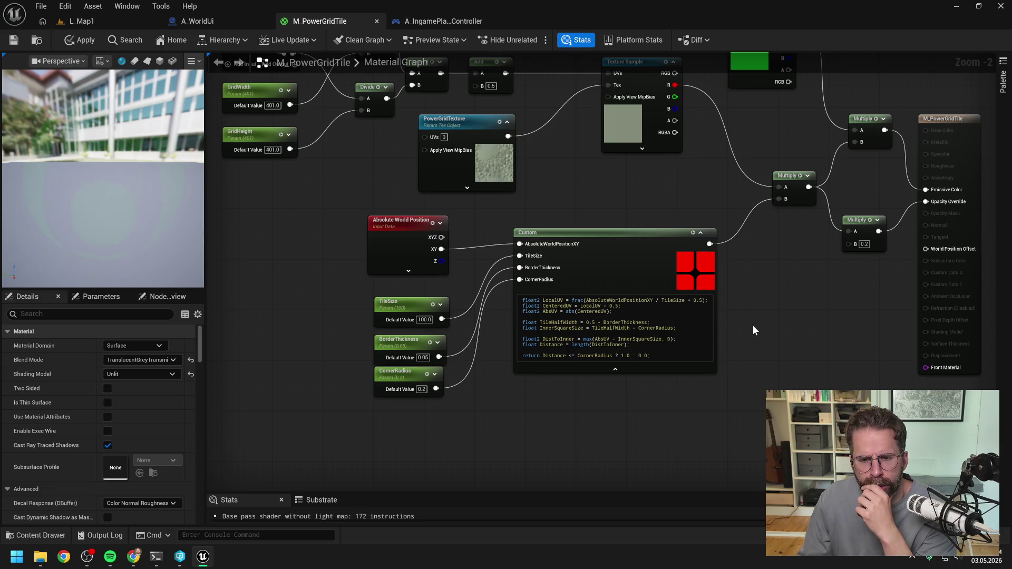
left_click_drag(753, 325, 765, 310)
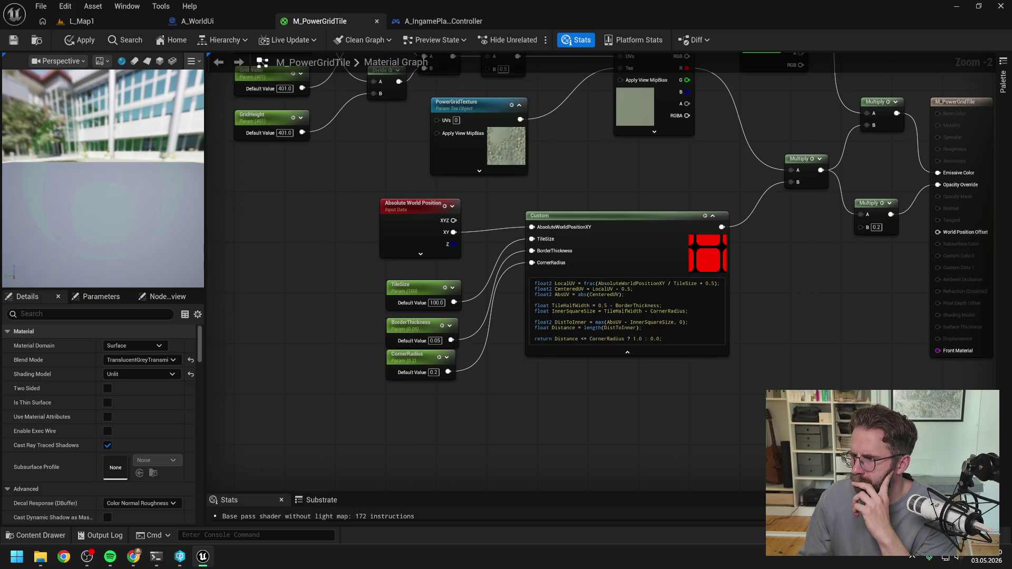
key("alt+Tab")
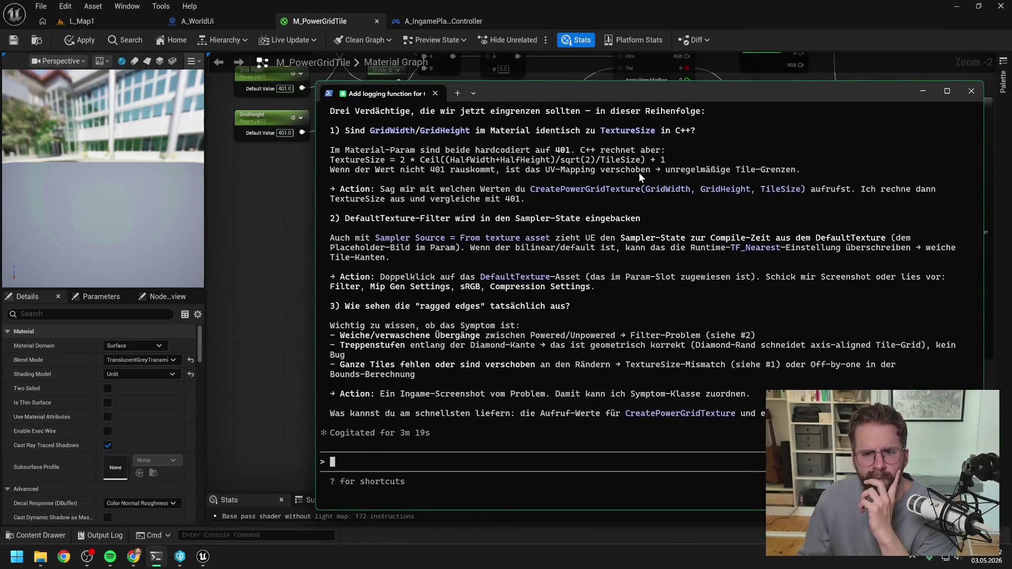
- Read the suspects (hardcoded 401 grid size, DefaultTexture filtering, symptom type) and drag the terminal right
scroll(644, 186, "up", 2)
scroll(648, 202, "up", 1)
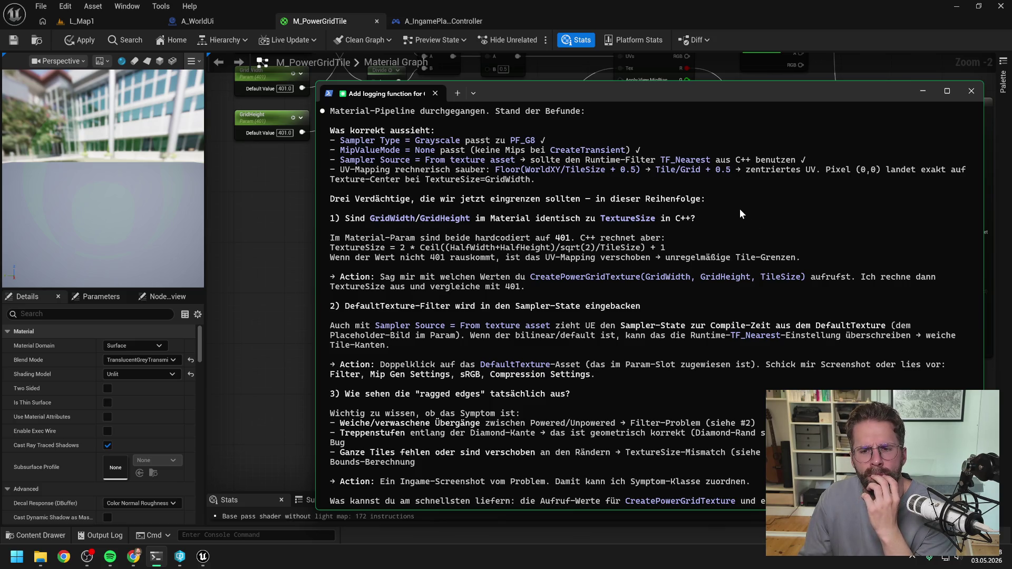
scroll(739, 209, "up", 1)
scroll(739, 208, "down", 1)
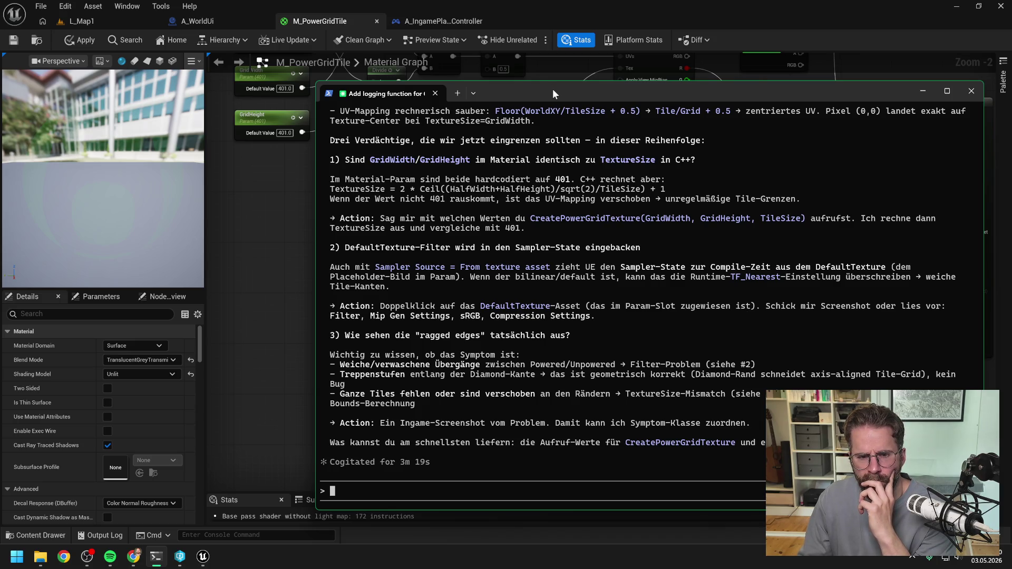
left_click_drag(553, 92, 1011, 94)
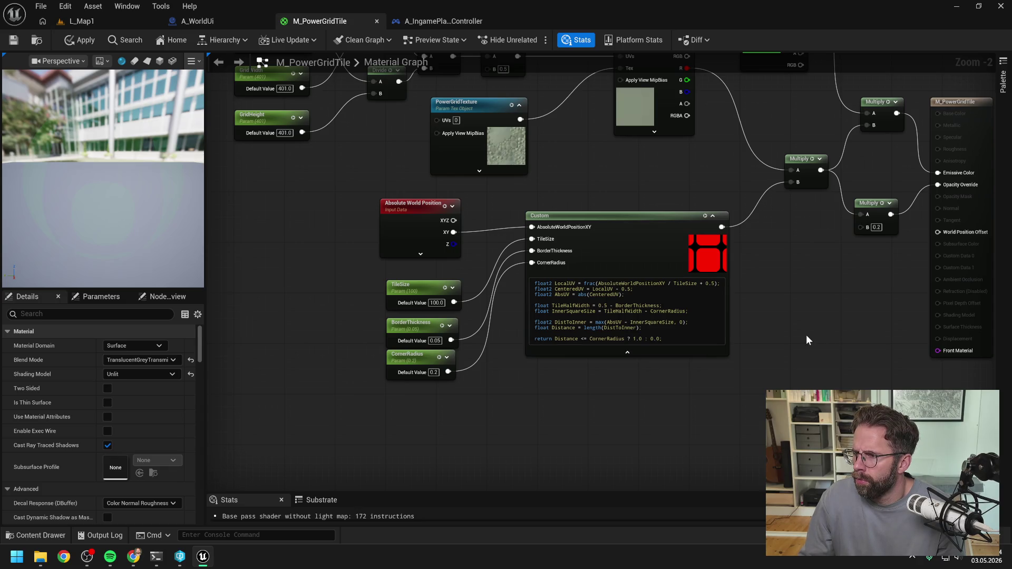
- Frame the whole graph and browse from the PowerGridTexture parameter to its DefaultTexture asset
key("Home")
left_click(477, 248)
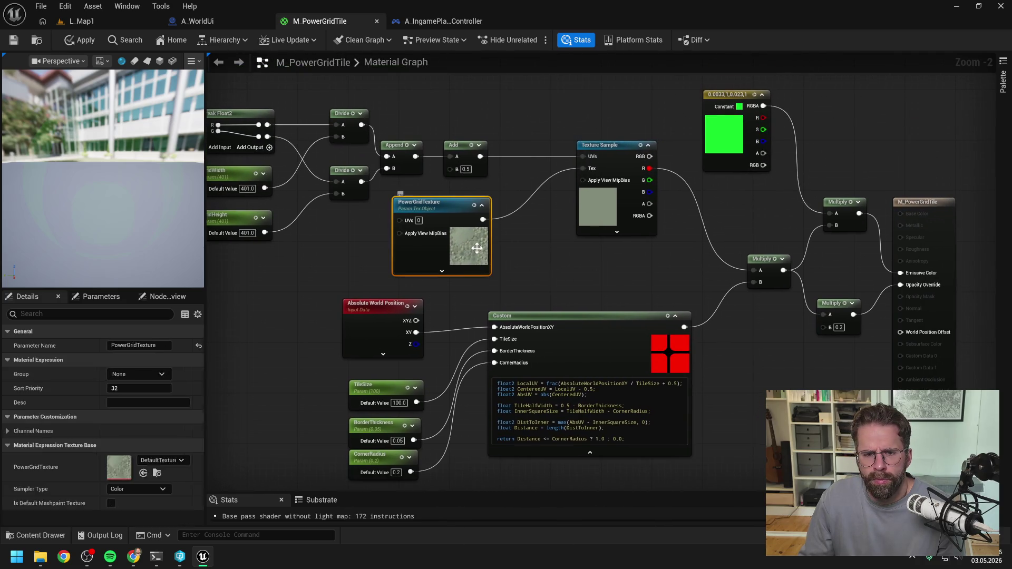
key("ctrl+b")
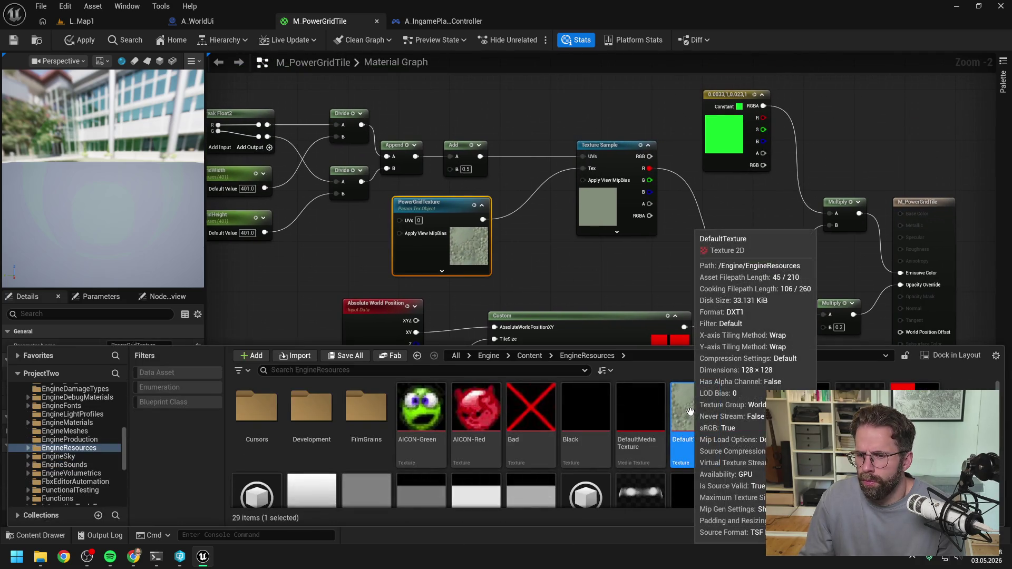
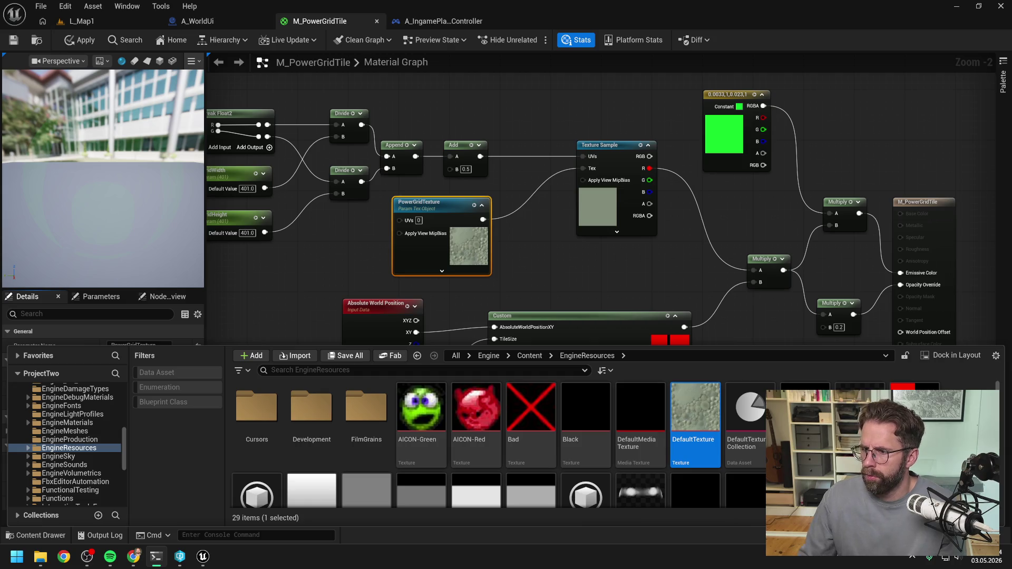
- In the Claude Code reply, finish point 1 with 'über die MaterialInstance' and paste a screenshot
key("alt+Tab")
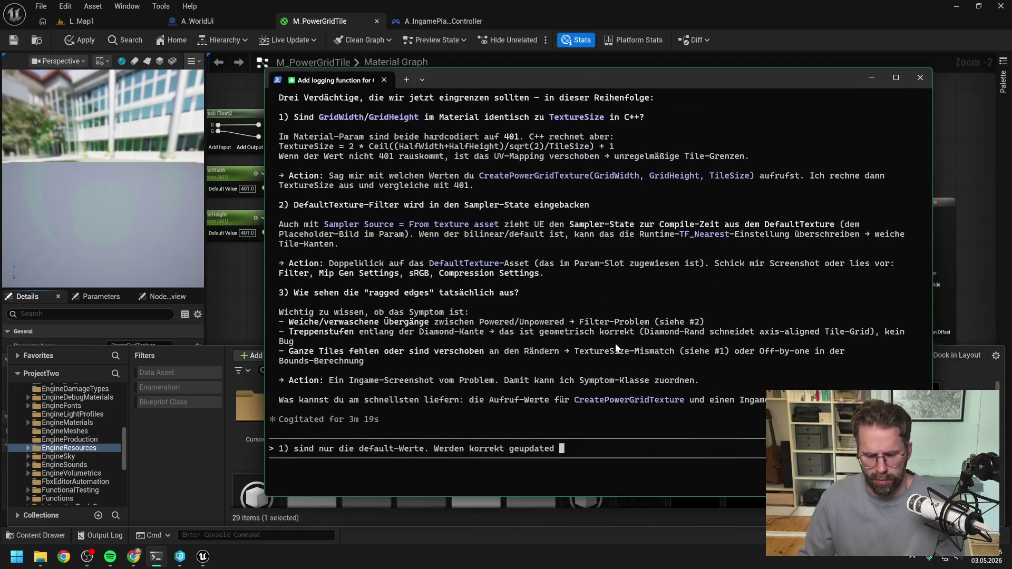
type("über die MaterialIn")
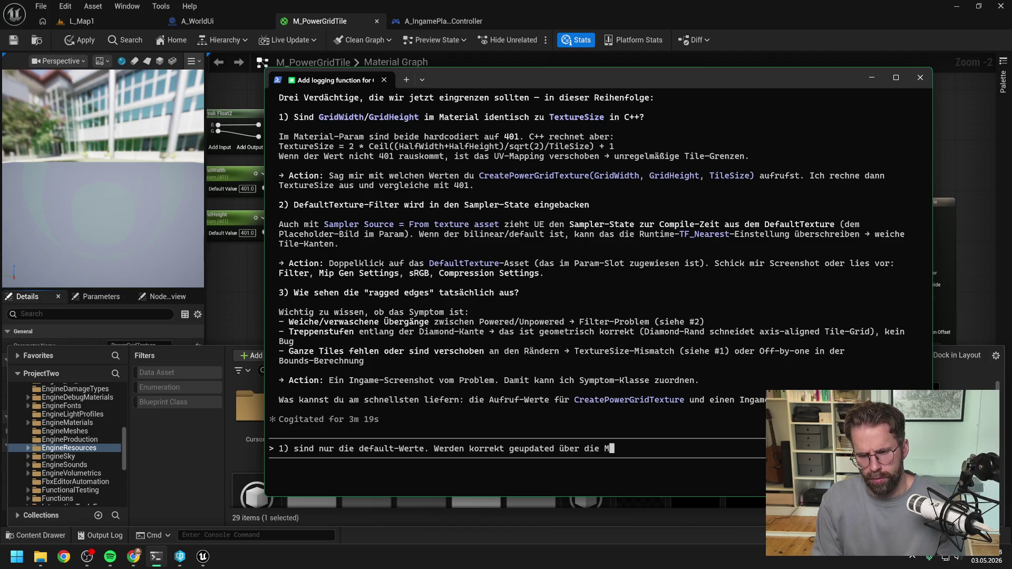
type("stan")
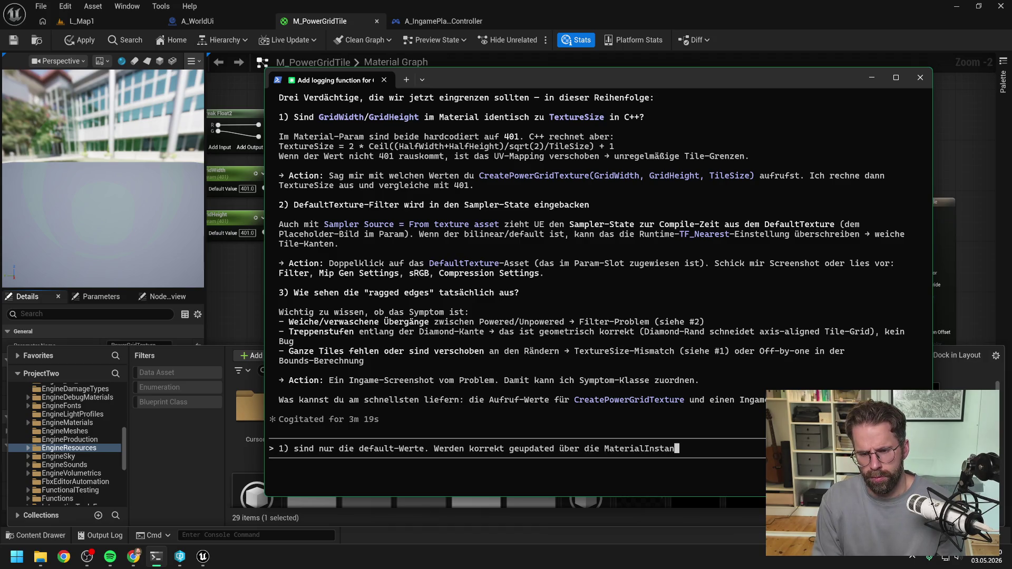
type("ce 2)")
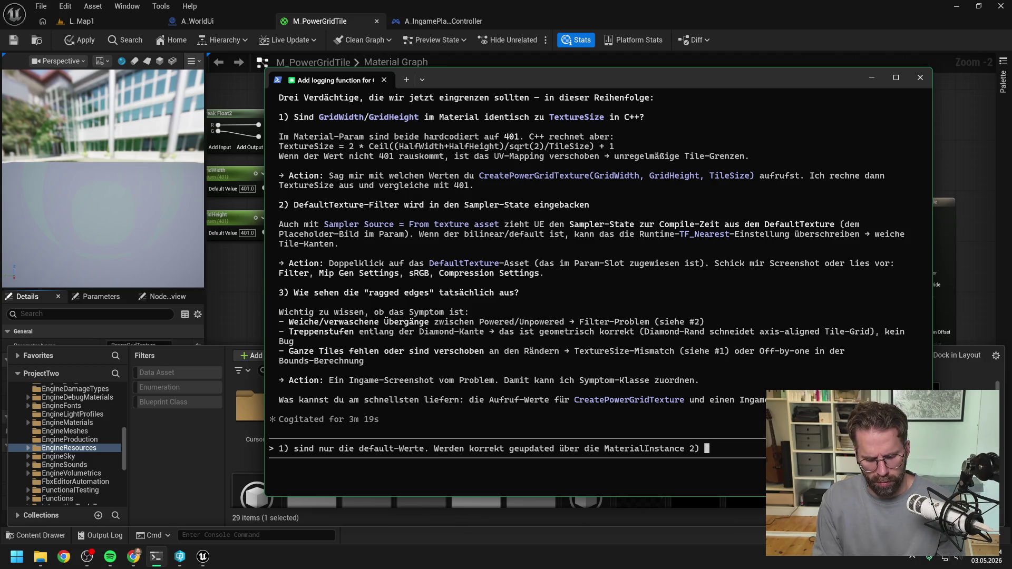
key("Left")
key("Left")
key("Left")
key("alt+v")
key("Left")
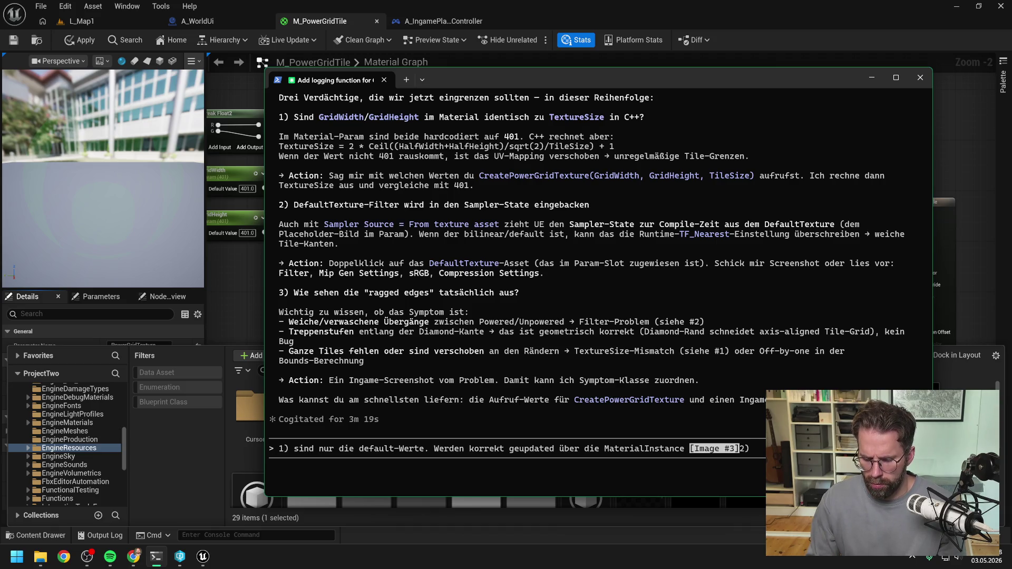
- Move the screenshot so it answers point '2)', then start point '3)'
key("End")
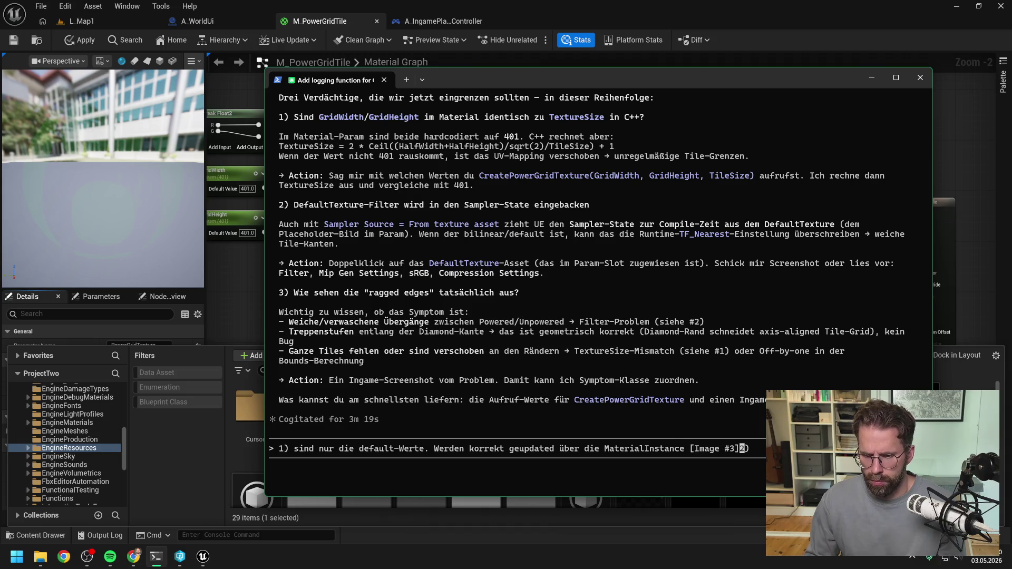
key("BackSpace")
key("BackSpace")
key("BackSpace")
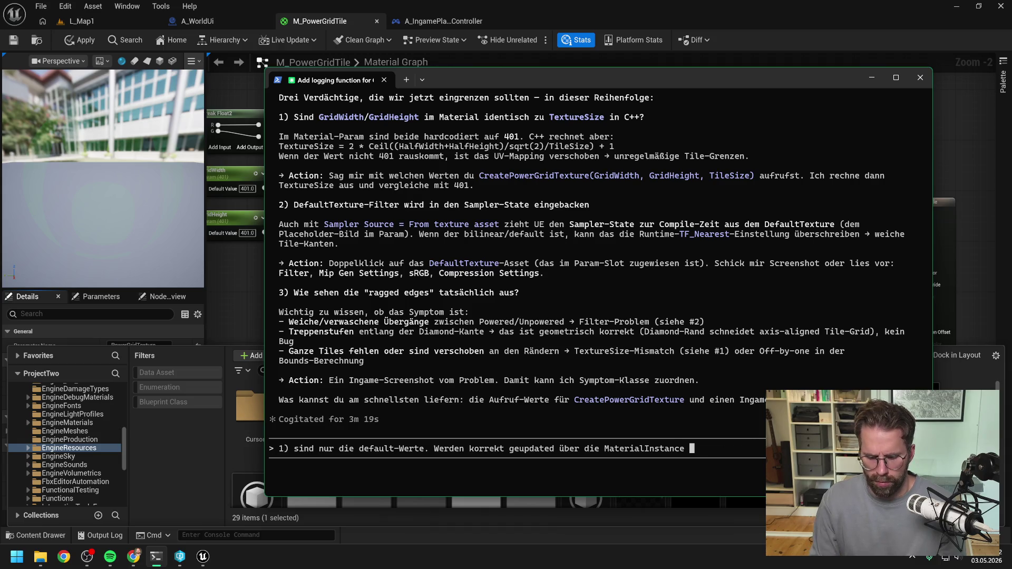
type("2)")
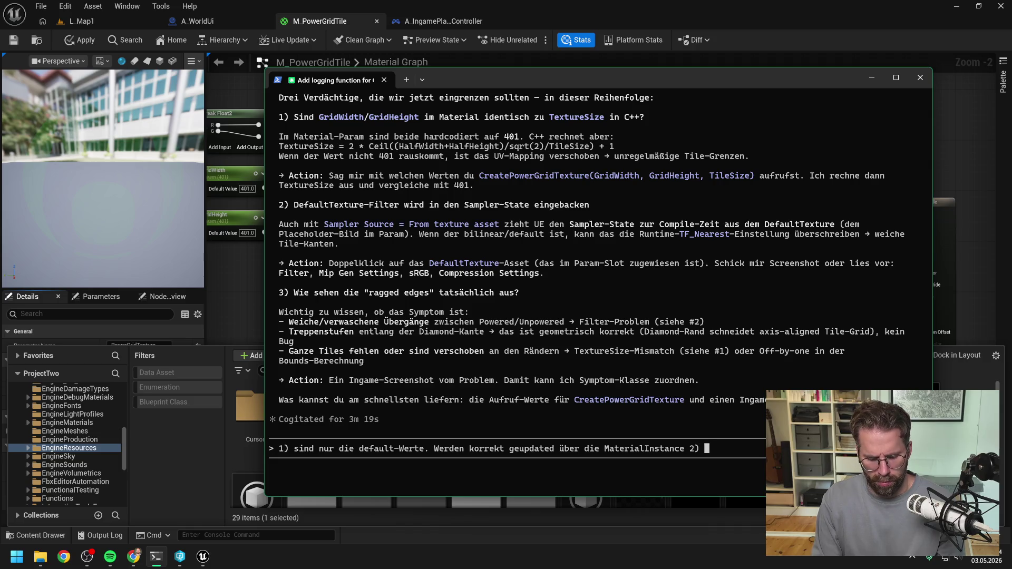
key("alt+v")
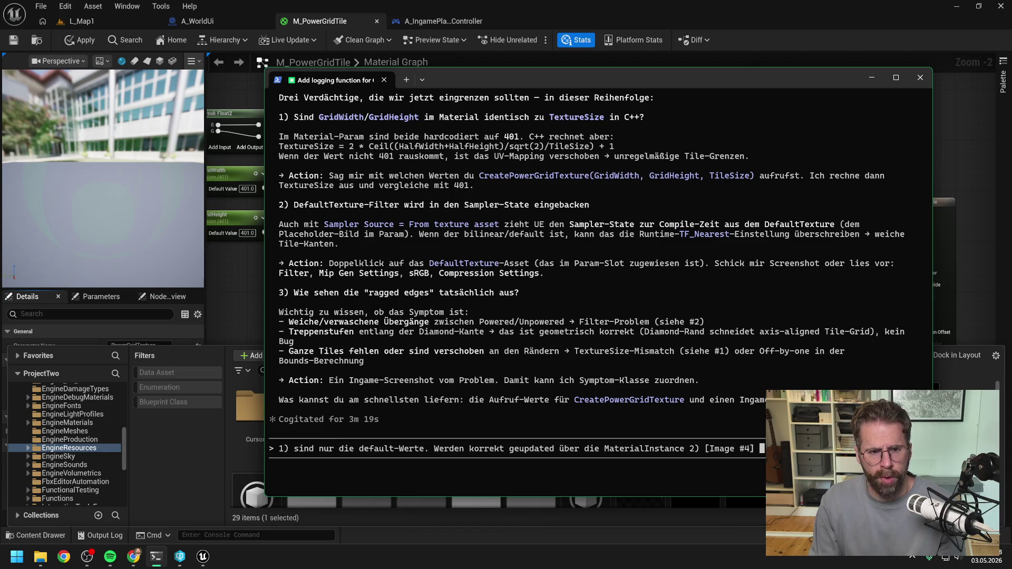
type("3)")
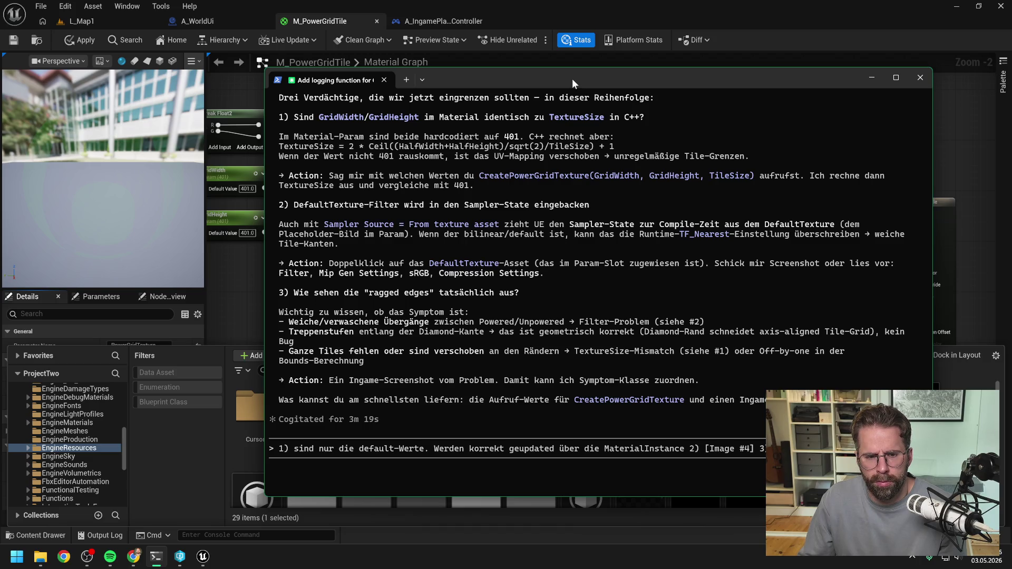
left_click_drag(571, 78, 585, 77)
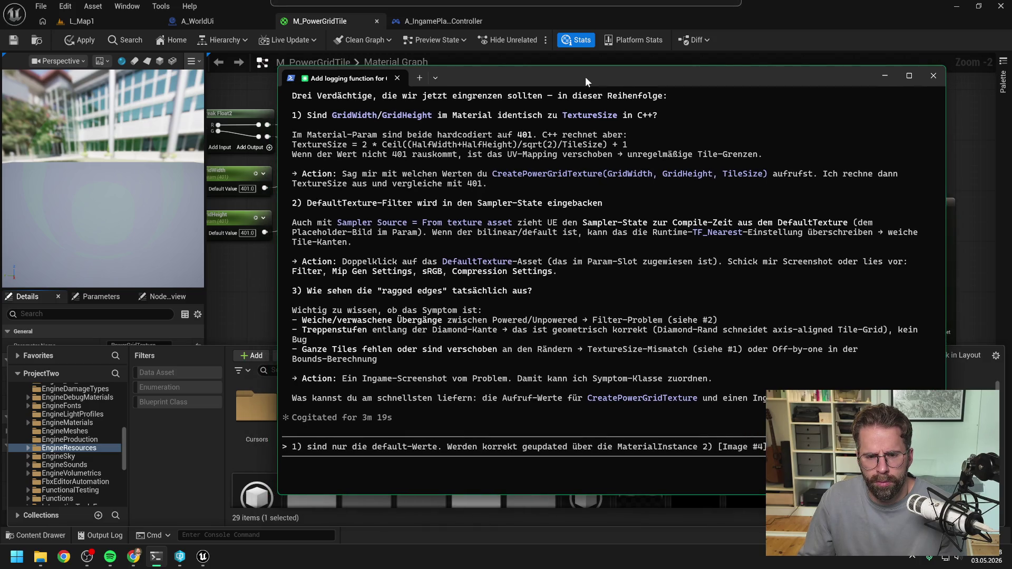
- Run a quick Play In Editor test of L_Map1 and stop it
left_click(73, 48)
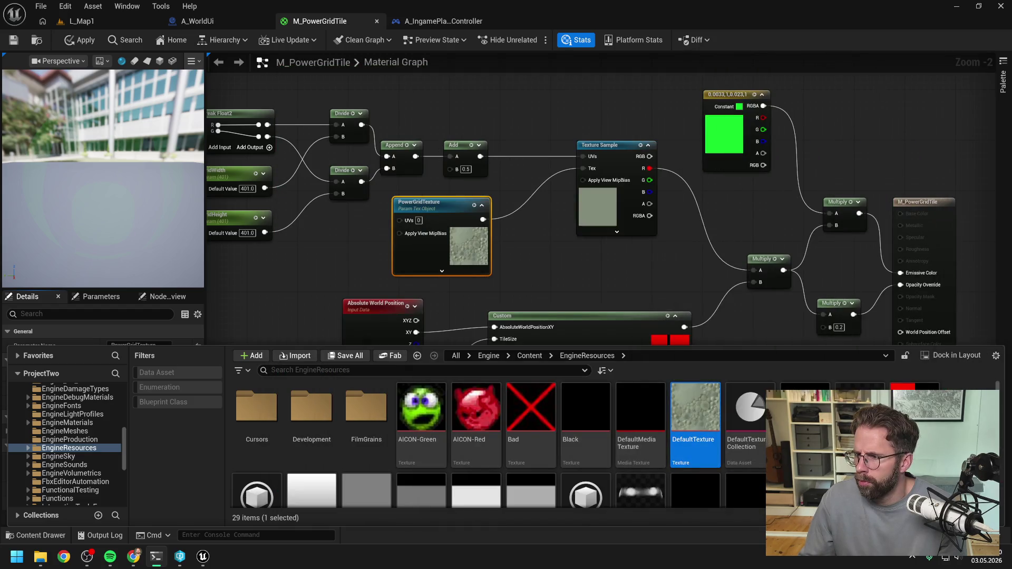
left_click(72, 20)
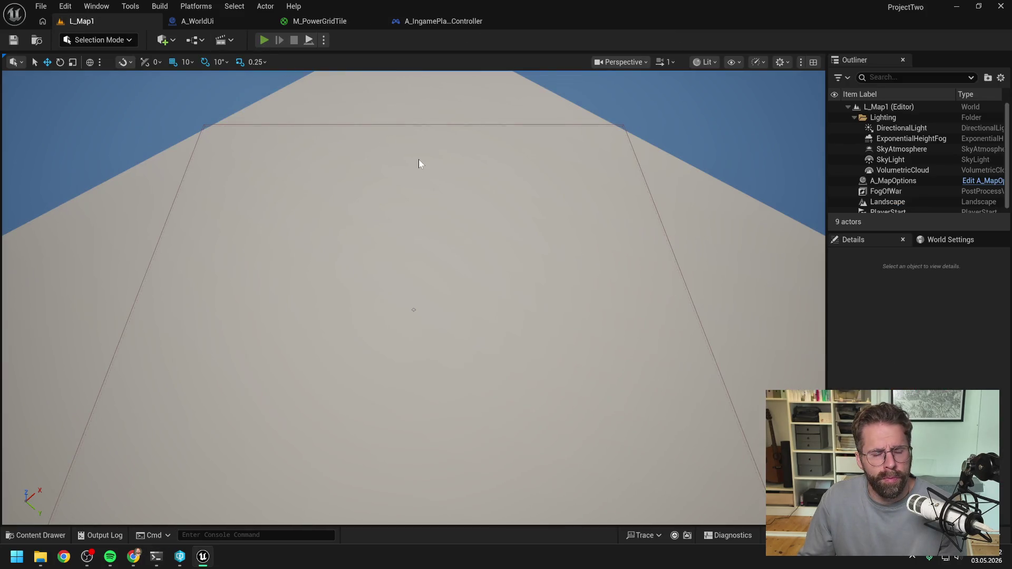
key("alt+p")
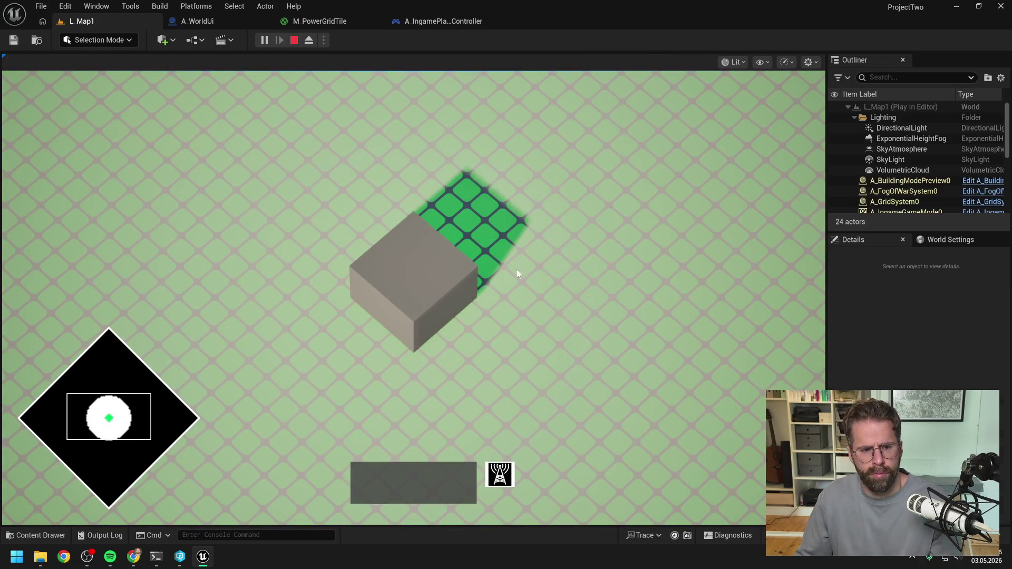
key("Escape")
key("ctrl+space")
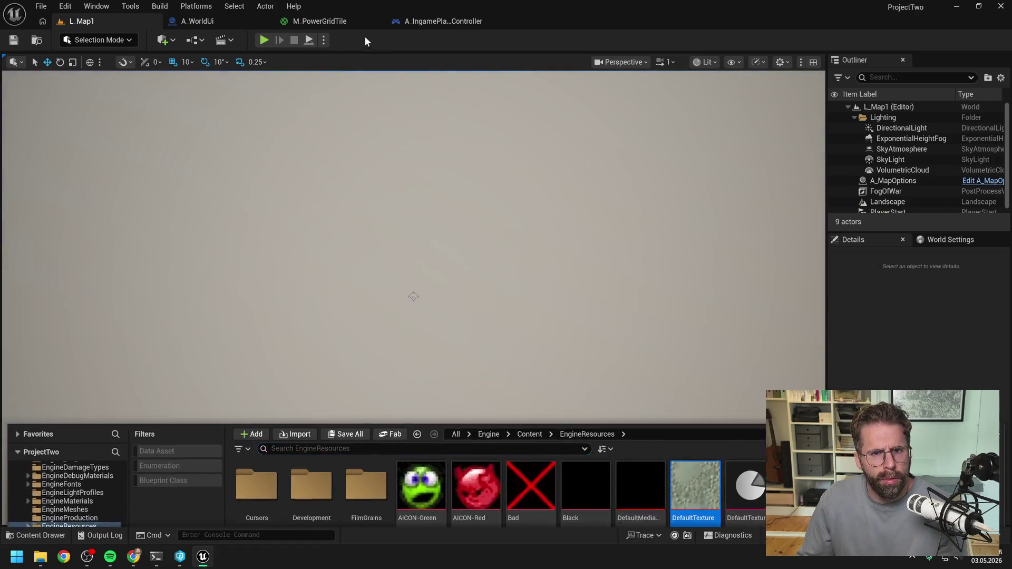
- In A_IngamePlayerController's EventGraph, wire the Mapping Context exec pin into Initialize Textures
left_click(212, 20)
key("ctrl+space")
left_click(444, 23)
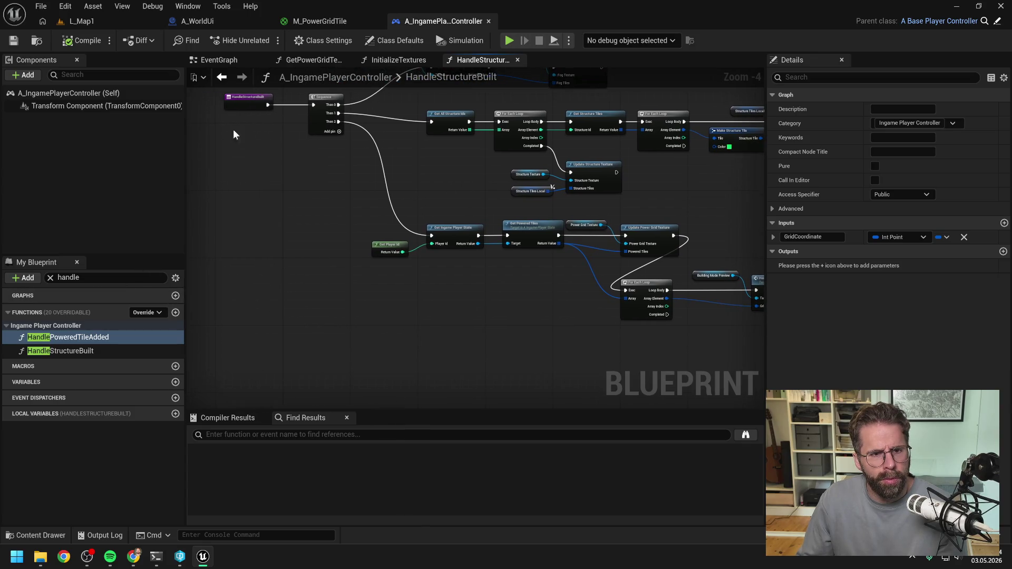
left_click(213, 59)
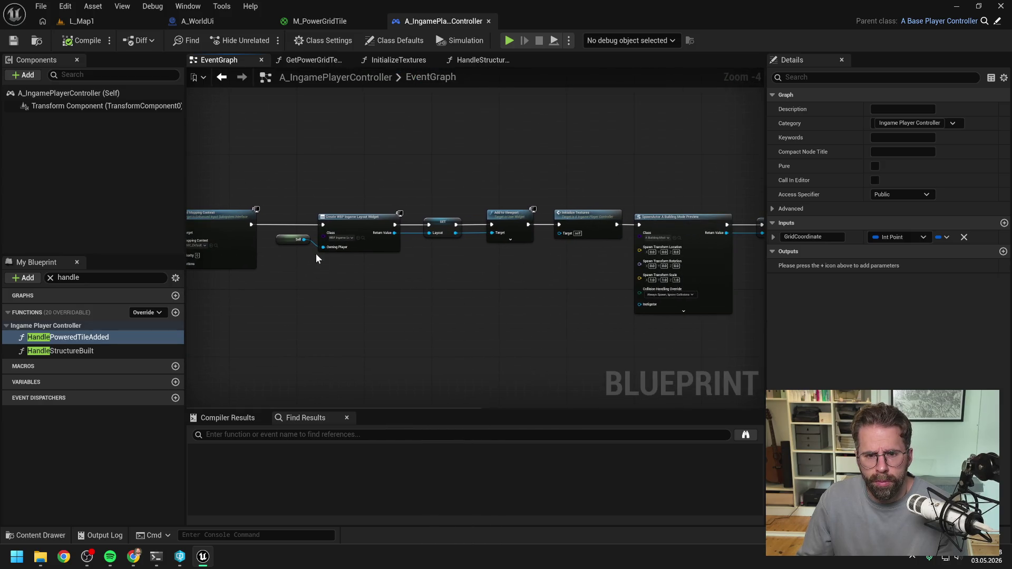
left_click_drag(251, 226, 560, 225)
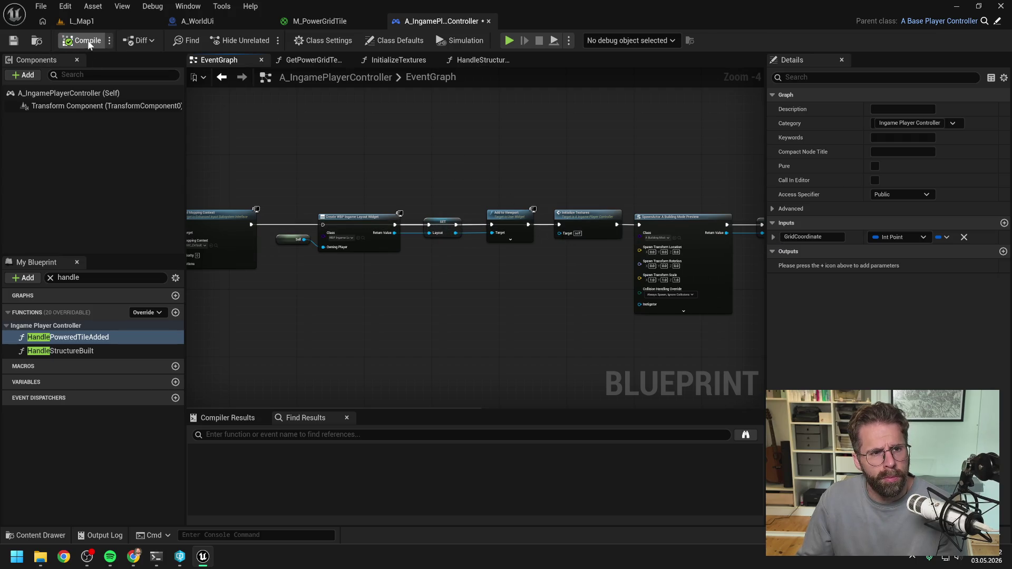
- Play L_Map1 again and pan the camera across the power grid's edges, then stop
left_click(87, 21)
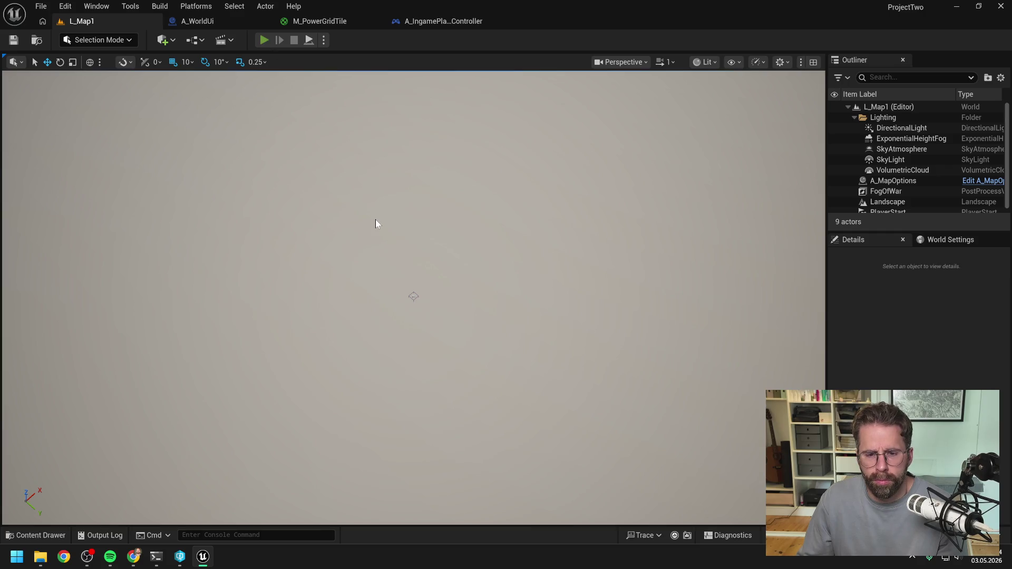
key("alt+p")
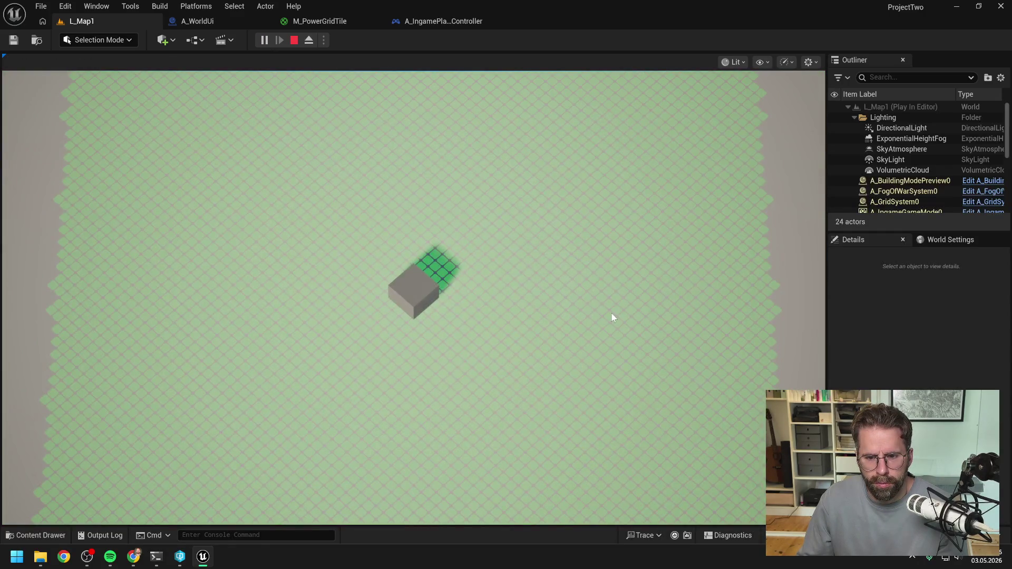
key("s")
key("a")
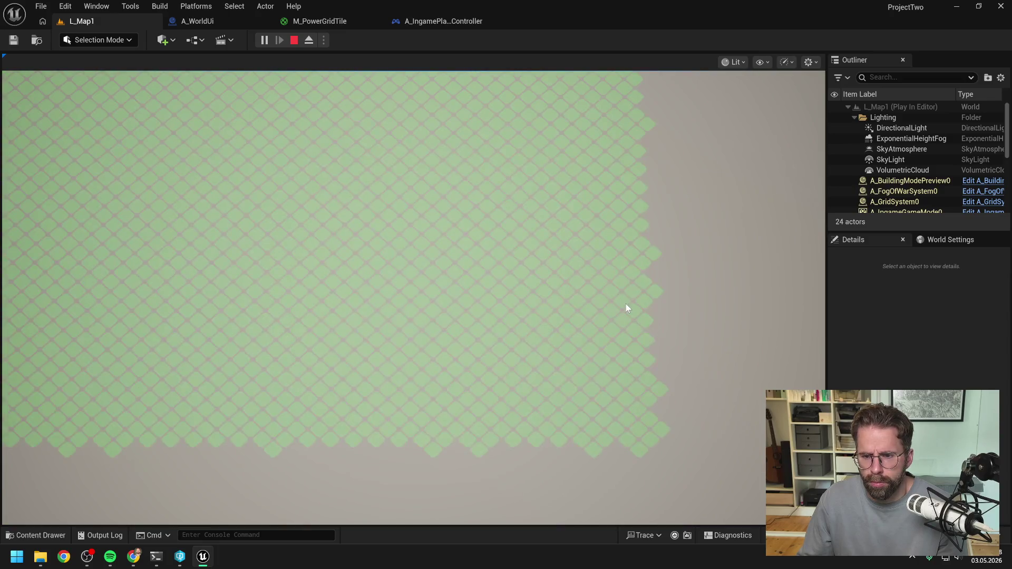
key("a")
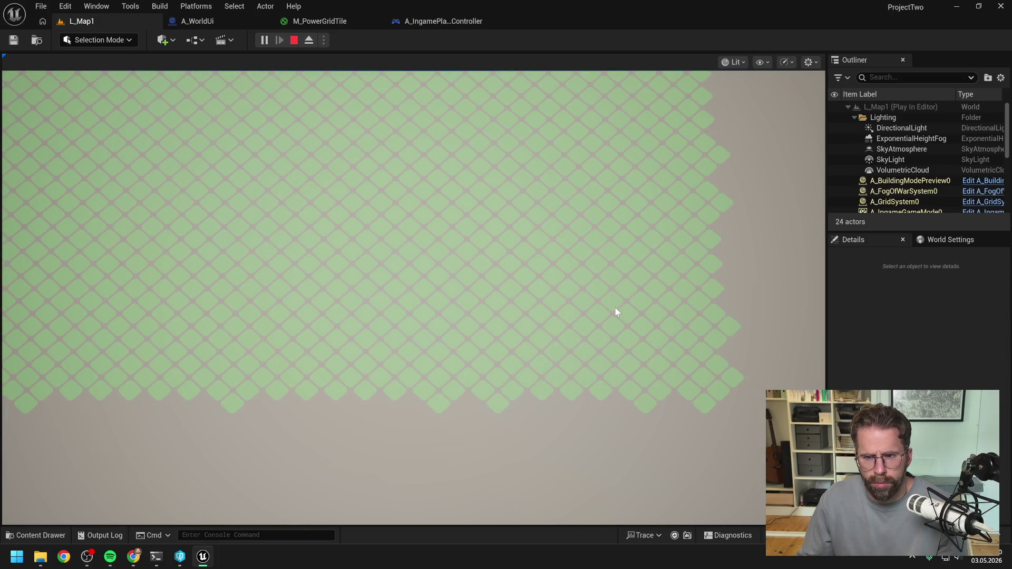
scroll(615, 307, "down", 2)
key("w")
key("a")
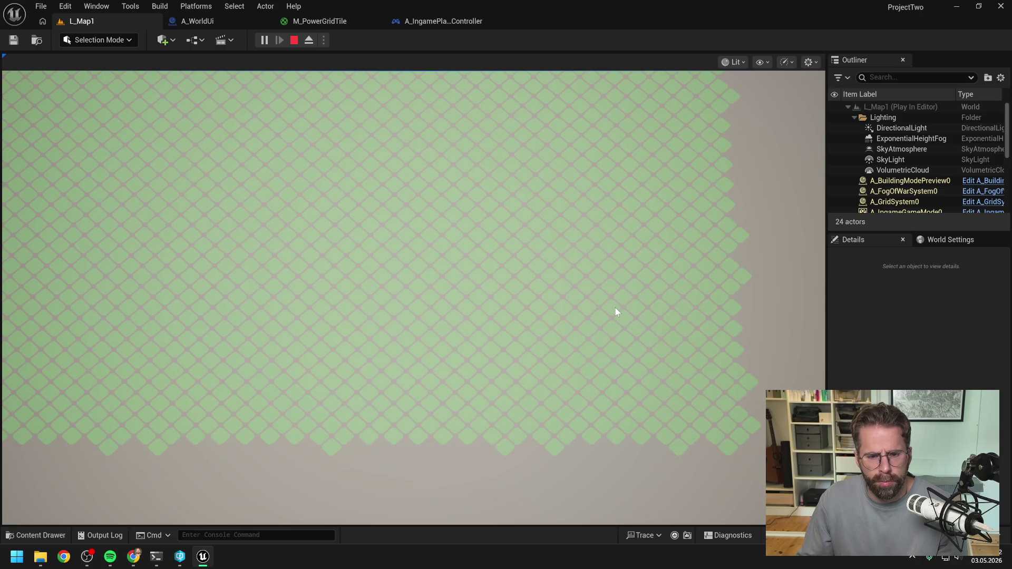
key("Escape")
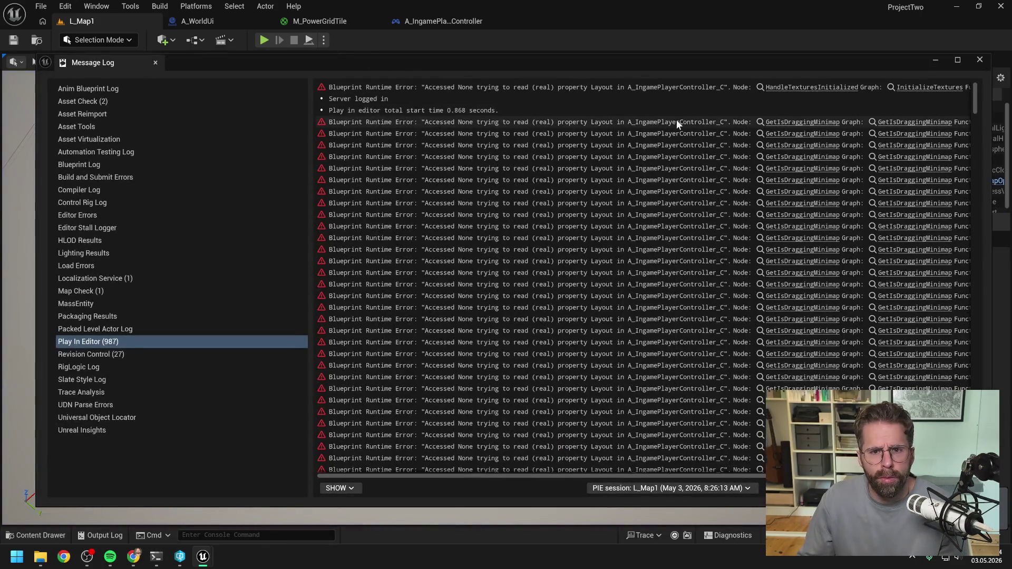
left_click(979, 60)
- Set the bottom Multiply's B value in M_PowerGridTile to 1 and apply the material
left_click(305, 22)
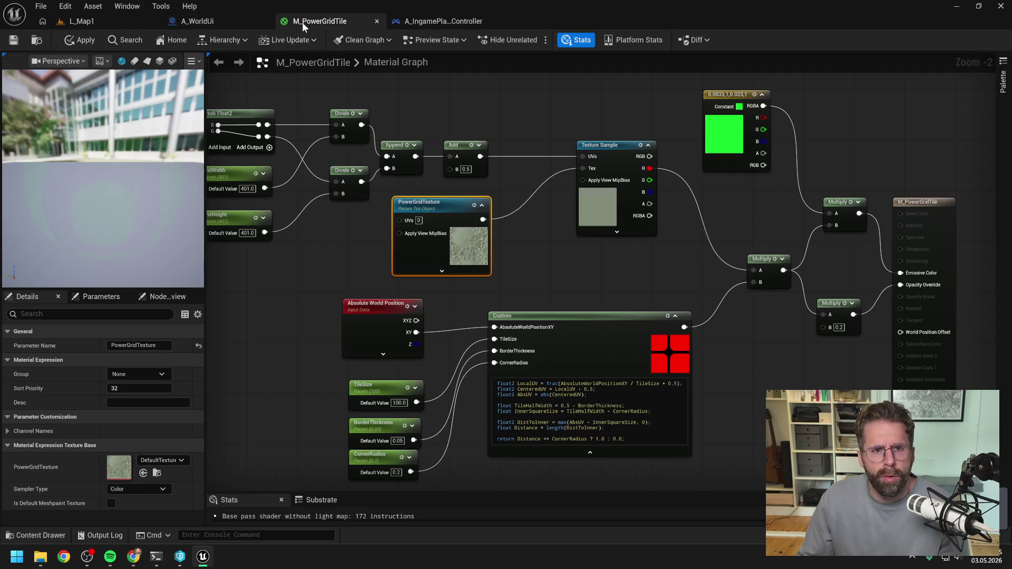
left_click(656, 261)
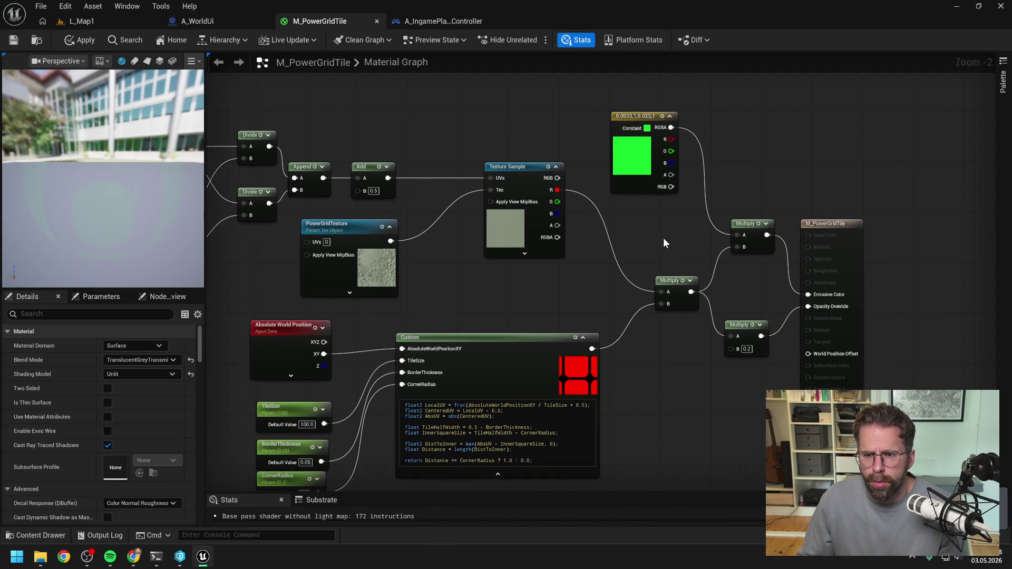
scroll(650, 317, "up", 2)
left_click(689, 338)
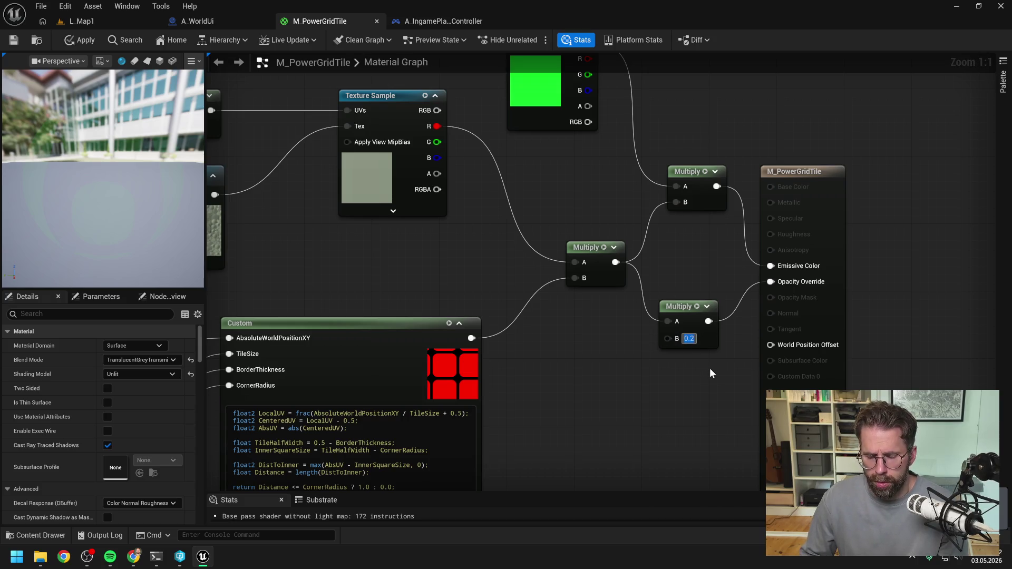
type("1")
key("Return")
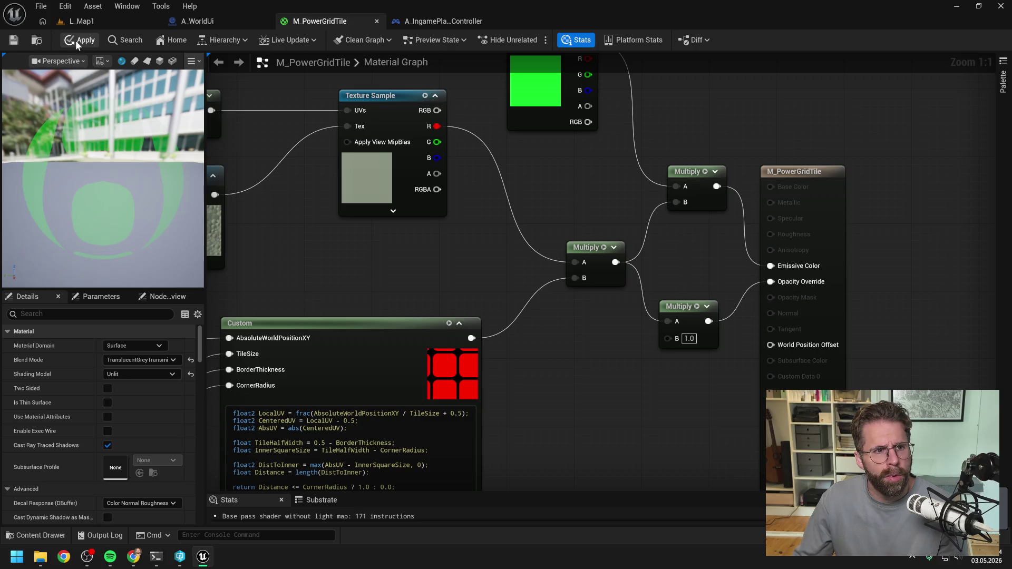
left_click(79, 40)
- Play L_Map1 to view the green power-grid overlay, then stop and close the error log
left_click(84, 21)
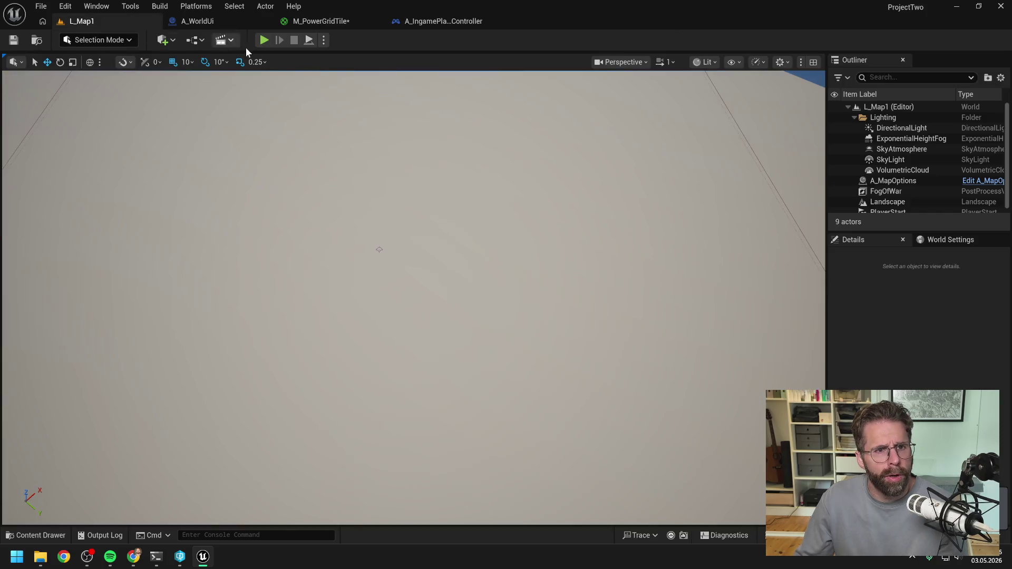
key("alt+p")
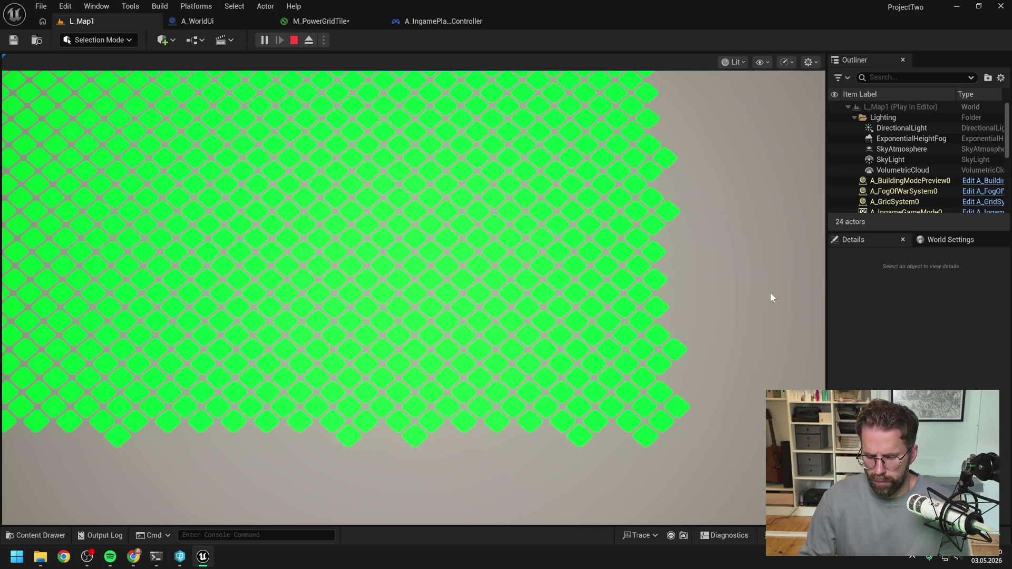
key("Escape")
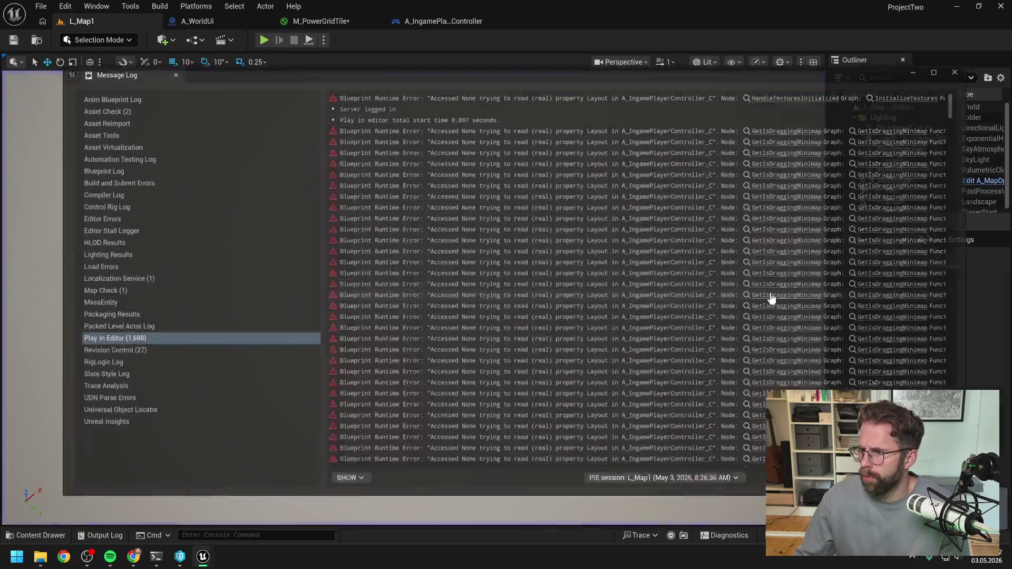
left_click(981, 60)
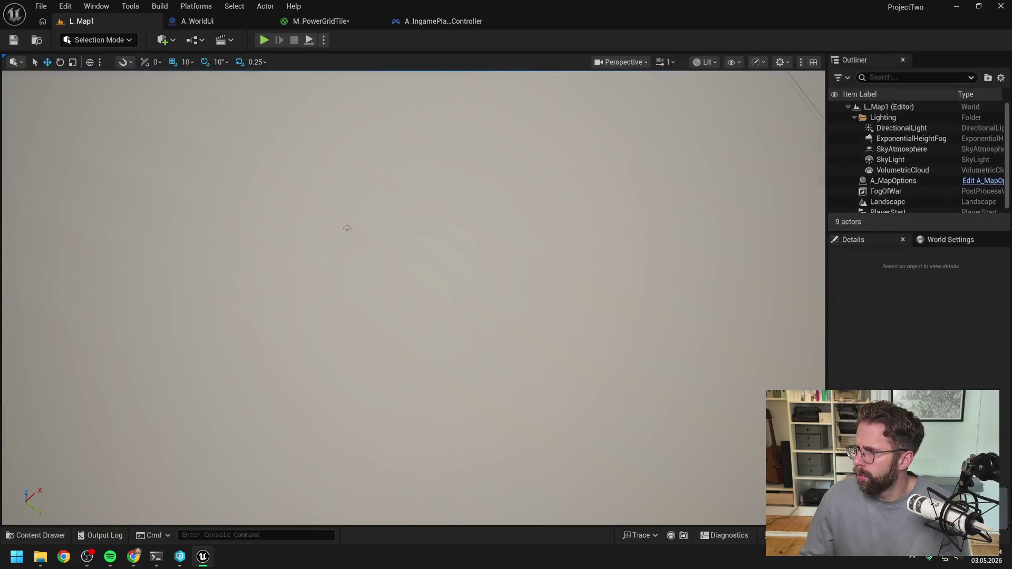
- Send Claude Code a grid screenshot captioned 'untere rechte ecke unseres Grids' and return to Unreal
left_click(156, 557)
left_click_drag(624, 48, 530, 40)
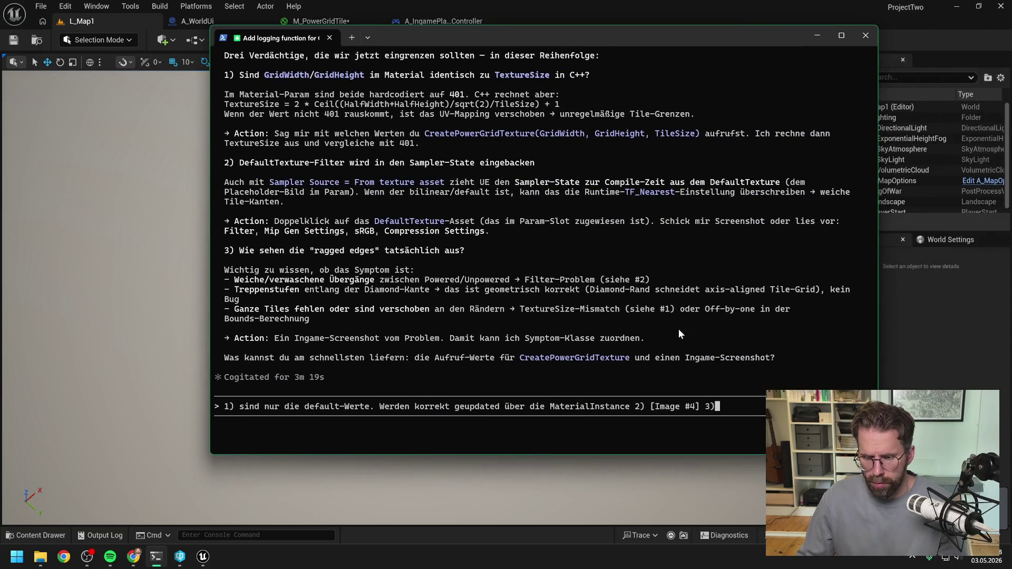
key("alt+v")
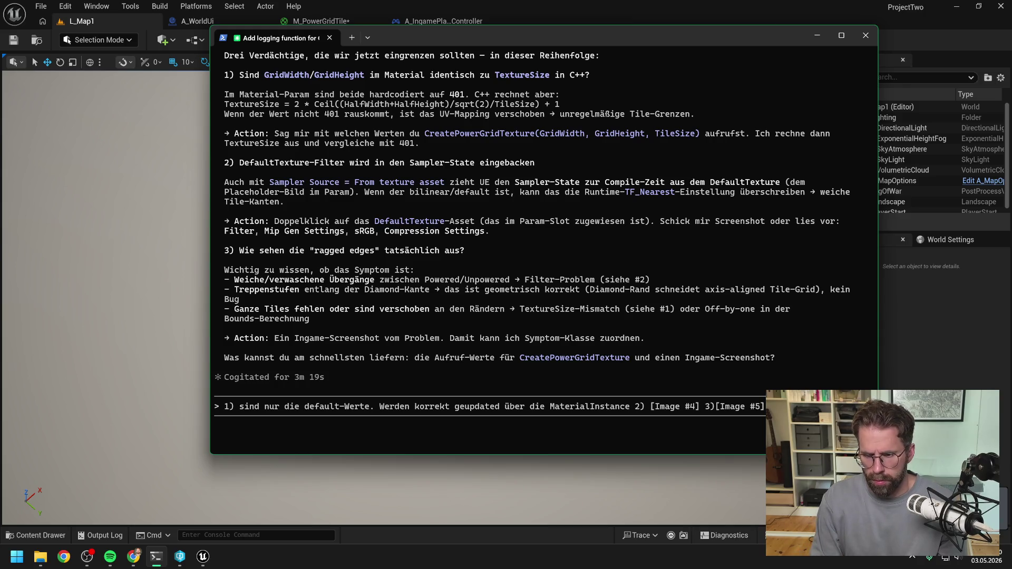
type("untere ")
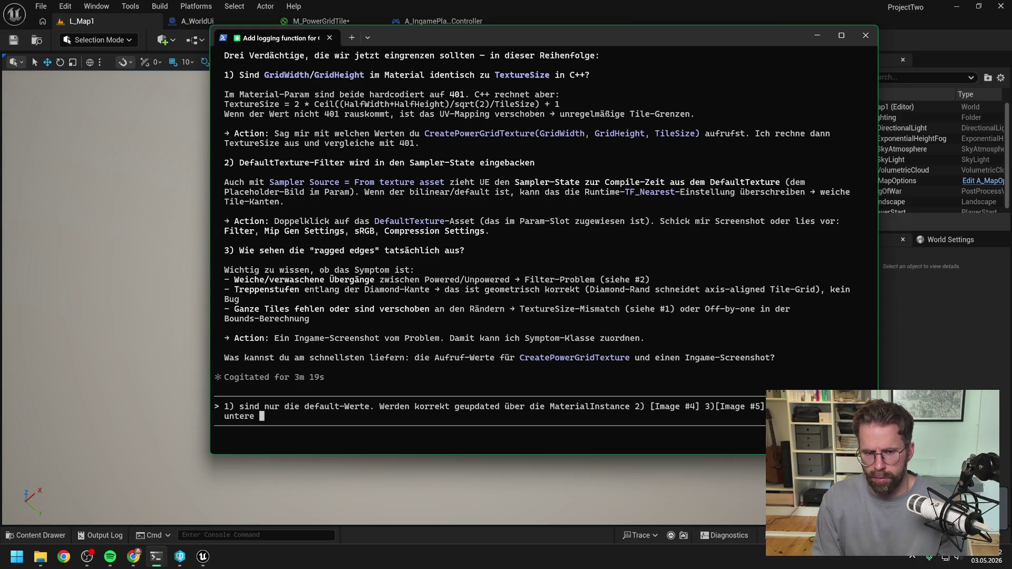
type("rechte ecke unse")
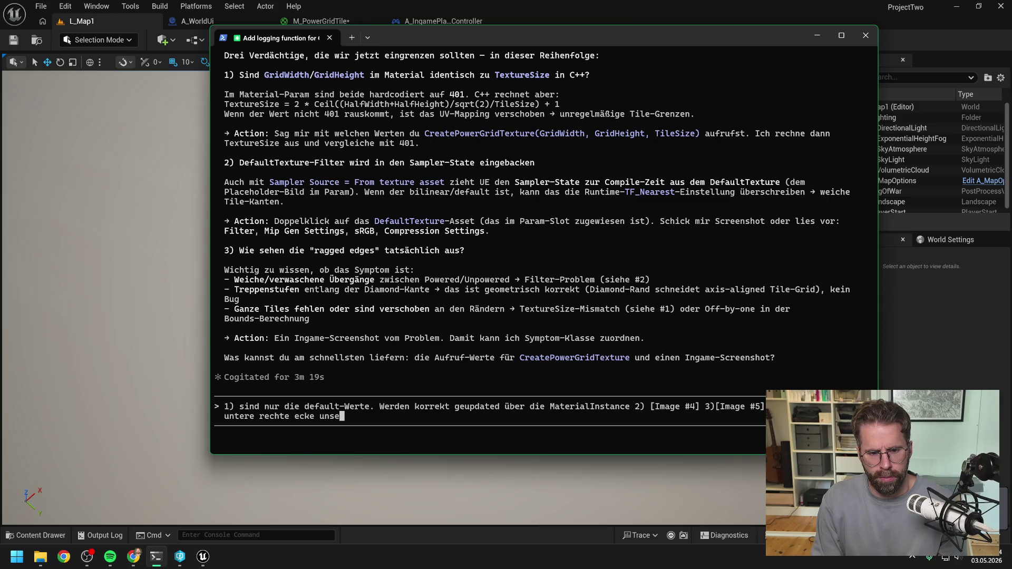
type("res Grids")
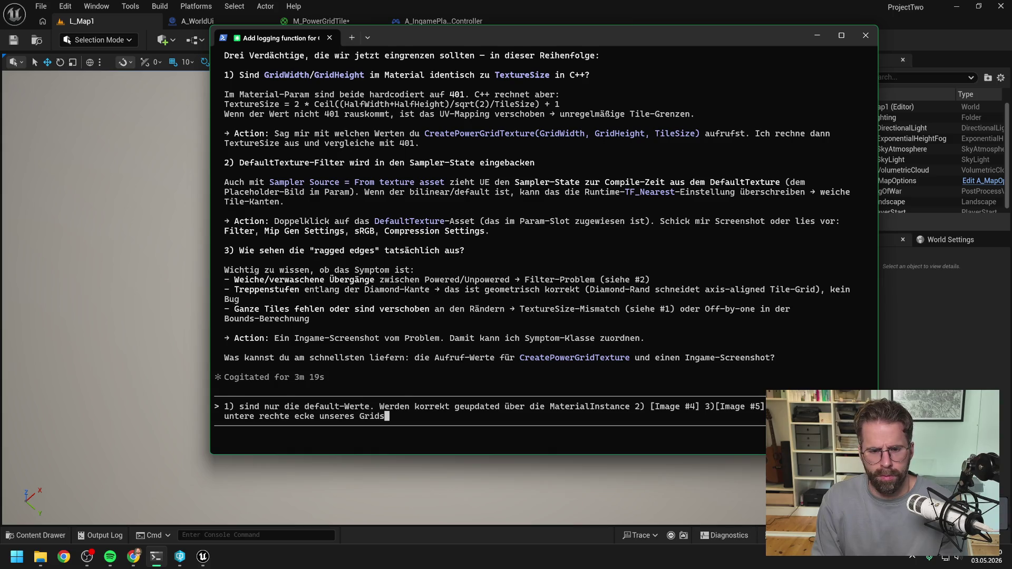
key("Return")
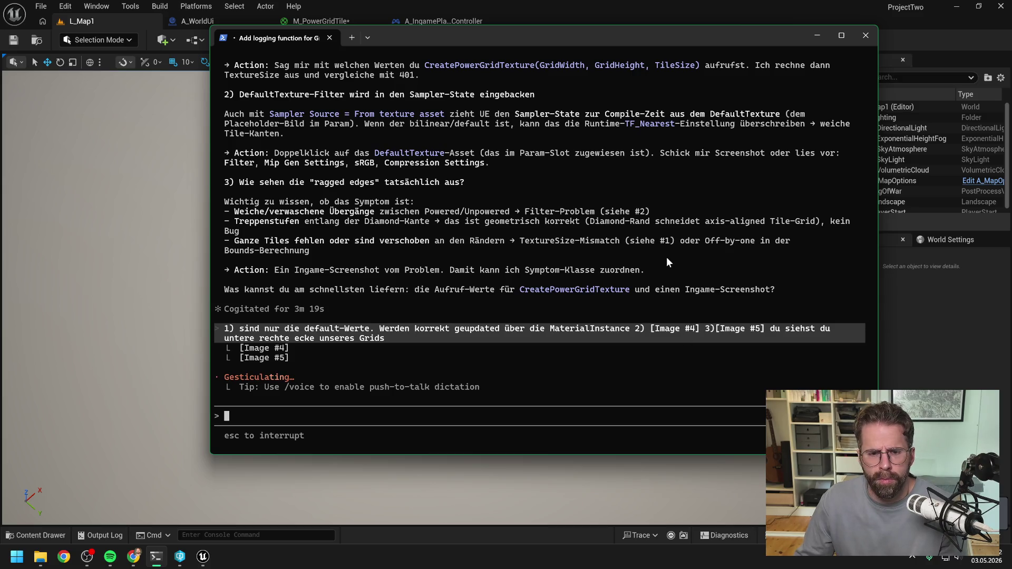
key("alt+Tab")
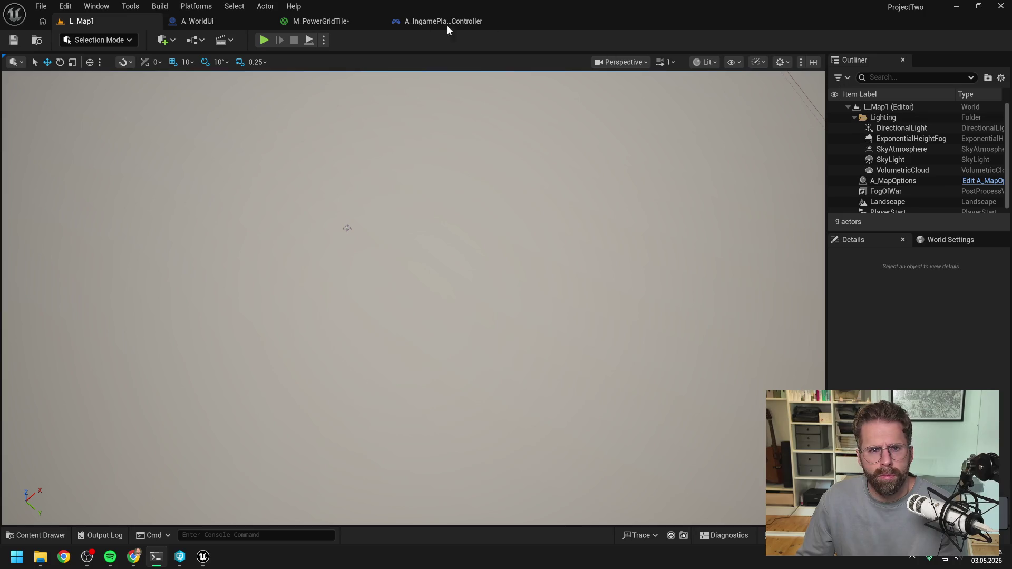
left_click(322, 20)
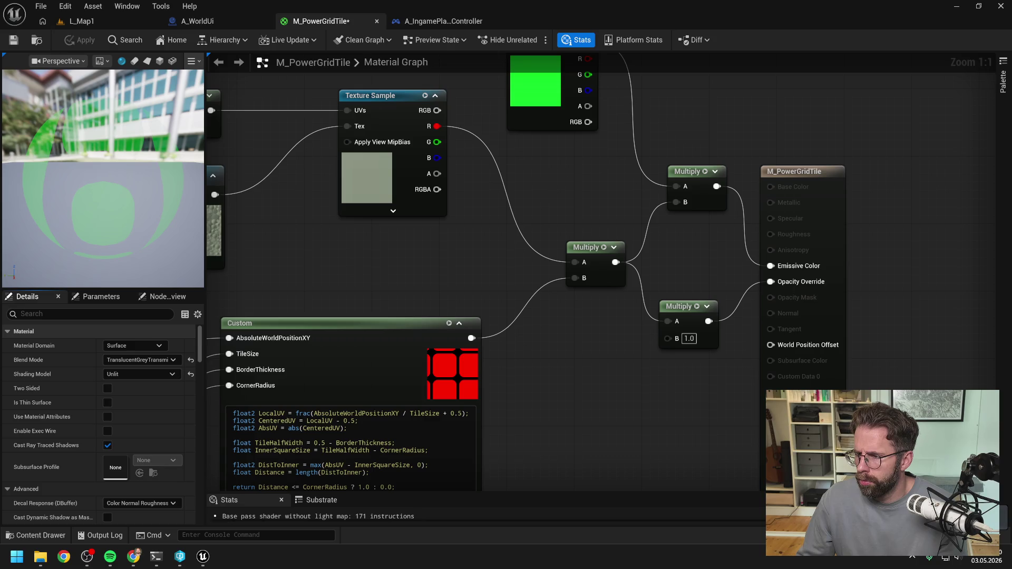
- Switch to the Claude chat in the browser
key("alt+Tab")
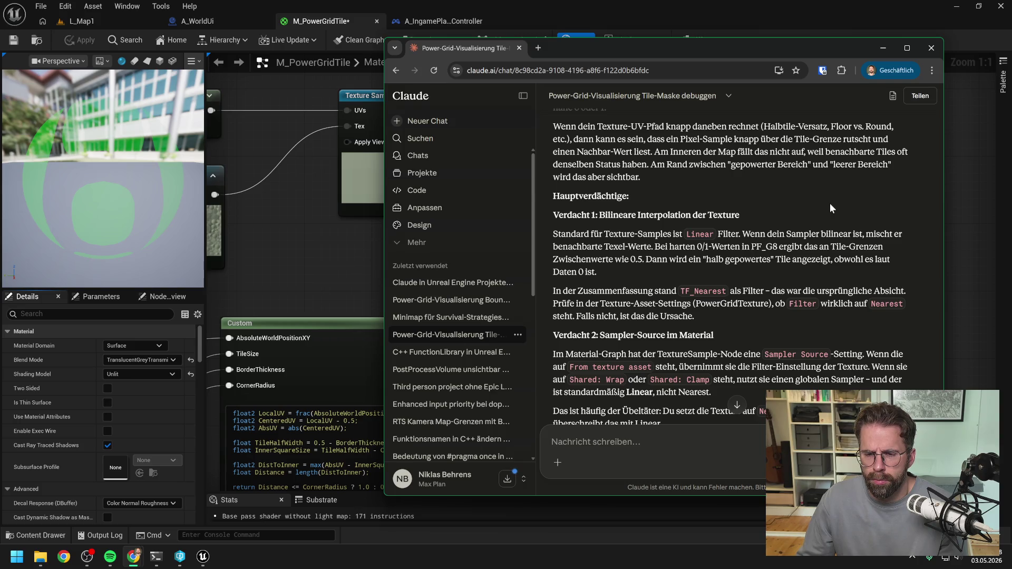
- Scroll the Claude chat to the Sampler Source suspects, then return to Claude Code
scroll(831, 207, "down", 1)
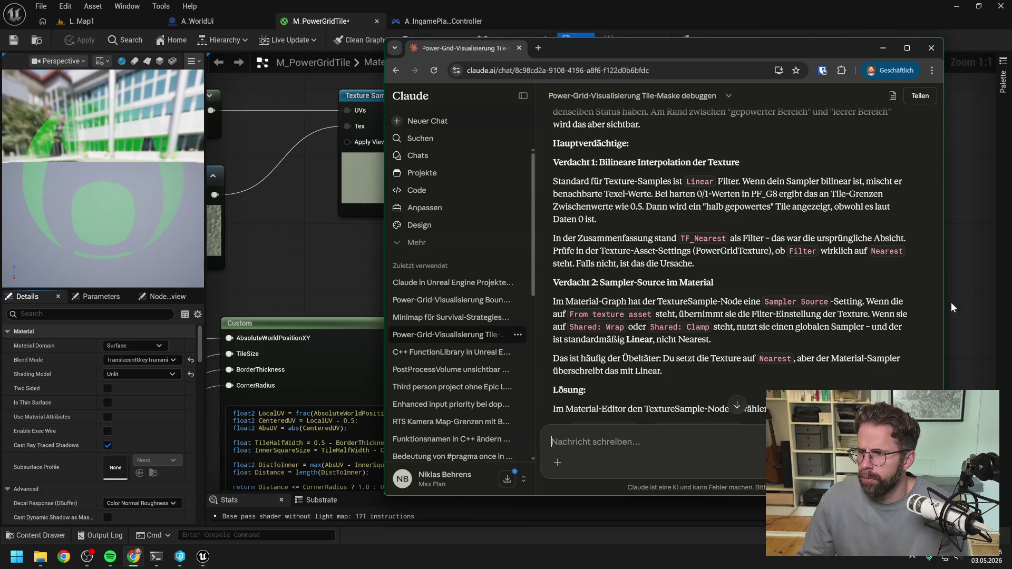
key("alt+Tab")
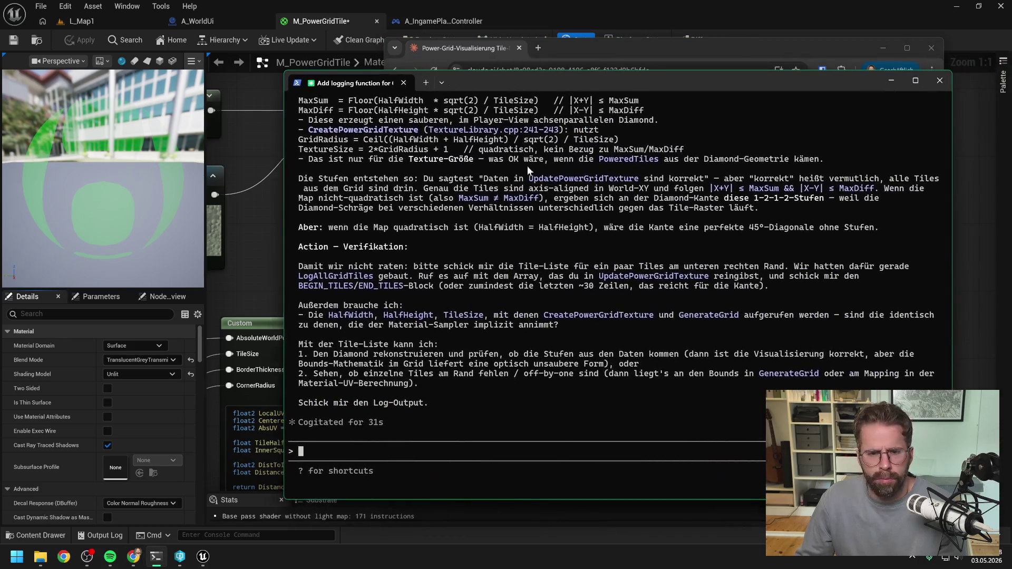
- Read Claude Code's GenerateGrid/CreatePowerGridTexture bounds diagnosis, then minimise the terminal and browser
scroll(557, 246, "up", 6)
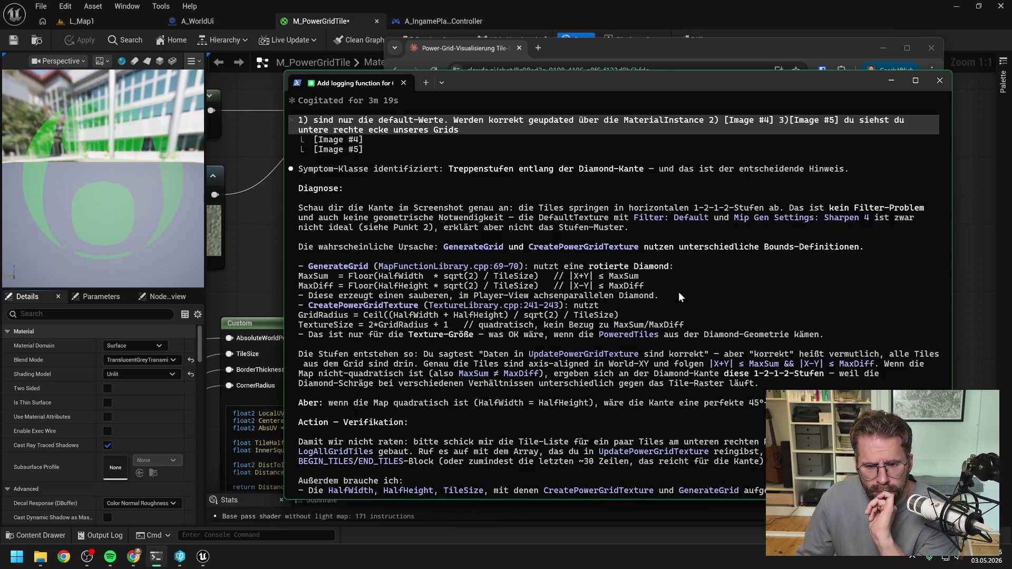
scroll(682, 290, "down", 1)
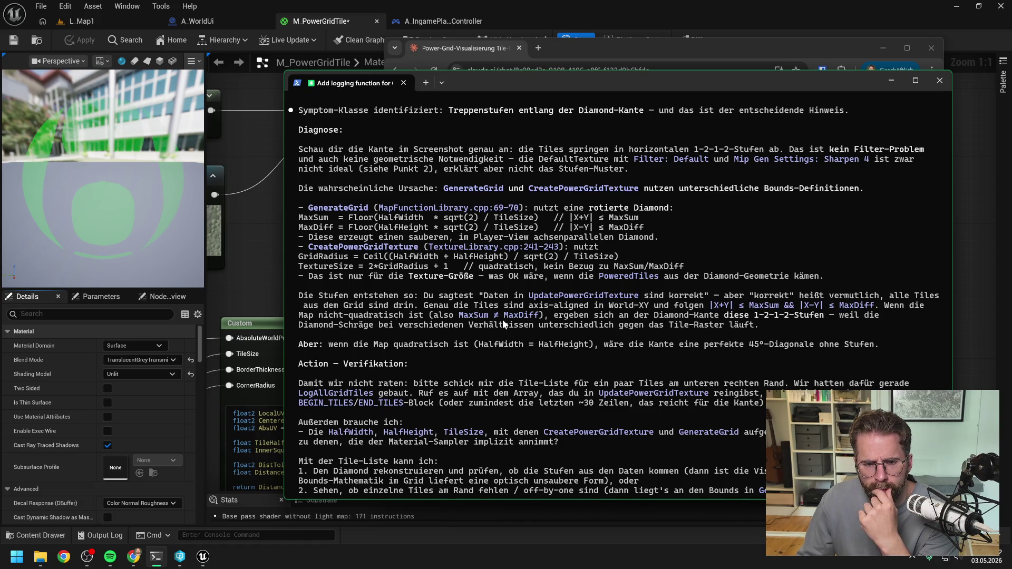
scroll(502, 320, "down", 1)
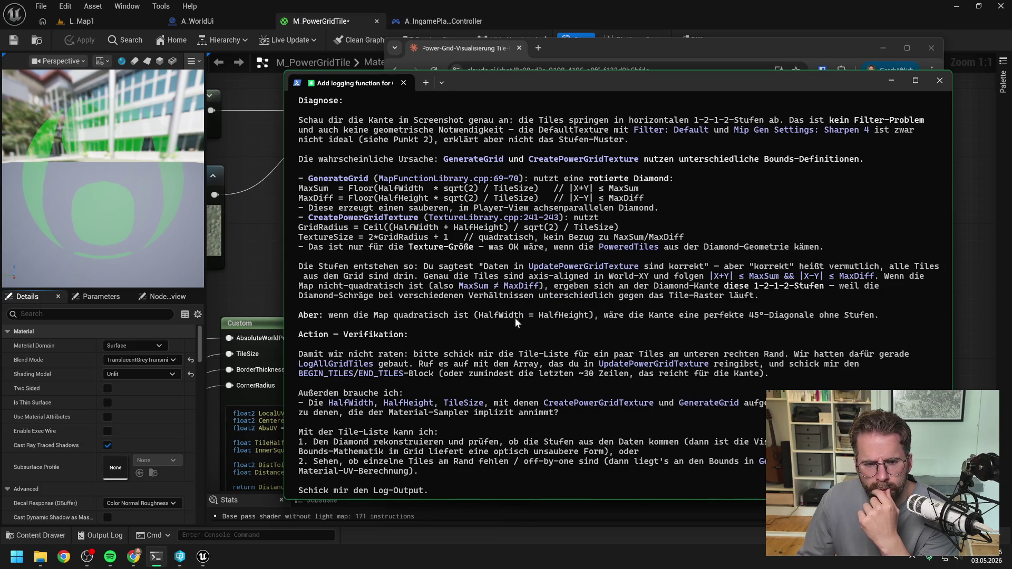
scroll(479, 322, "down", 1)
scroll(464, 295, "down", 1)
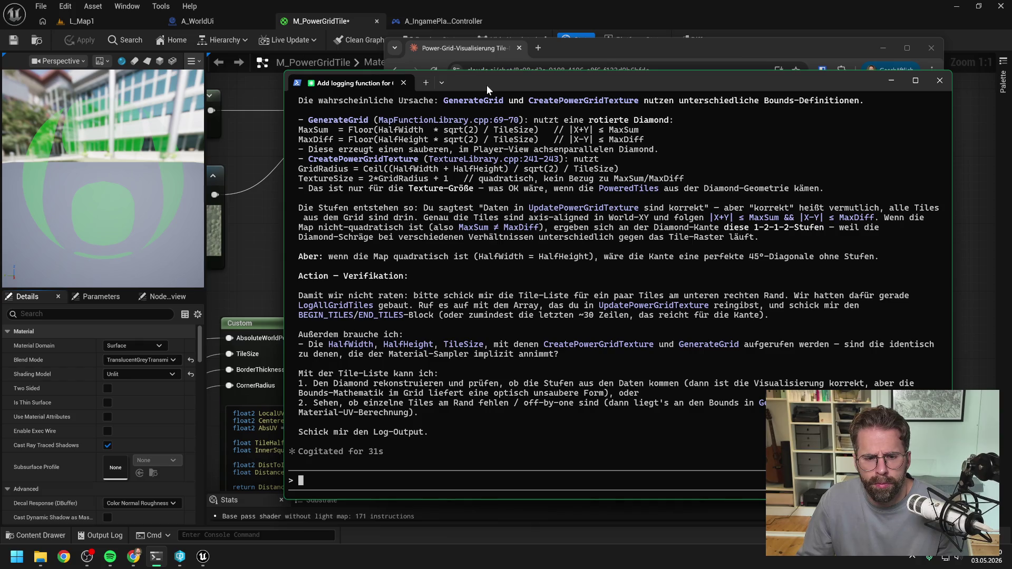
key("super+Down")
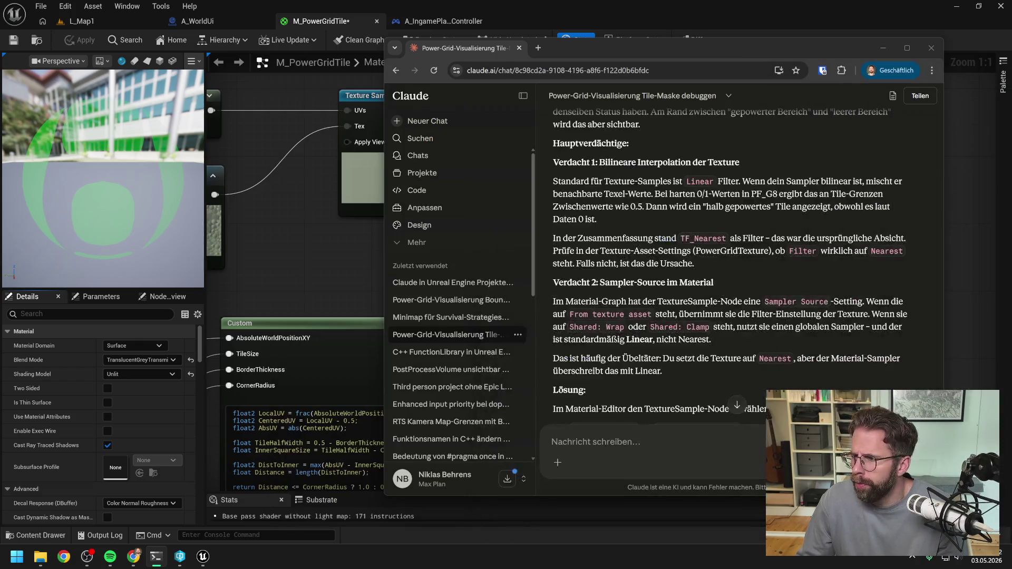
left_click(883, 48)
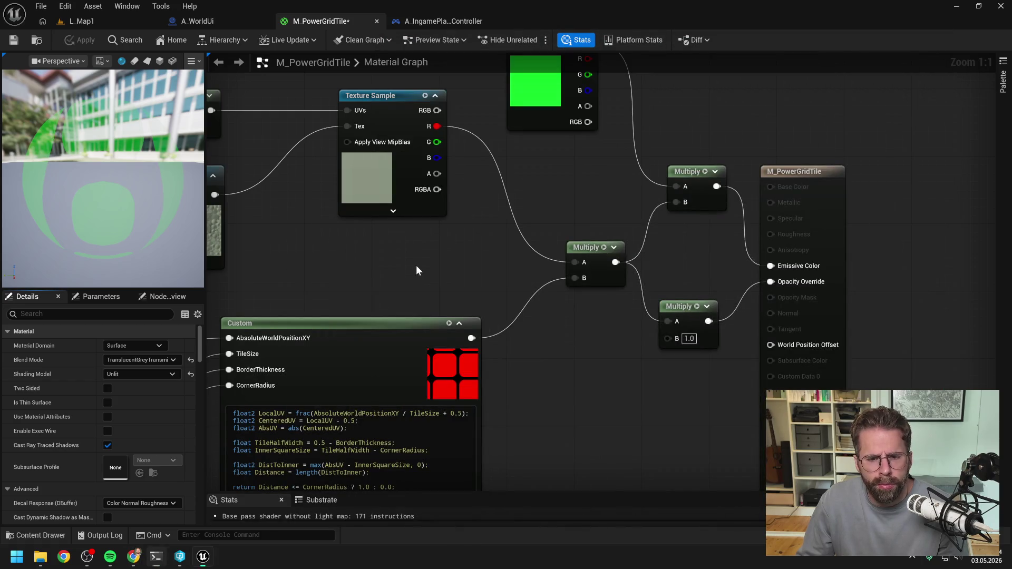
- Open the InitializeFogOfWar function graph in the A_WorldUi blueprint
scroll(416, 271, "down", 3)
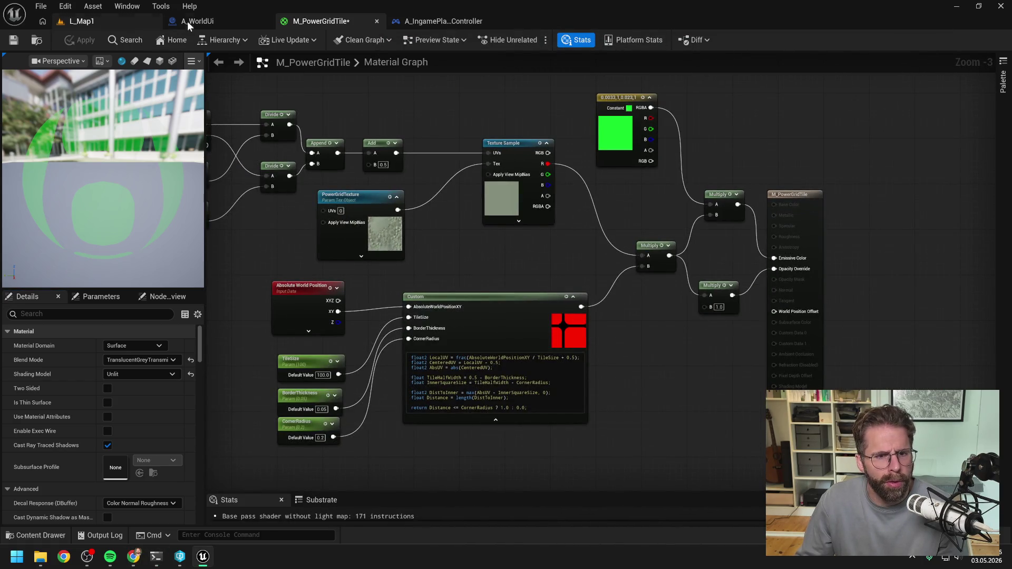
left_click(188, 22)
scroll(628, 144, "down", 5)
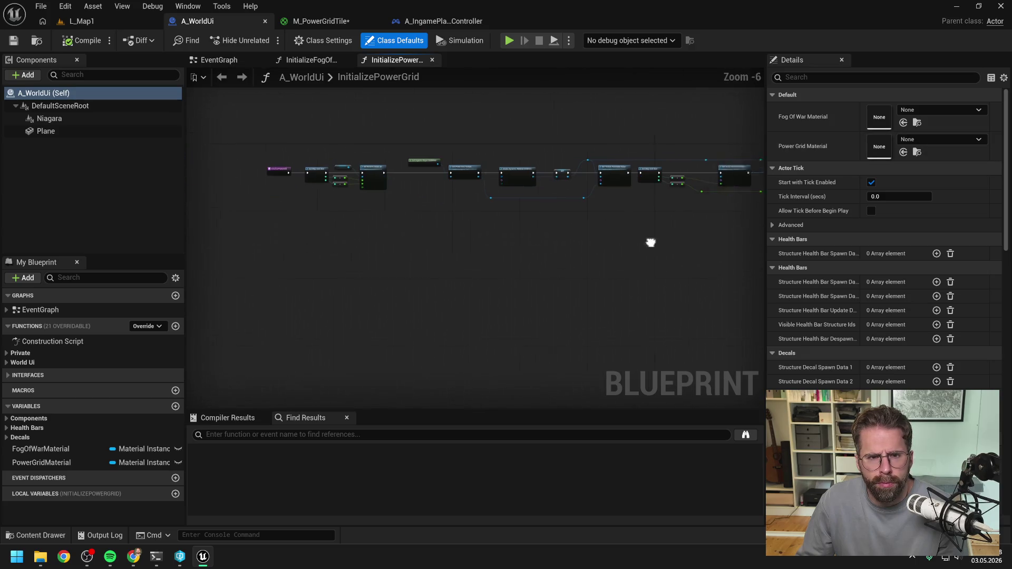
scroll(450, 223, "up", 3)
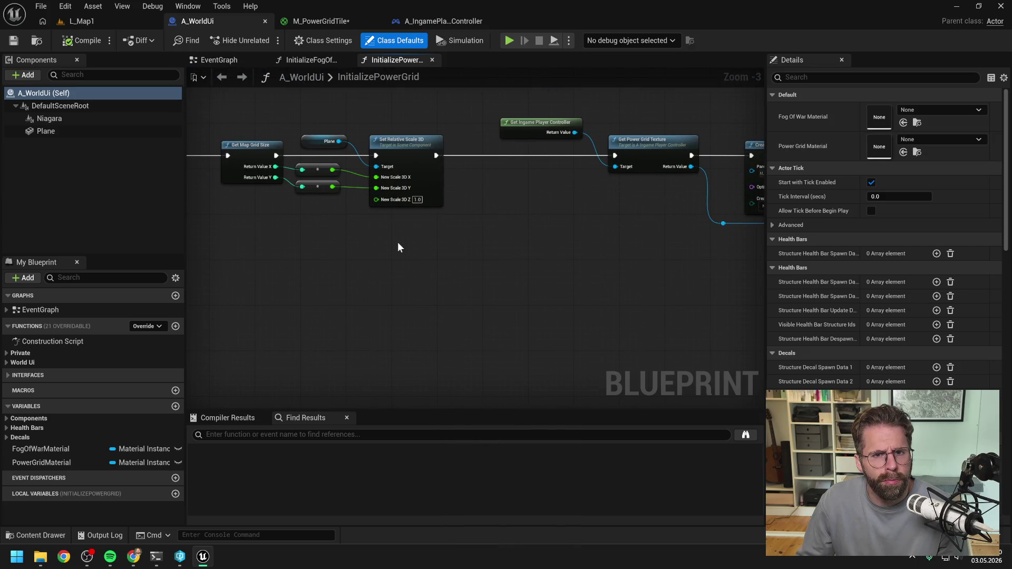
left_click(304, 59)
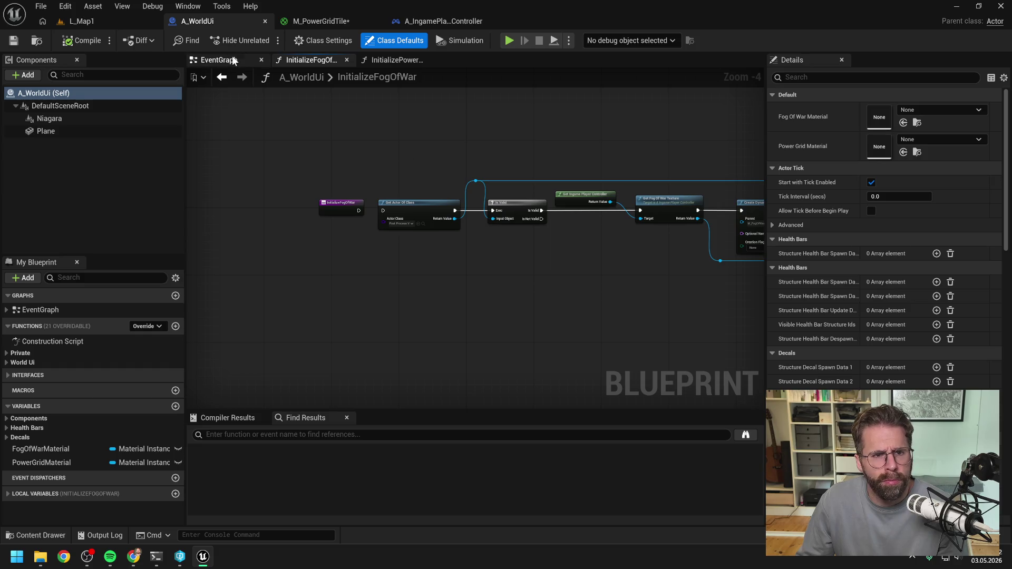
scroll(482, 164, "down", 2)
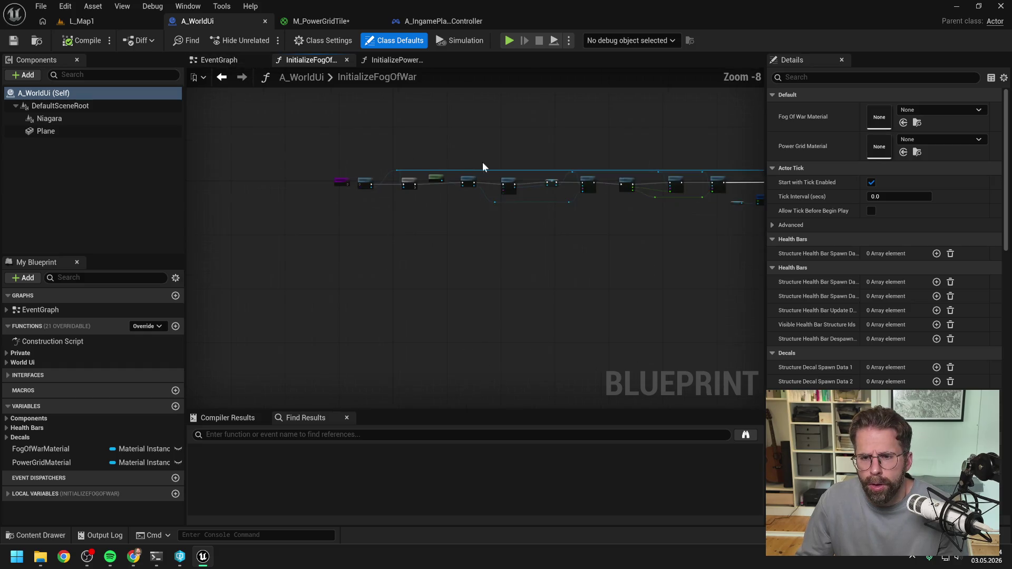
scroll(486, 163, "up", 1)
scroll(461, 164, "down", 1)
scroll(402, 166, "up", 1)
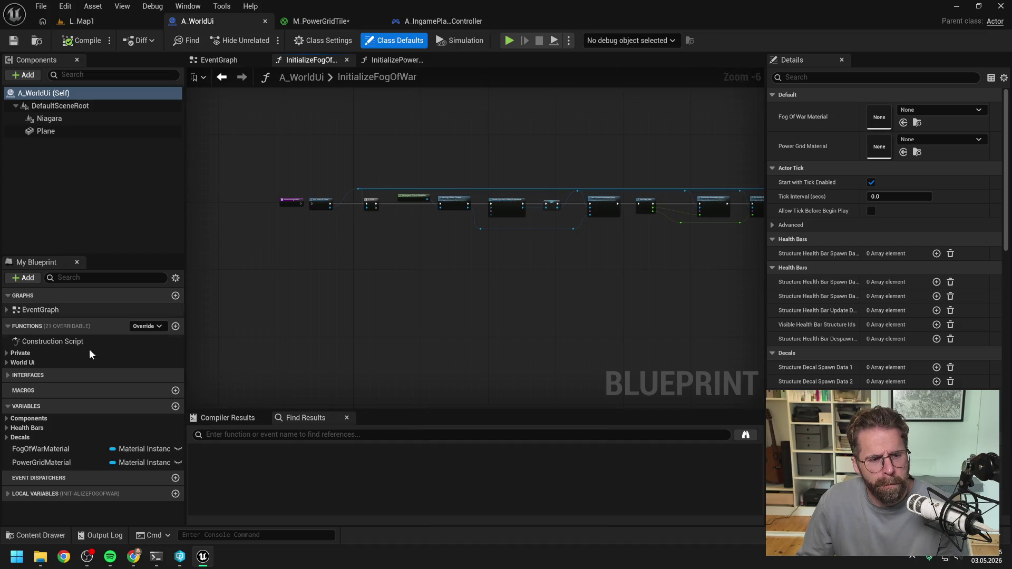
- Expand the World Ui and Private function categories and shift the fog-of-war nodes into view
left_click(7, 363)
left_click(7, 353)
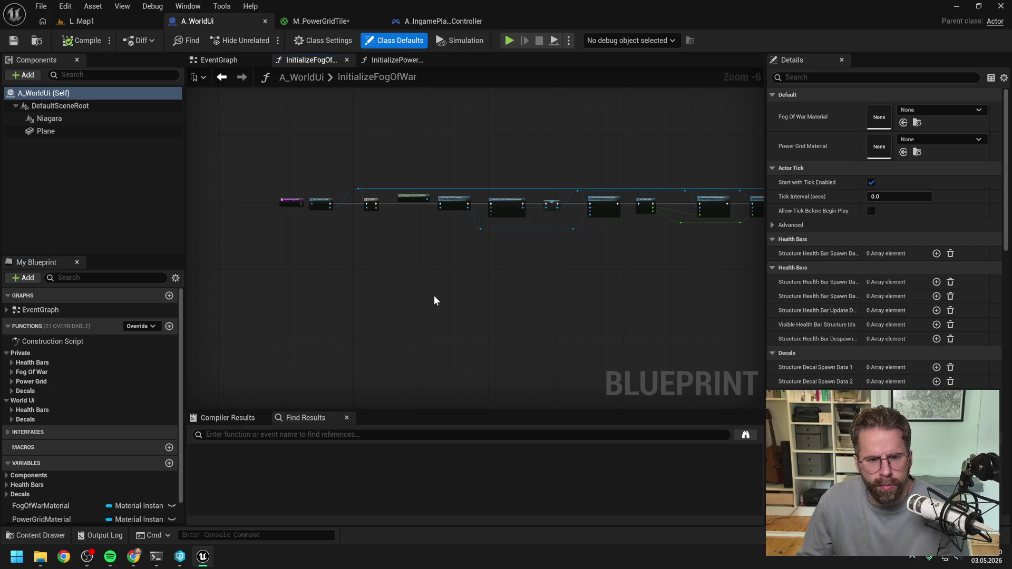
scroll(434, 295, "down", 3)
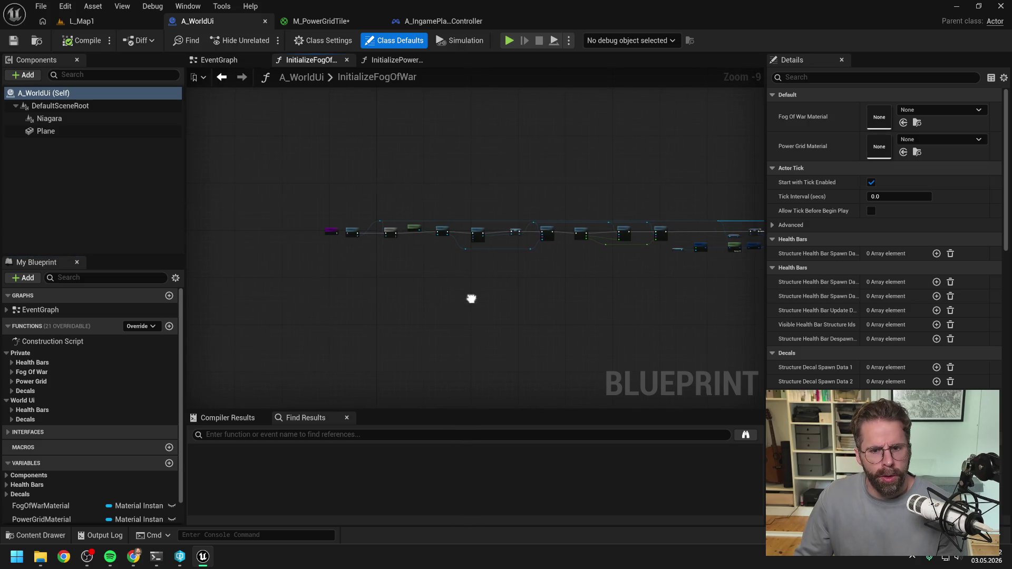
left_click_drag(472, 303, 425, 303)
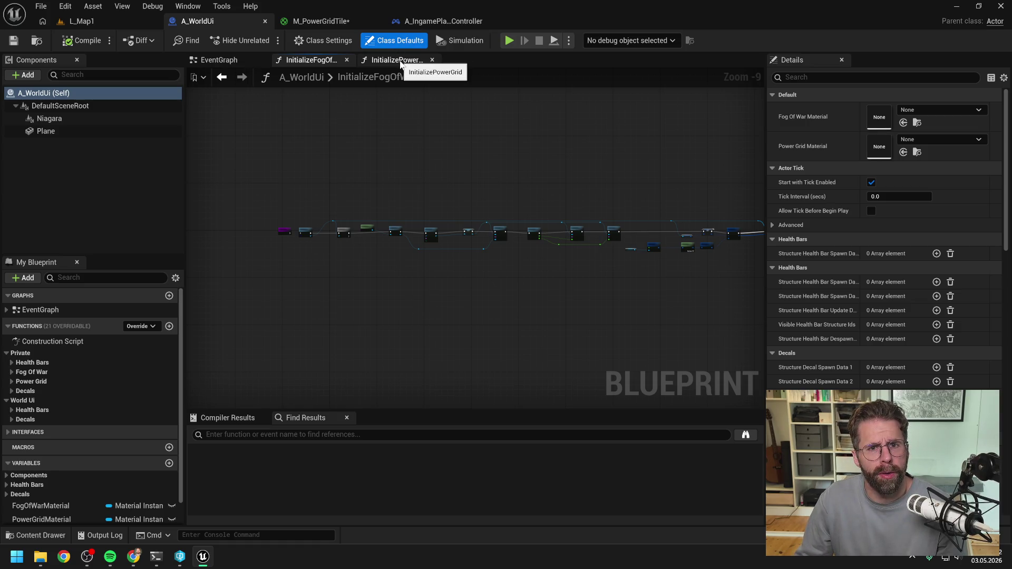
left_click(443, 21)
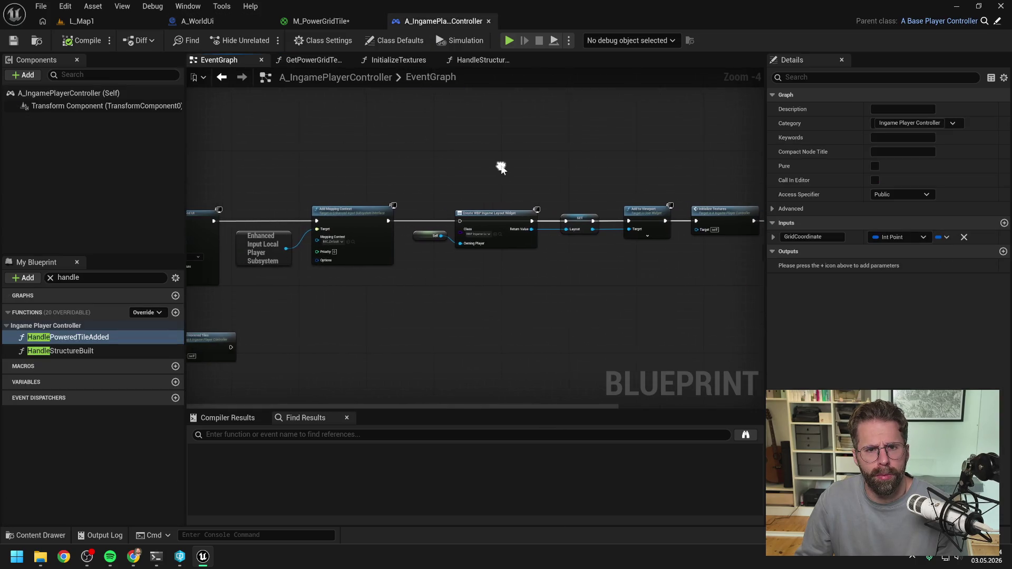
- Look over the InitializeTextures graph, then bring HandleStructureBuilt's nodes into view
left_click(406, 60)
scroll(554, 288, "up", 2)
left_click_drag(554, 287, 522, 247)
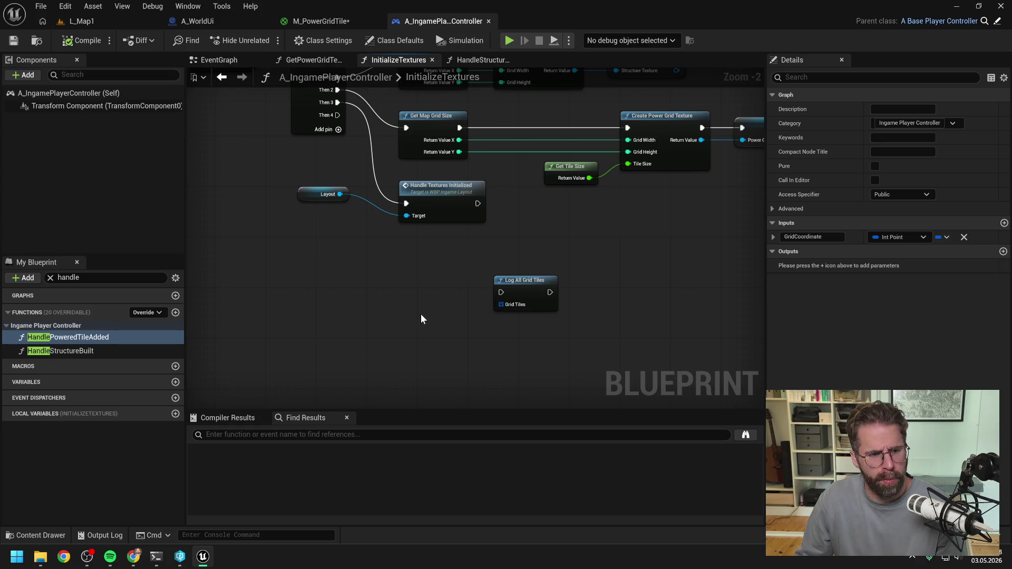
scroll(421, 314, "down", 2)
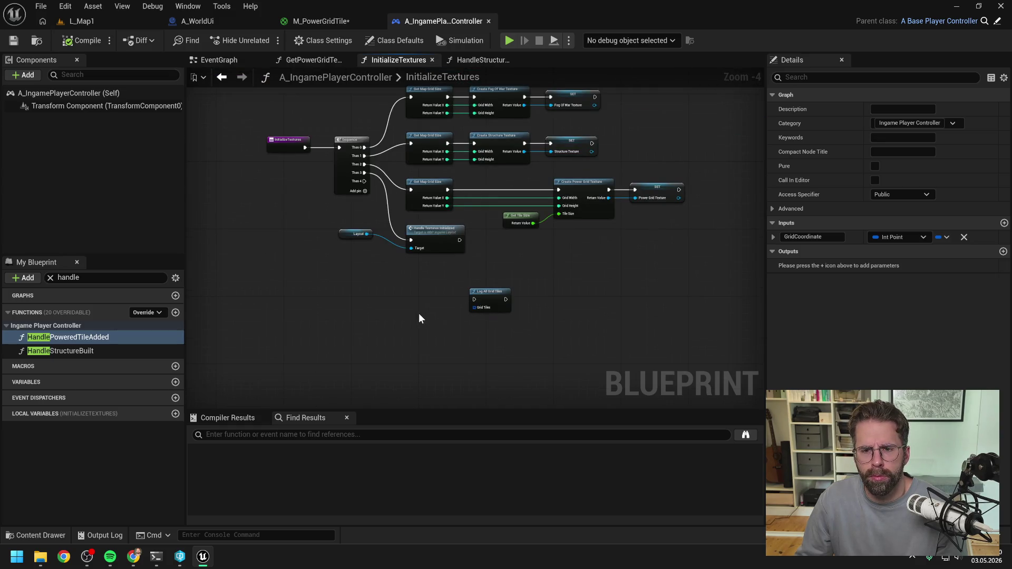
left_click(483, 60)
left_click_drag(431, 258, 476, 306)
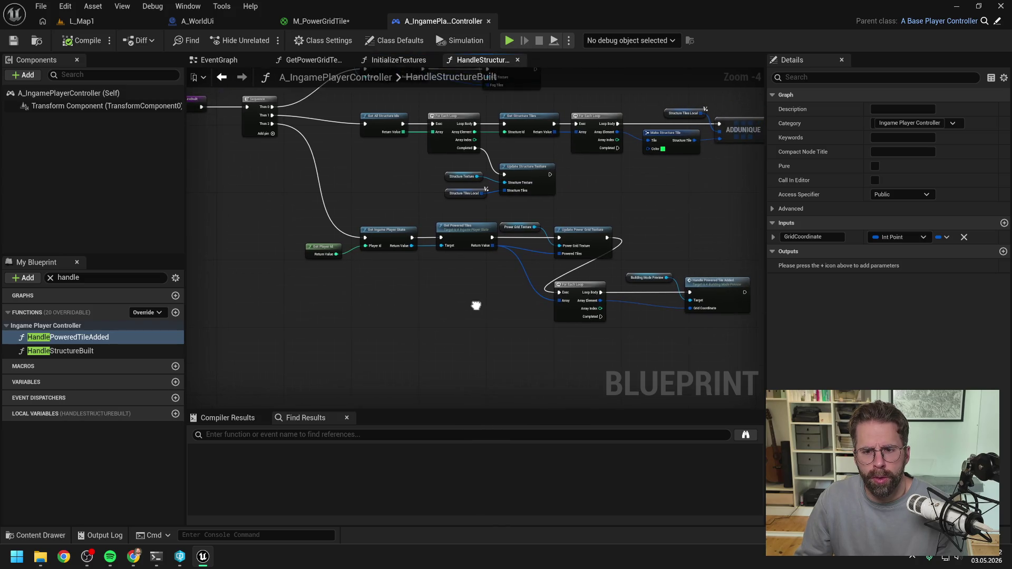
- Add Log All Grid Tiles after For Each Loop Completed, fed by Get Powered Tiles' Return Value
left_click_drag(341, 236, 457, 298)
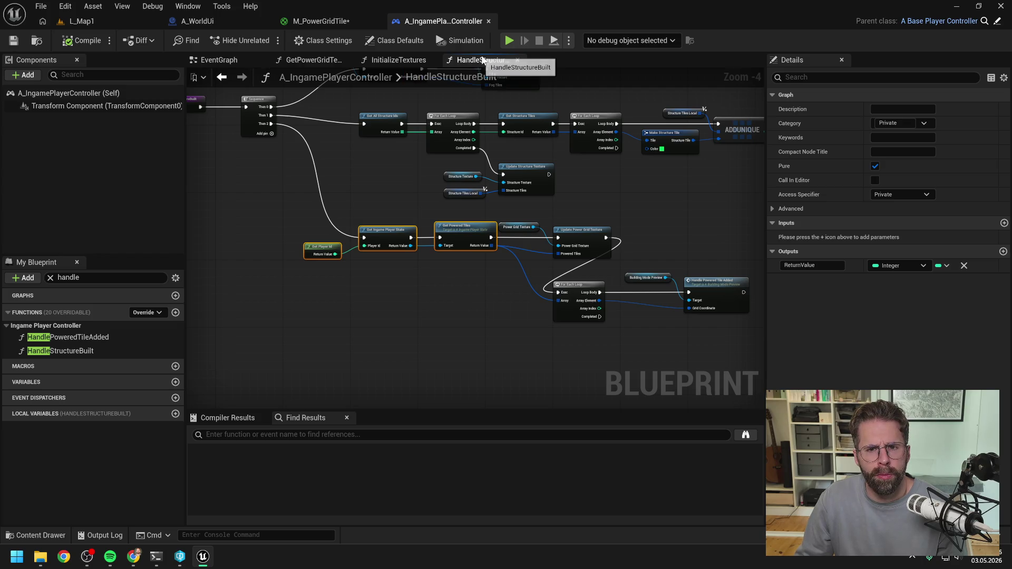
left_click(473, 321)
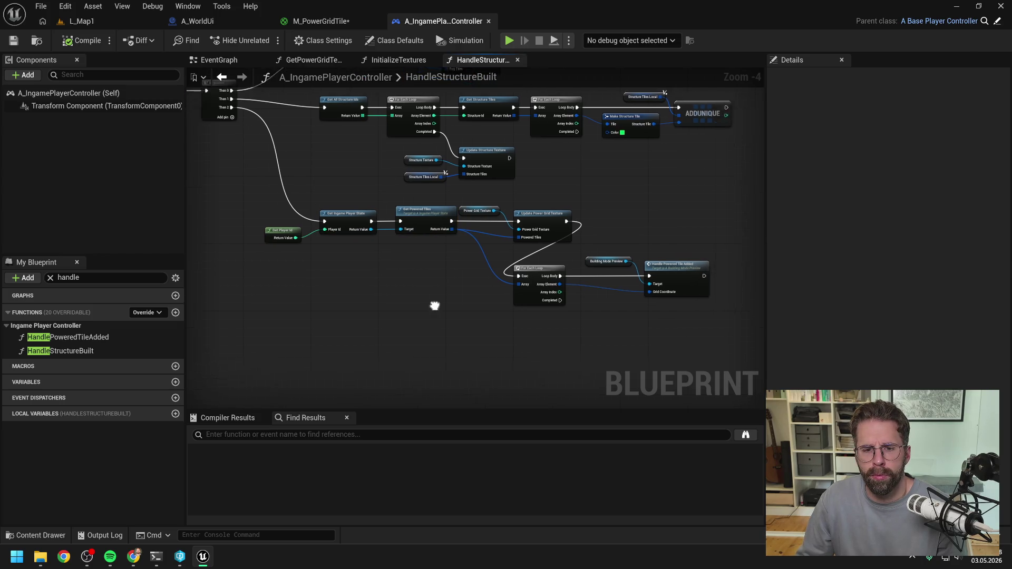
right_click(472, 332)
type("log")
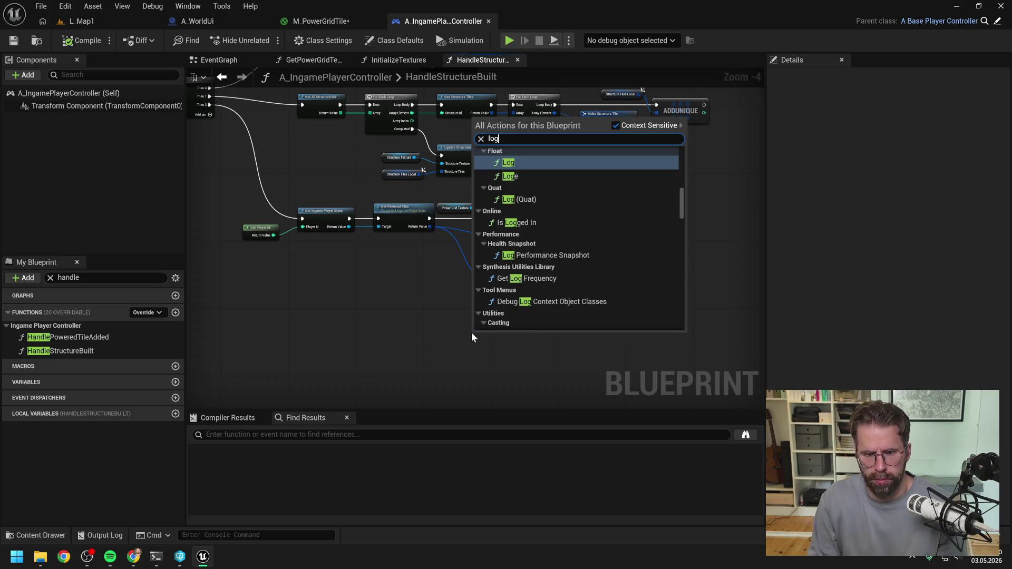
type(" grid")
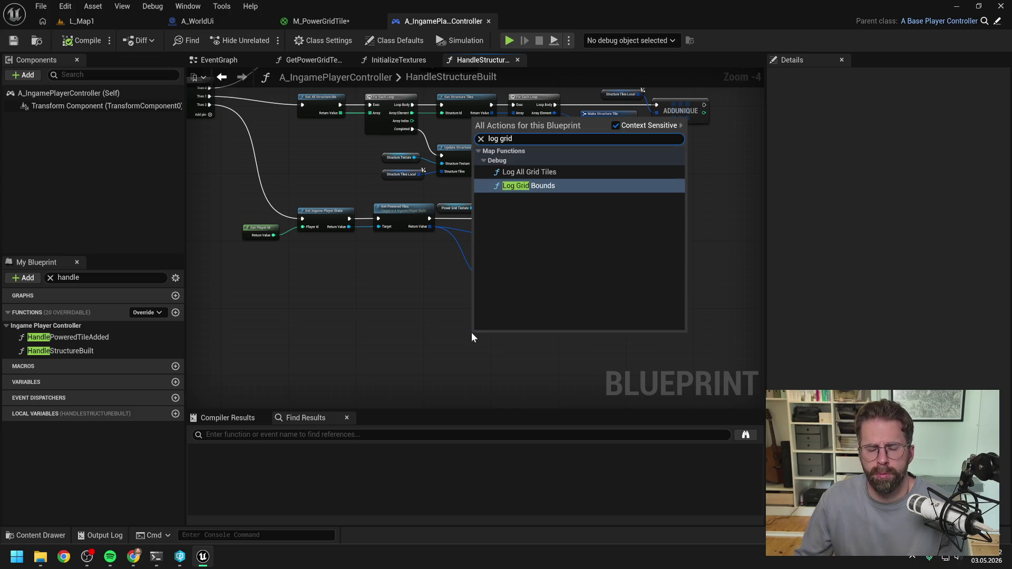
left_click(525, 173)
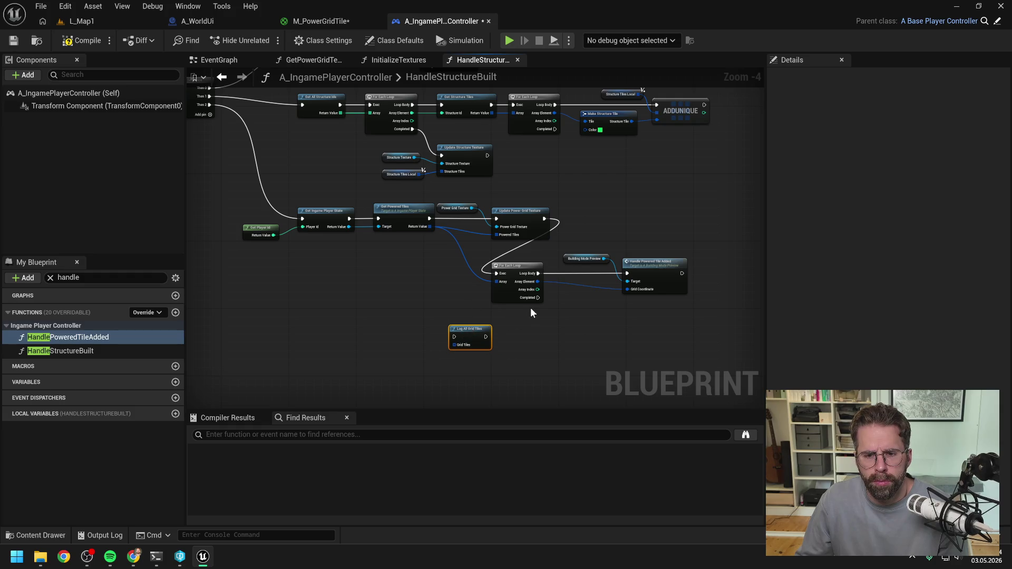
left_click_drag(539, 298, 454, 337)
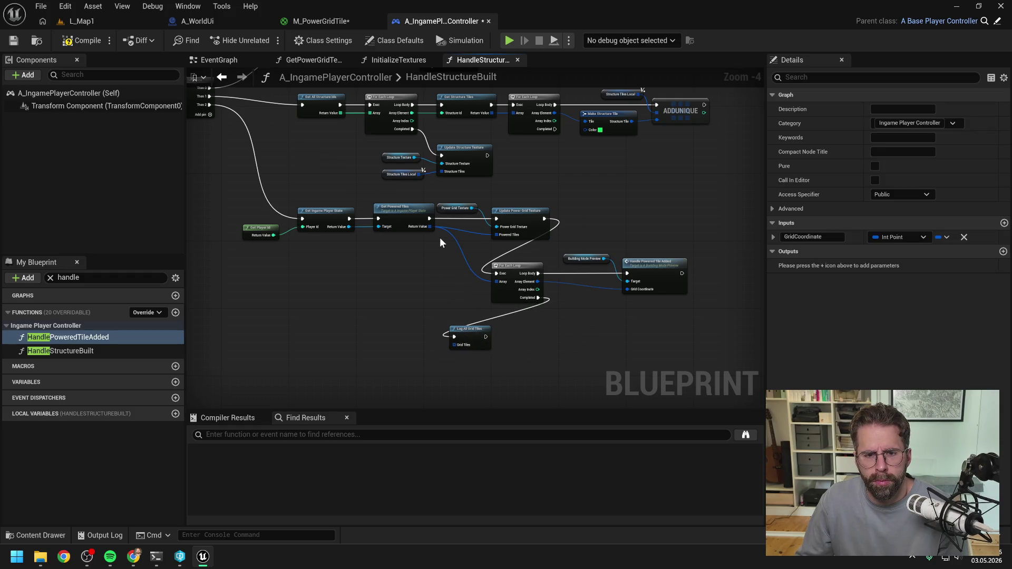
left_click_drag(433, 227, 456, 346)
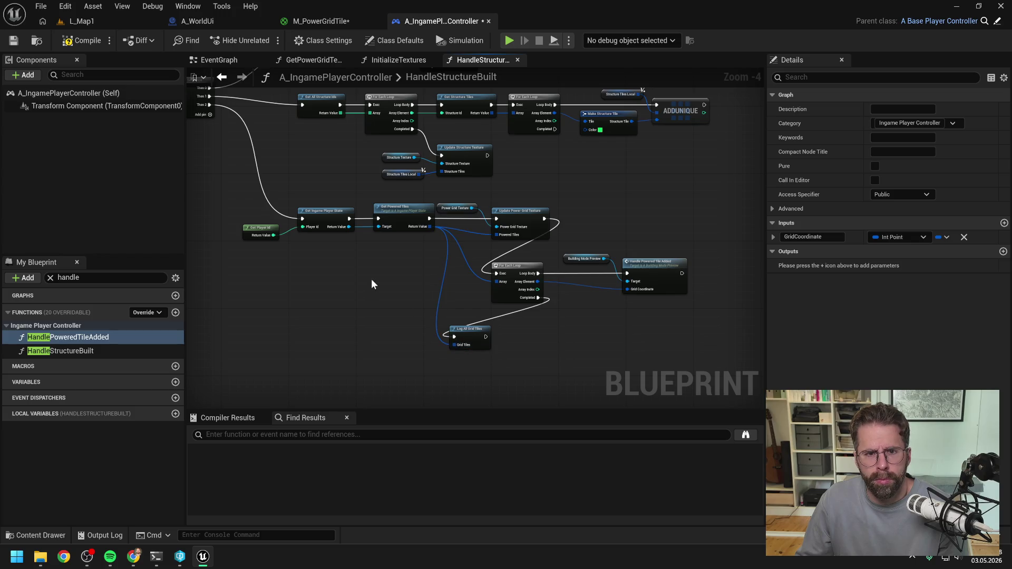
left_click(399, 60)
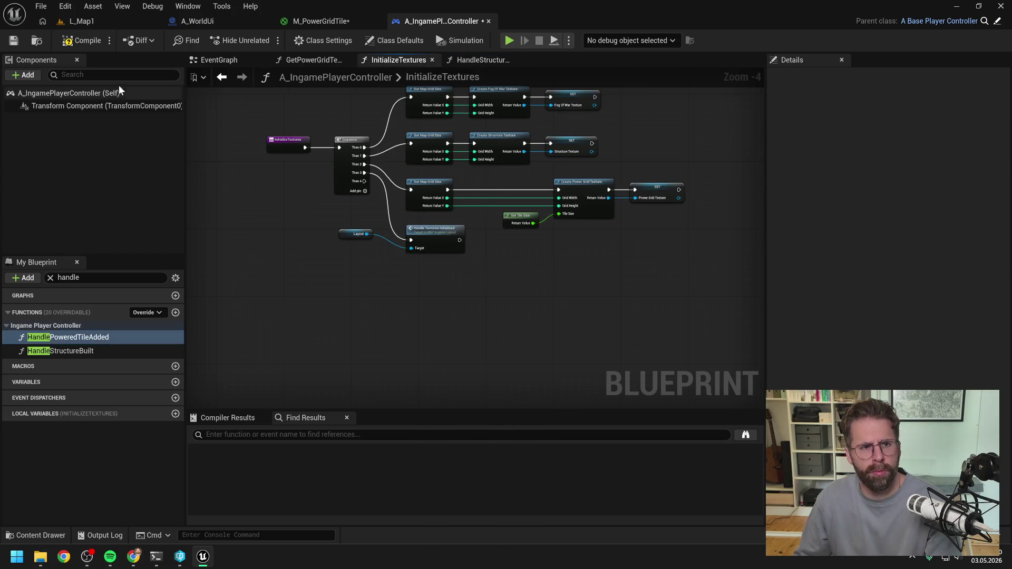
left_click(92, 20)
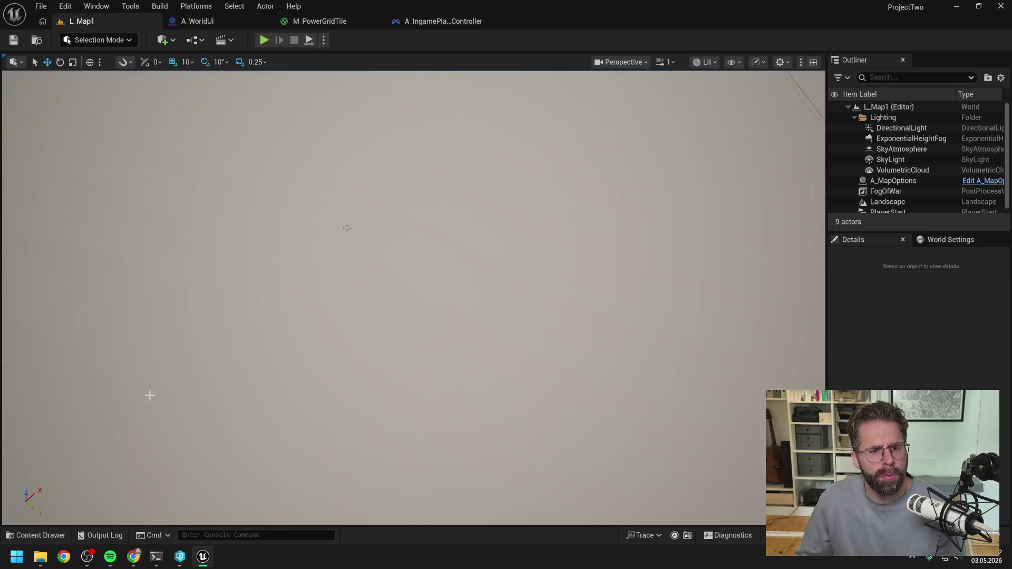
- Clear the Output Log, play L_Map1, and select the 10225 logged grid tile coordinates
left_click(108, 534)
right_click(194, 363)
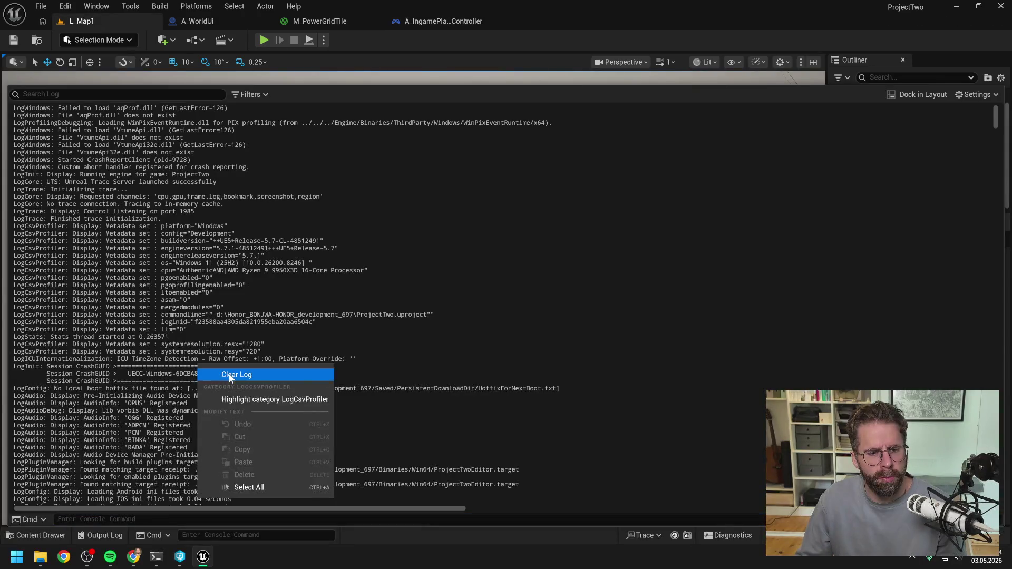
left_click(216, 487)
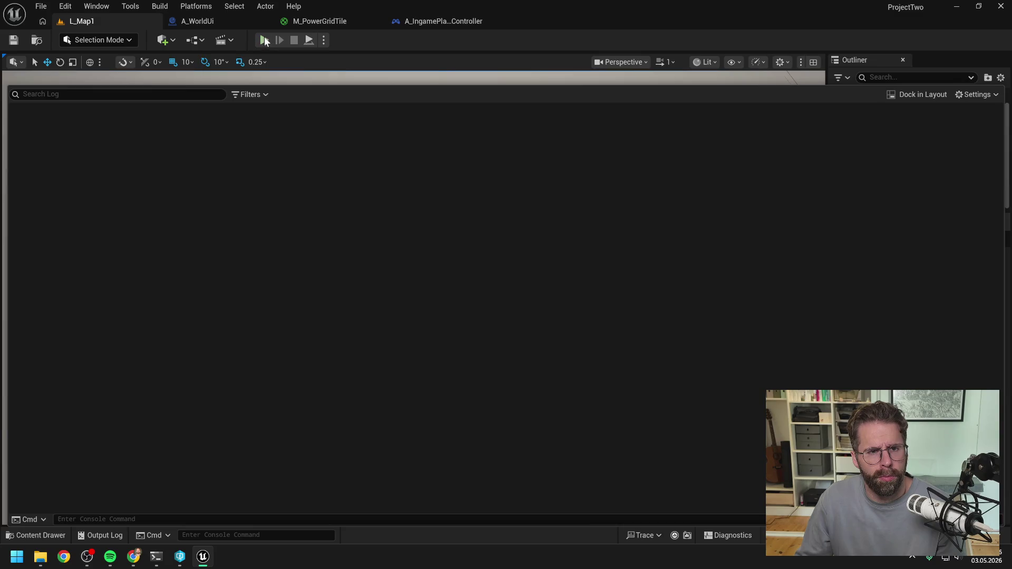
left_click(316, 78)
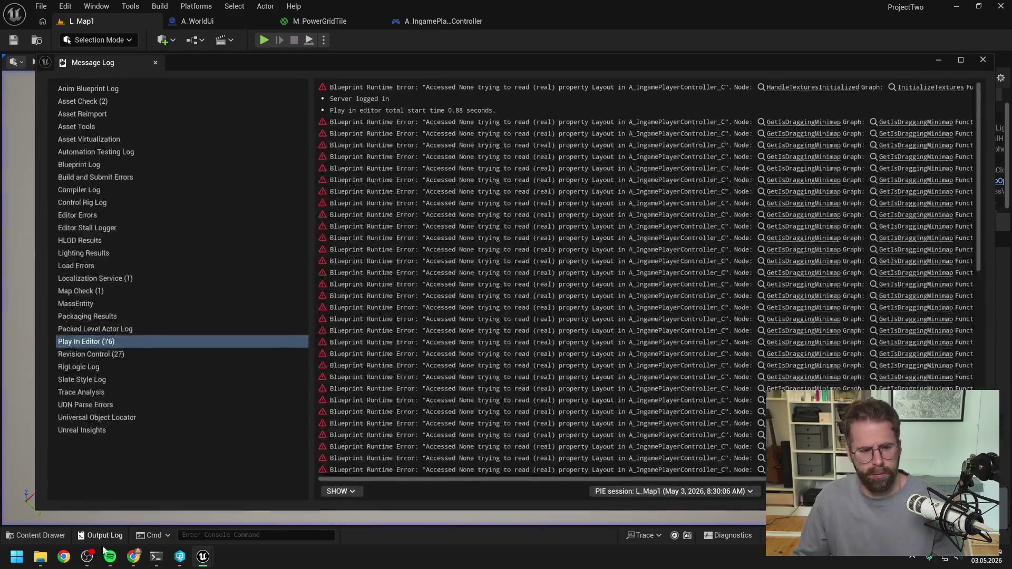
mouse_move(131, 539)
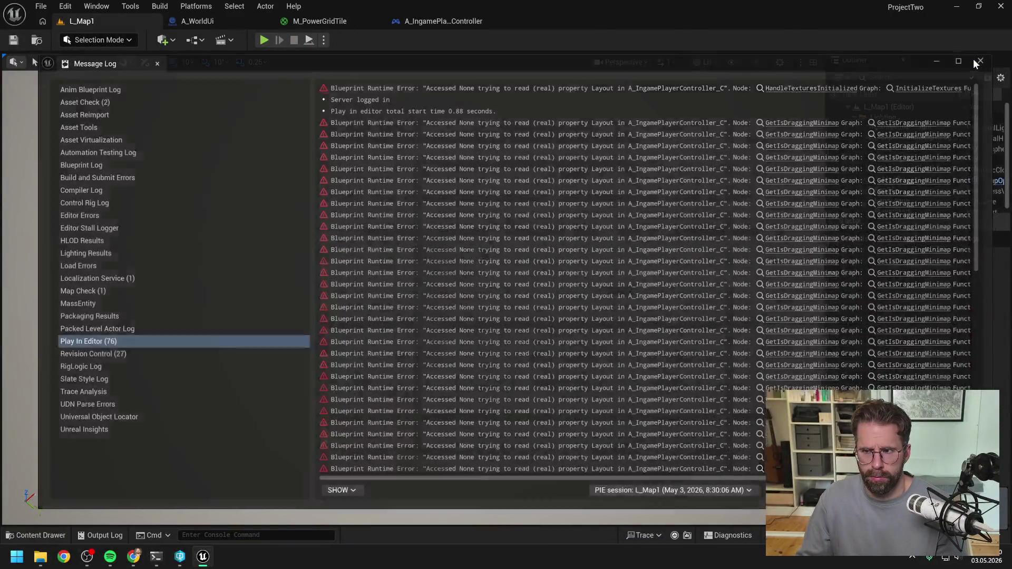
left_click(983, 59)
left_click(100, 535)
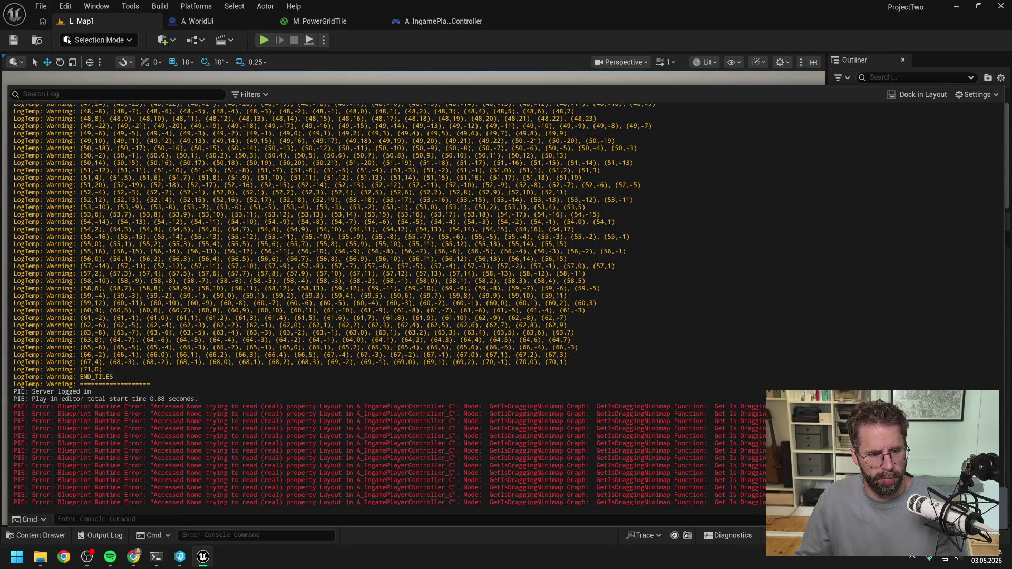
mouse_move(149, 385)
left_mouse_down()
mouse_move(110, 362)
mouse_move(108, 323)
mouse_move(111, 351)
mouse_move(84, 299)
mouse_move(32, 272)
mouse_move(31, 295)
mouse_move(14, 279)
left_mouse_up()
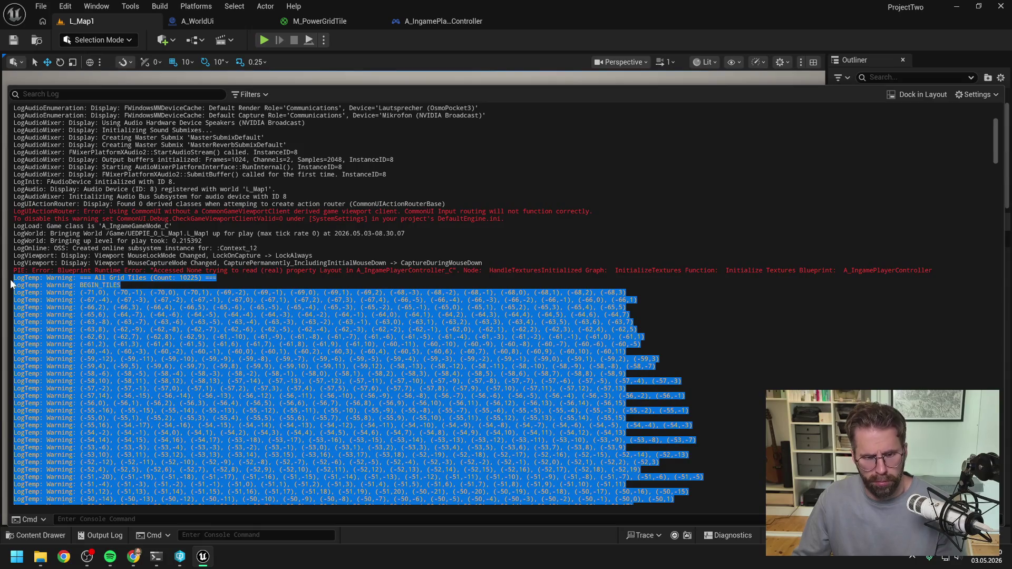
- Paste the copied grid tile log into Claude Code under the label '101 x 101 Grid Daten' and send it
key("alt+Tab")
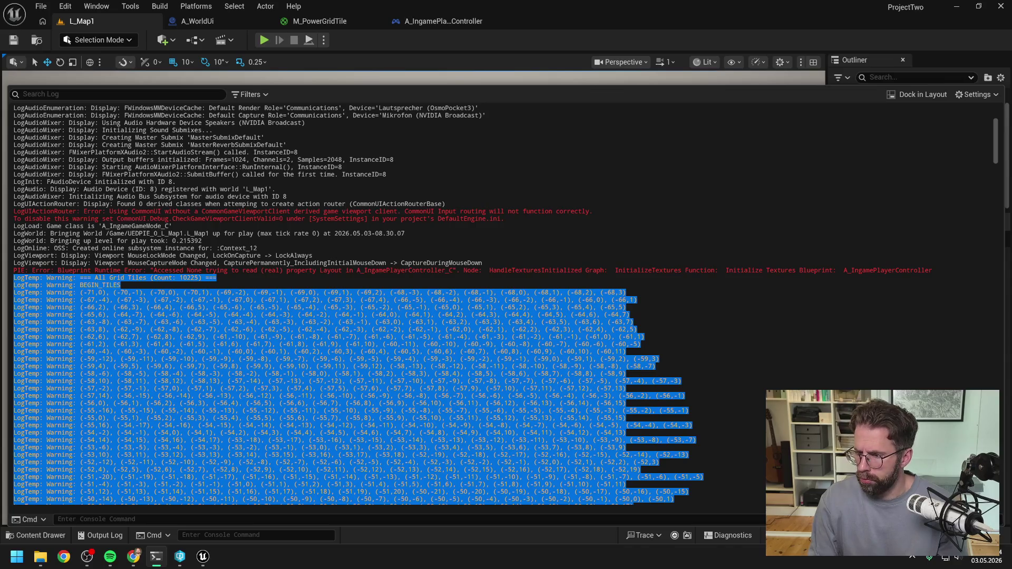
key("alt+Tab")
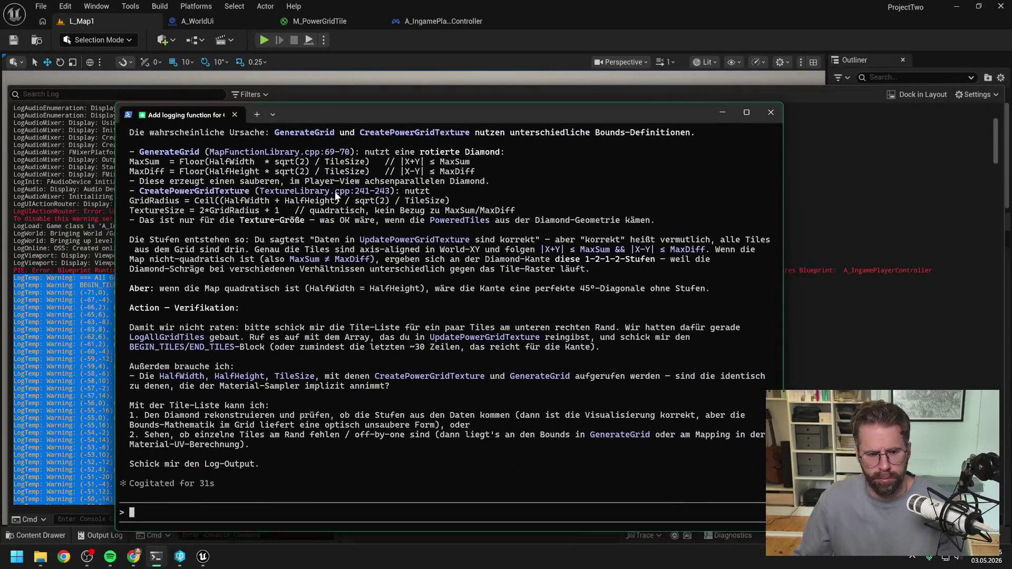
type("101 ")
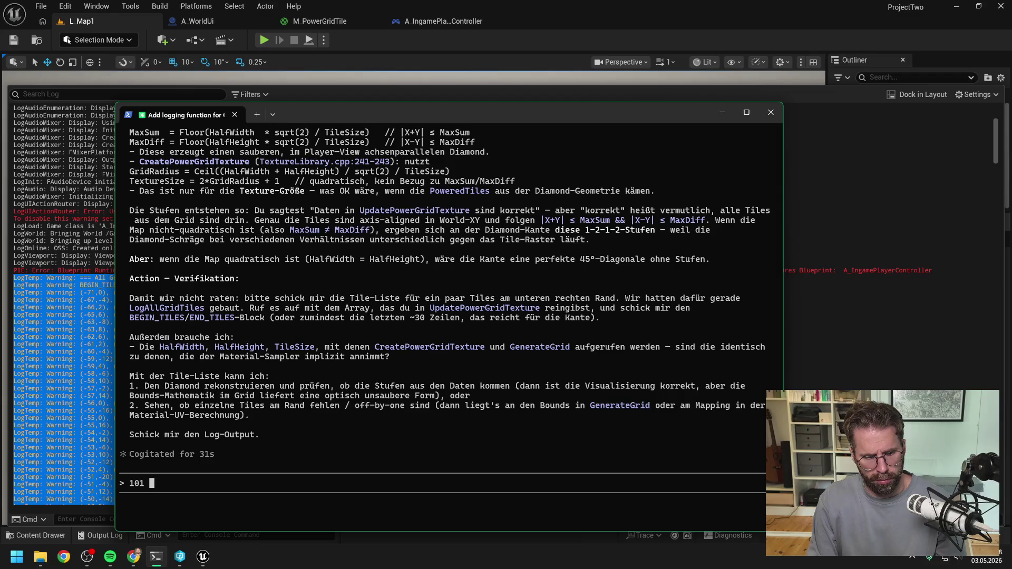
type("x 101 Grid")
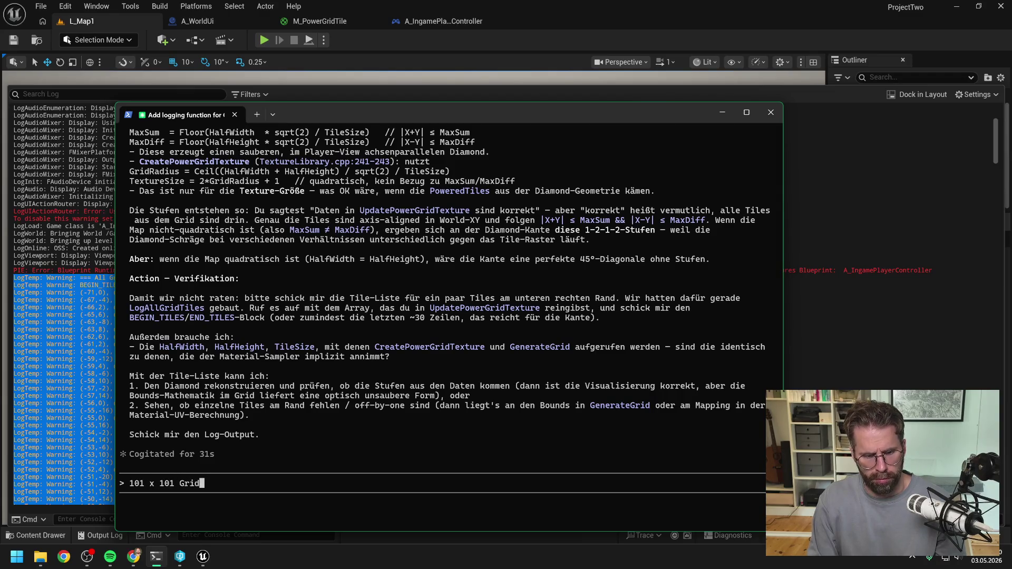
type(" Daten")
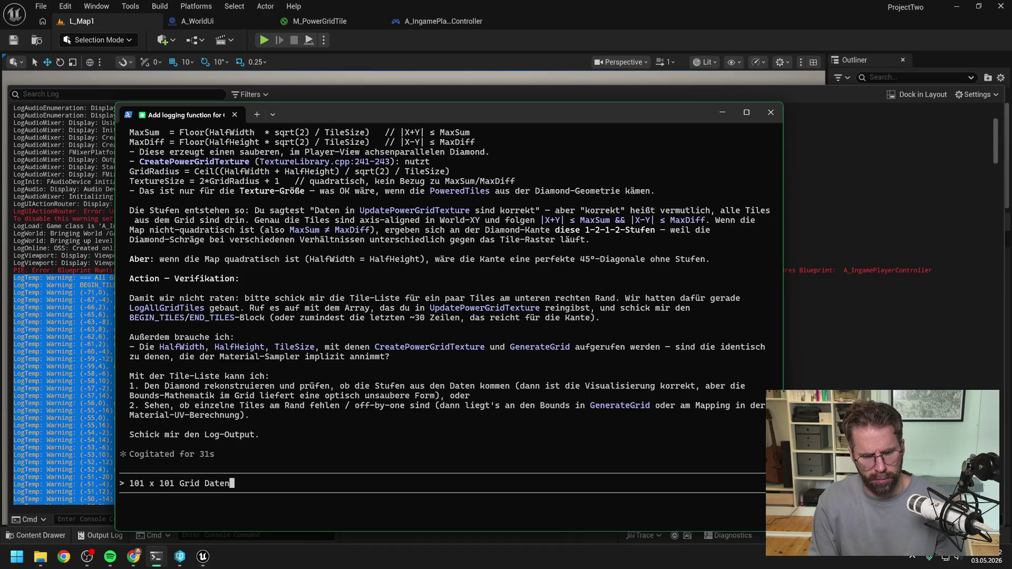
key("ctrl+v")
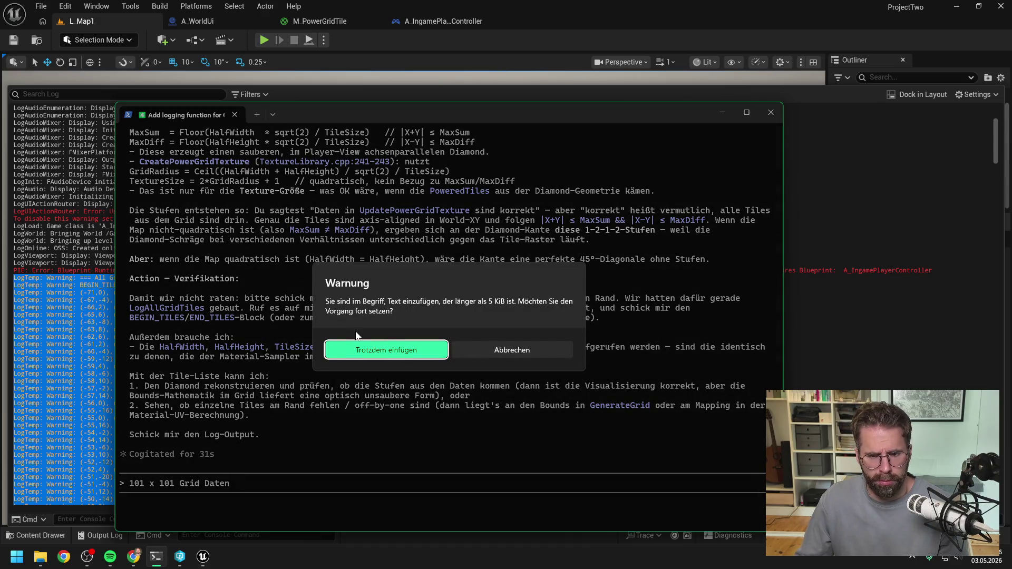
left_click(386, 350)
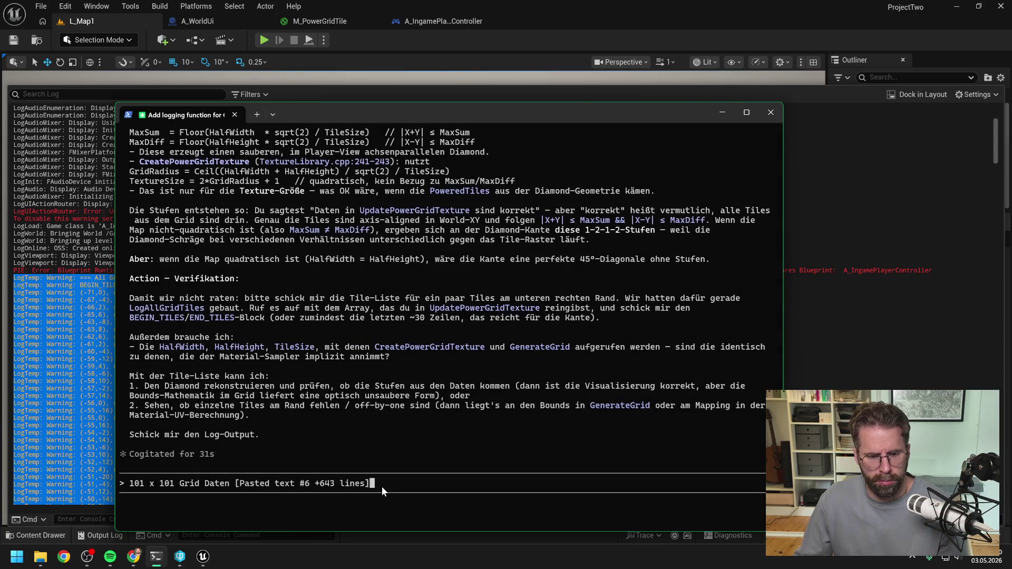
key("Return")
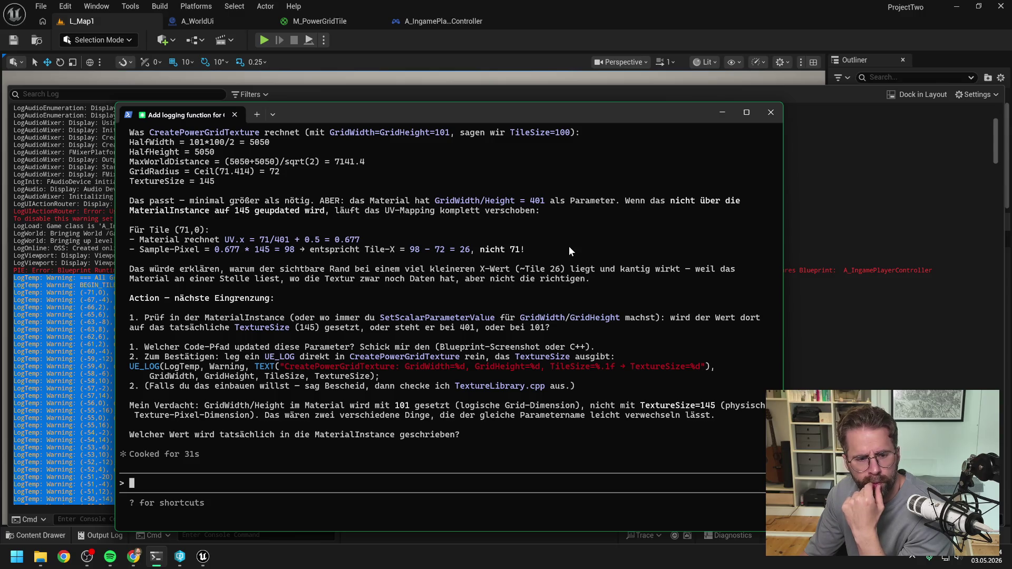
- Read Claude Code's full analysis of the 401 grid size versus the 145 texture size
scroll(536, 297, "up", 6)
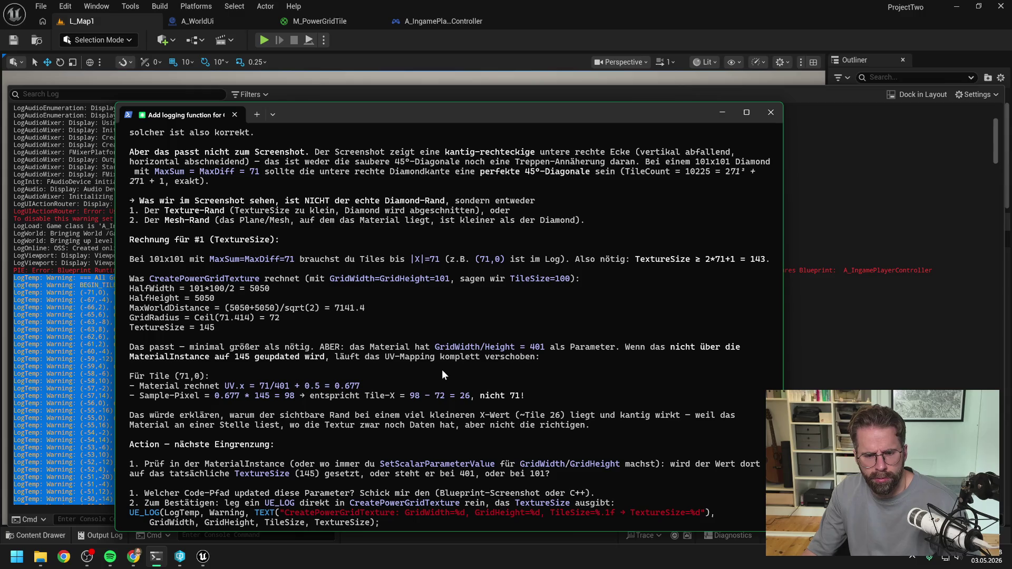
key("alt+Tab")
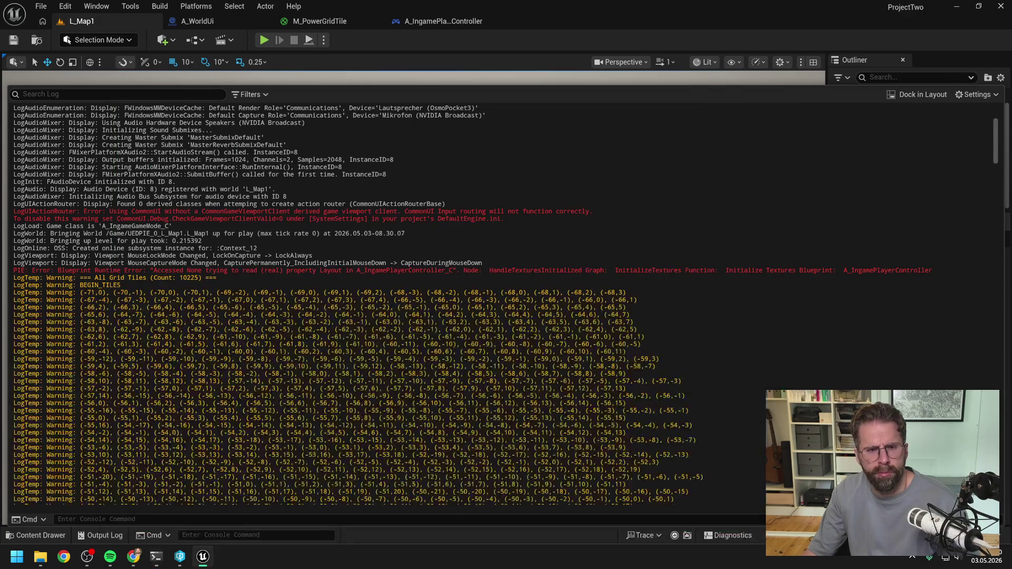
- Open A_WorldUi's InitializePowerGrid graph and bring the GridWidth and GridHeight parameter nodes into view
left_click(432, 19)
left_click(197, 21)
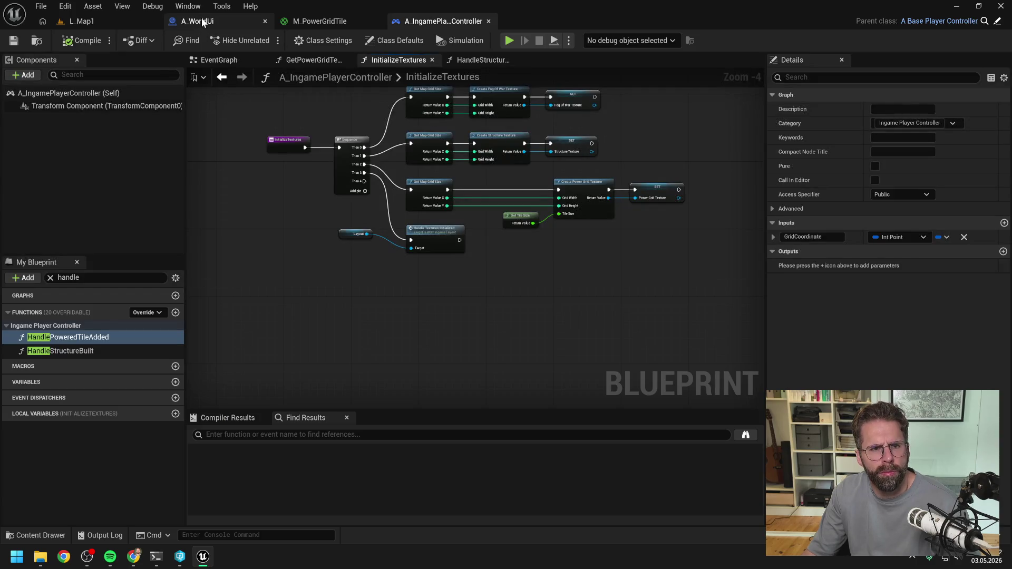
scroll(519, 190, "up", 5)
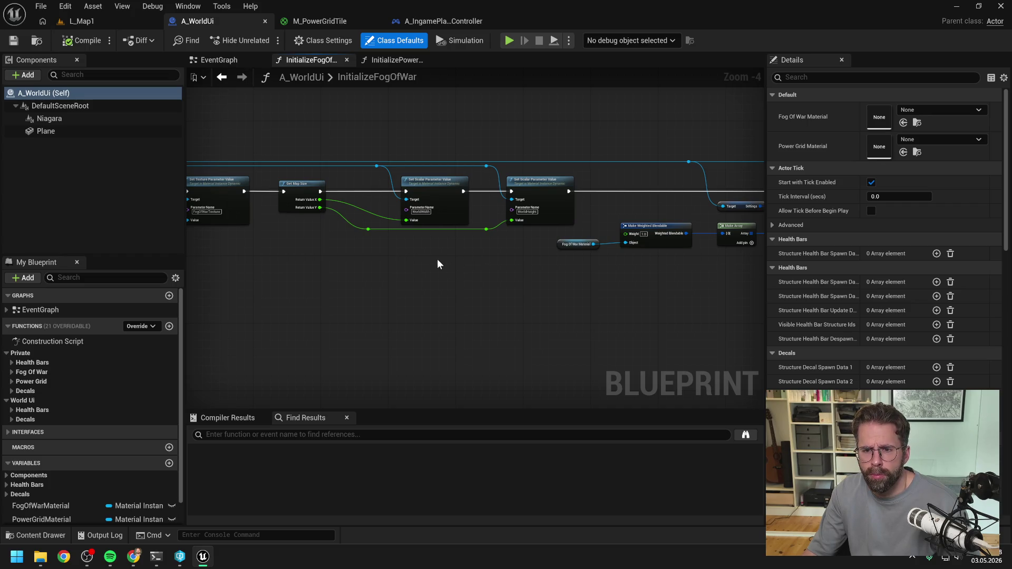
left_click_drag(438, 261, 609, 258)
left_click_drag(514, 258, 688, 266)
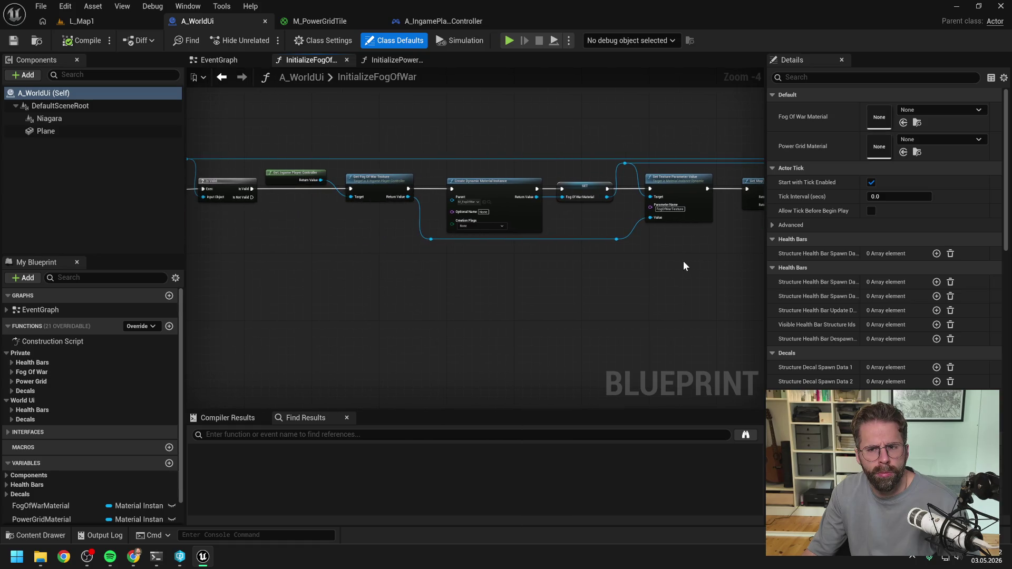
mouse_move(385, 280)
left_mouse_down()
mouse_move(619, 274)
mouse_move(430, 277)
left_mouse_up()
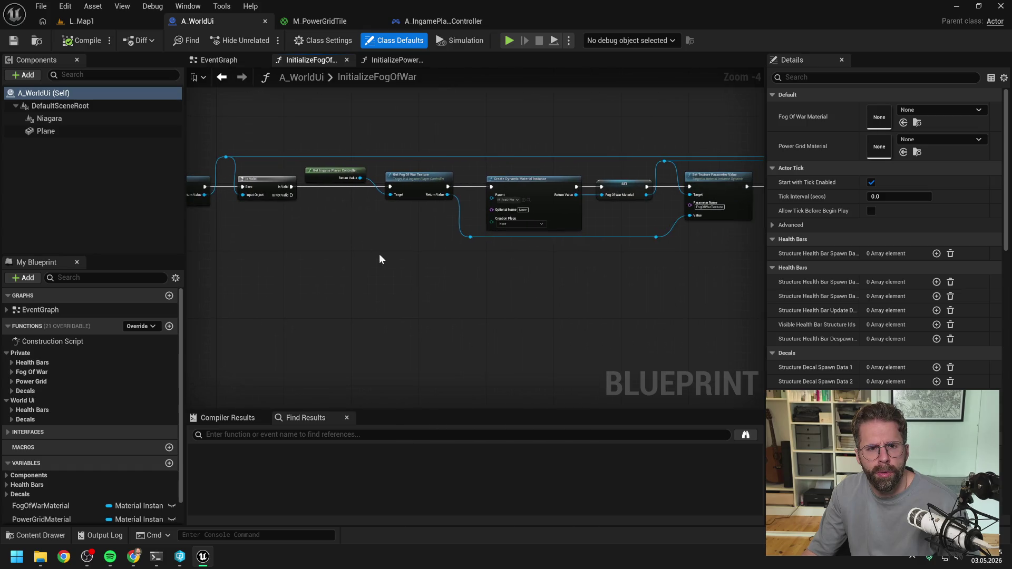
left_click(406, 61)
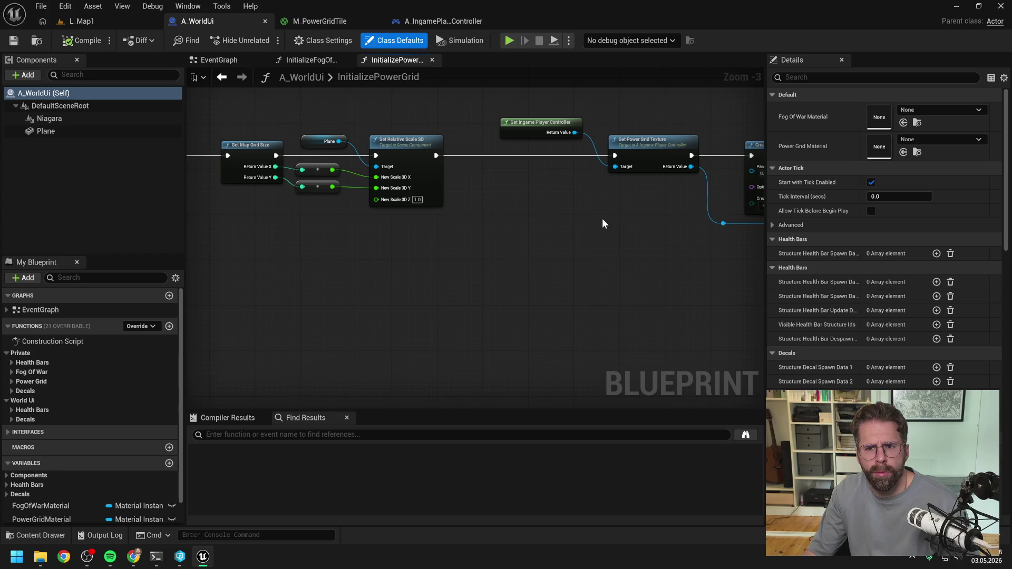
scroll(602, 218, "up", 1)
left_click_drag(418, 245, 469, 282)
left_click_drag(621, 278, 392, 277)
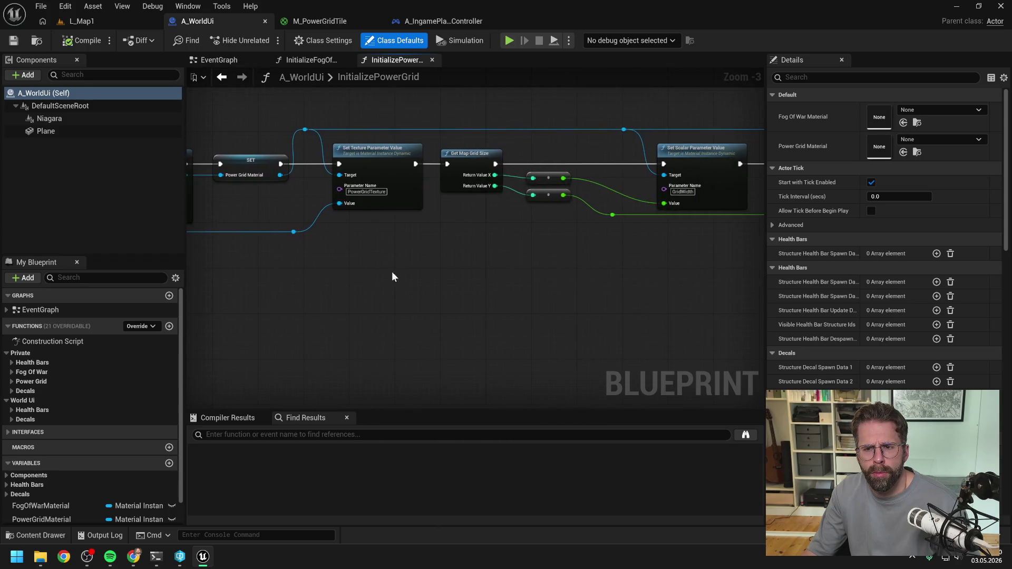
left_click_drag(582, 279, 362, 292)
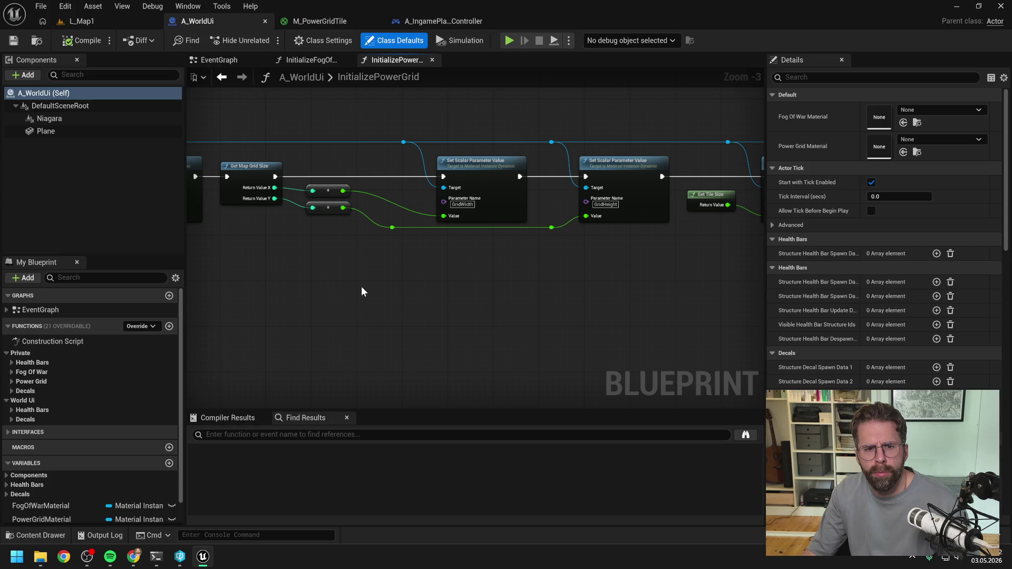
- Unhook GridWidth and GridHeight from the map grid size and set GridWidth to 145
left_click(443, 215, "alt")
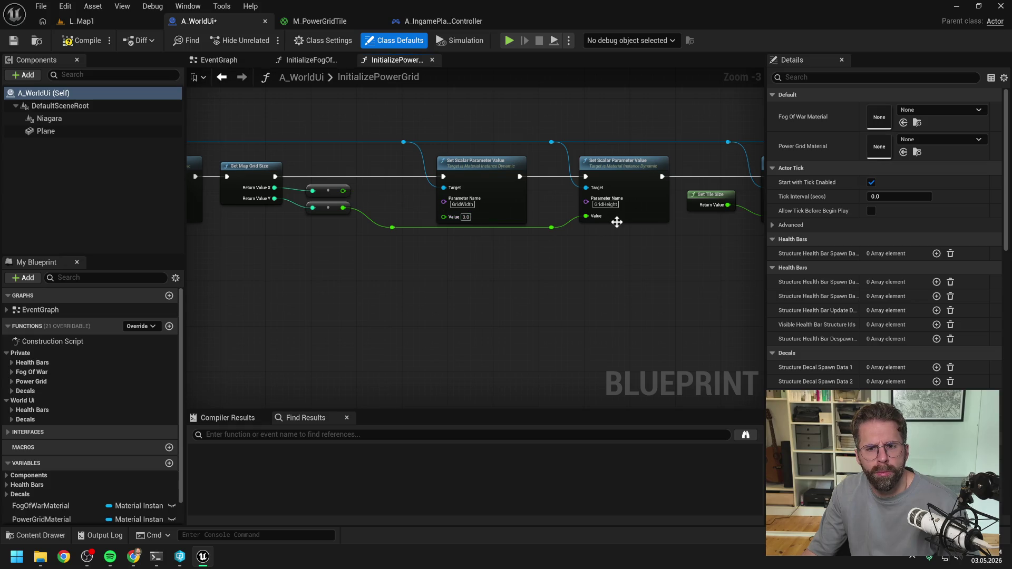
left_click(586, 217, "alt")
left_click(465, 217)
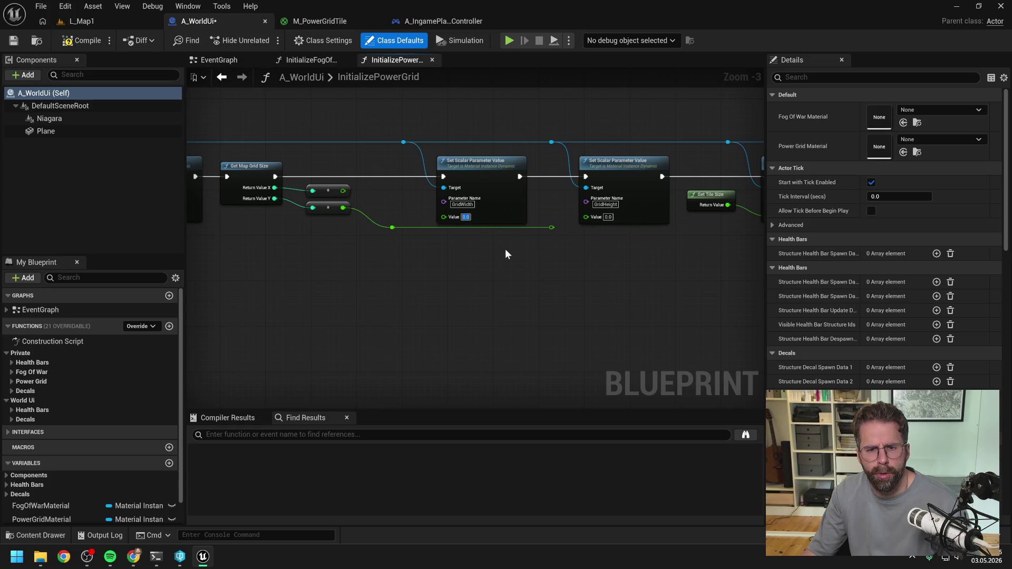
type("145")
key("Return")
left_click(82, 21)
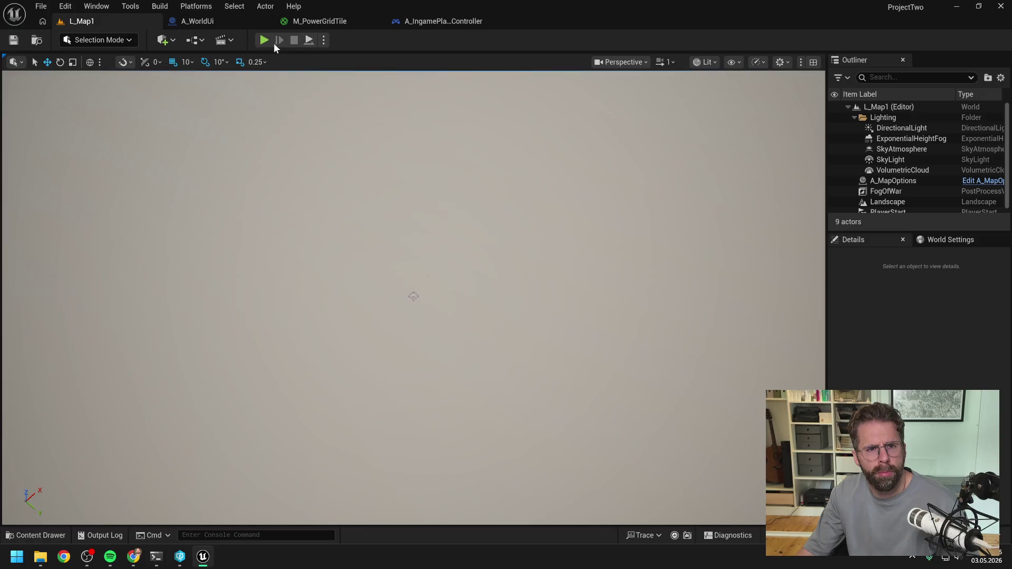
- Start a Play In Editor session in L_Map1 to test the power grid
left_click(441, 21)
left_click(236, 20)
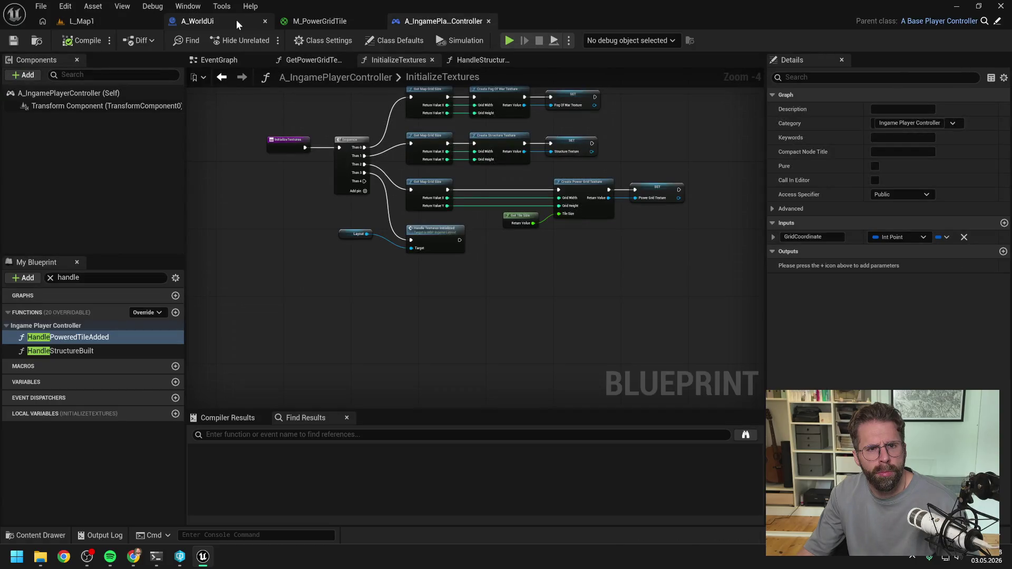
left_click(95, 21)
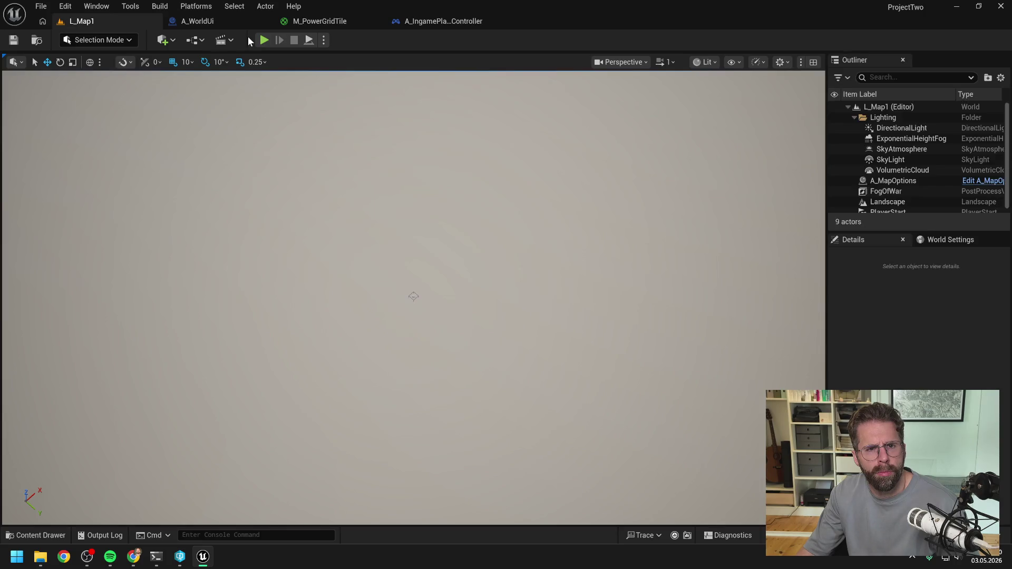
left_click(263, 43)
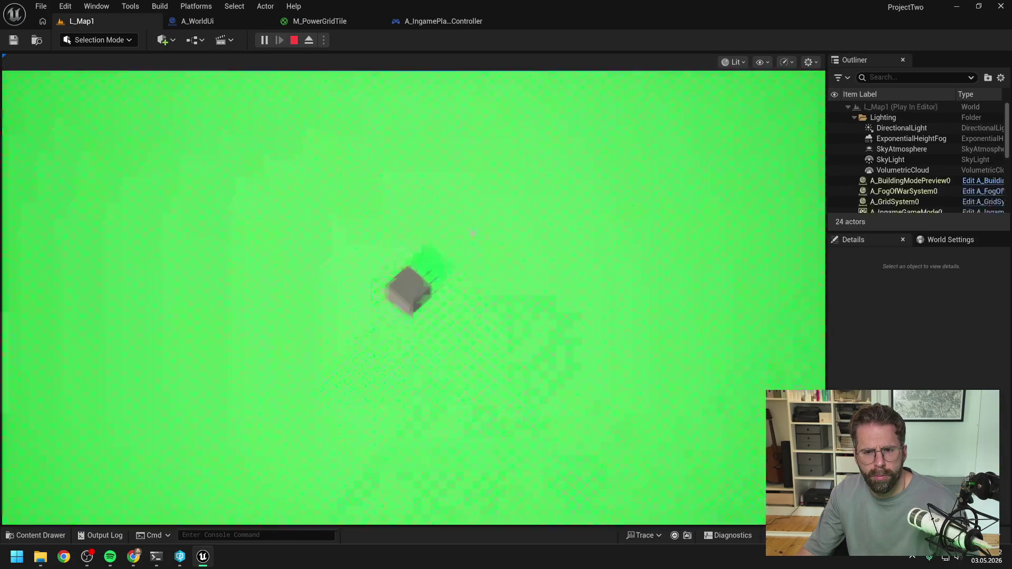
- Fly the camera along the green grid's lower, left, top and right edges
key("d")
key("s")
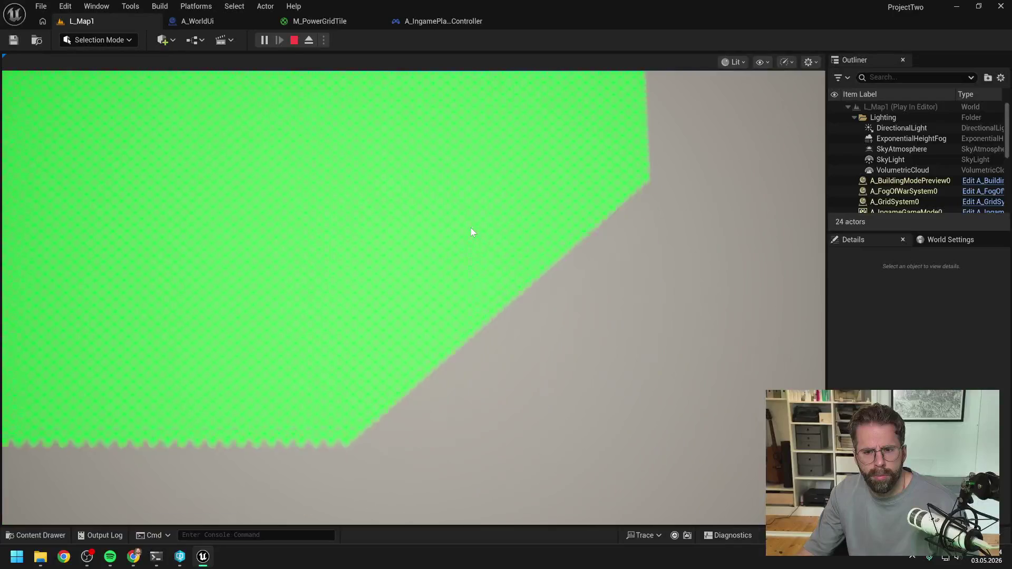
key("a")
key("w")
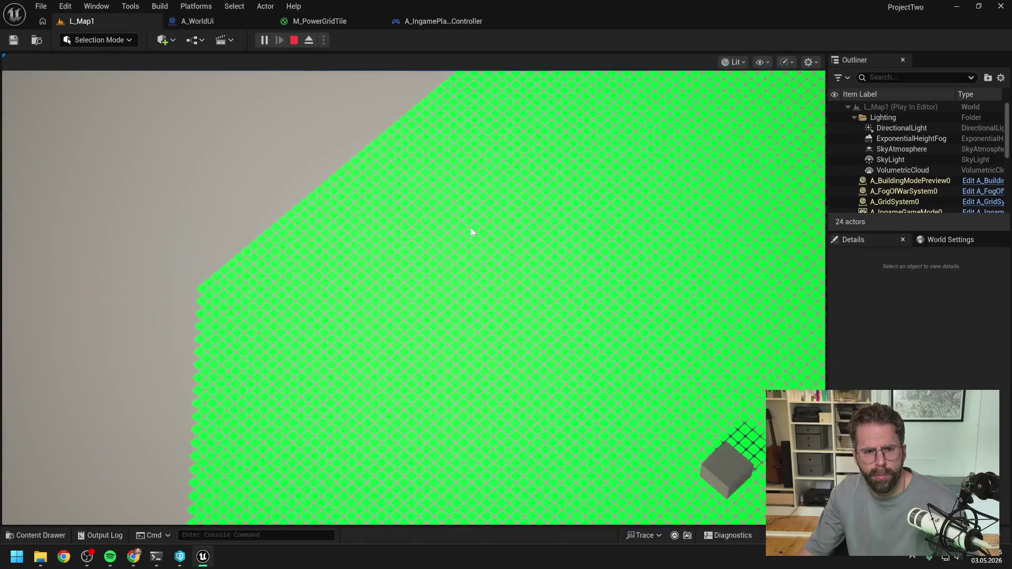
scroll(471, 228, "down", 5)
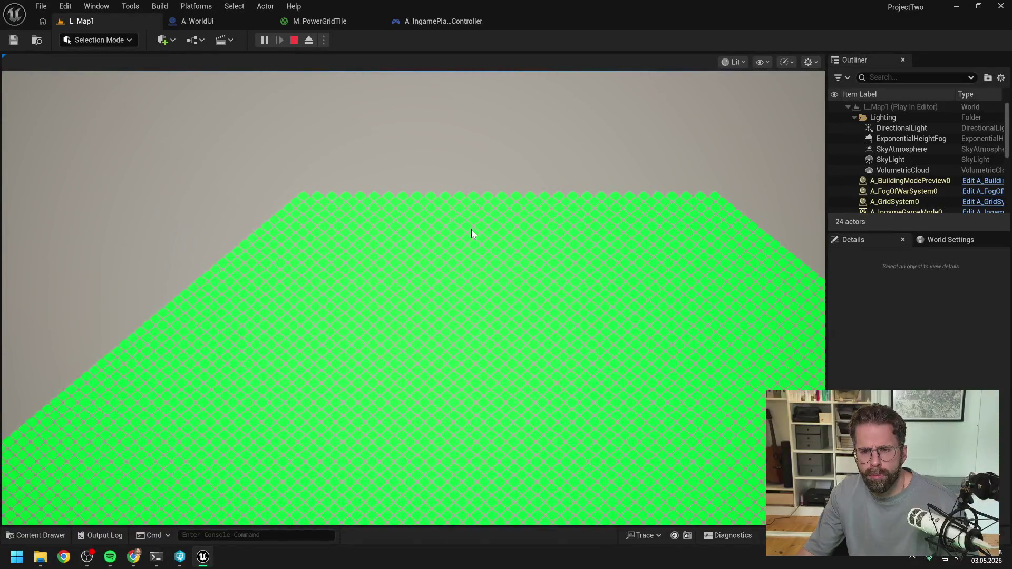
scroll(474, 237, "up", 2)
key("s")
key("d")
key("a")
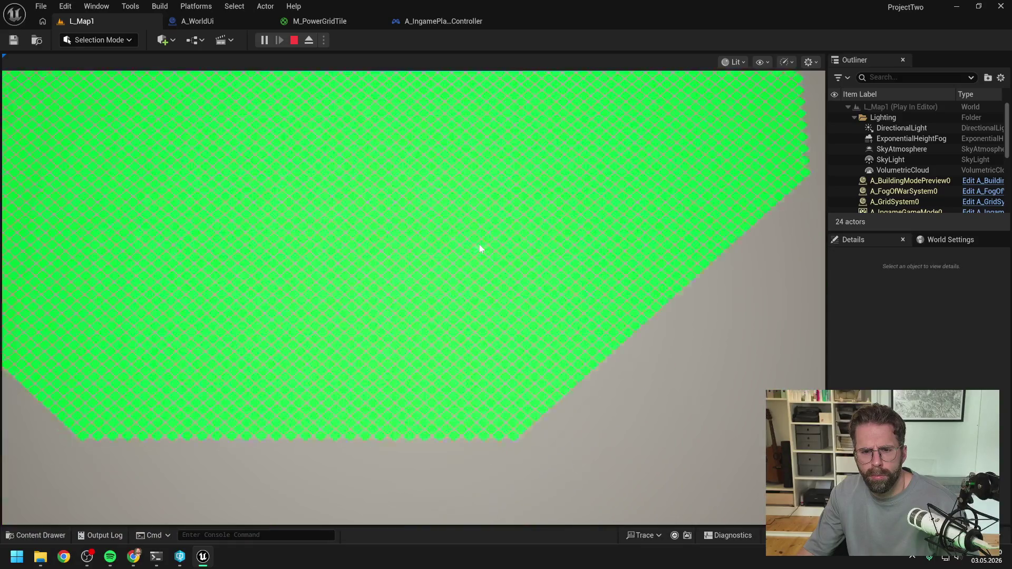
key("w")
key("a")
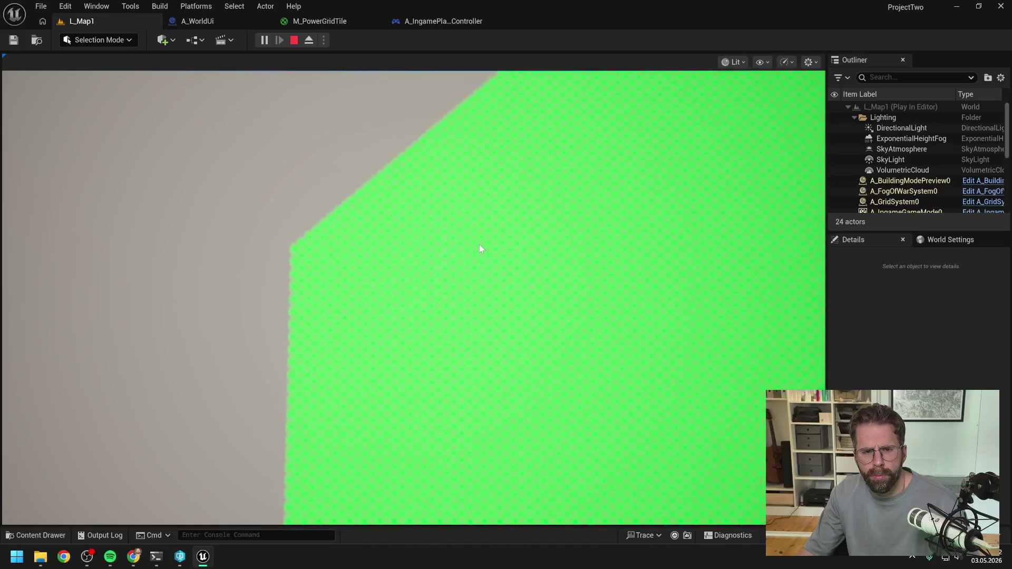
scroll(479, 244, "up", 1)
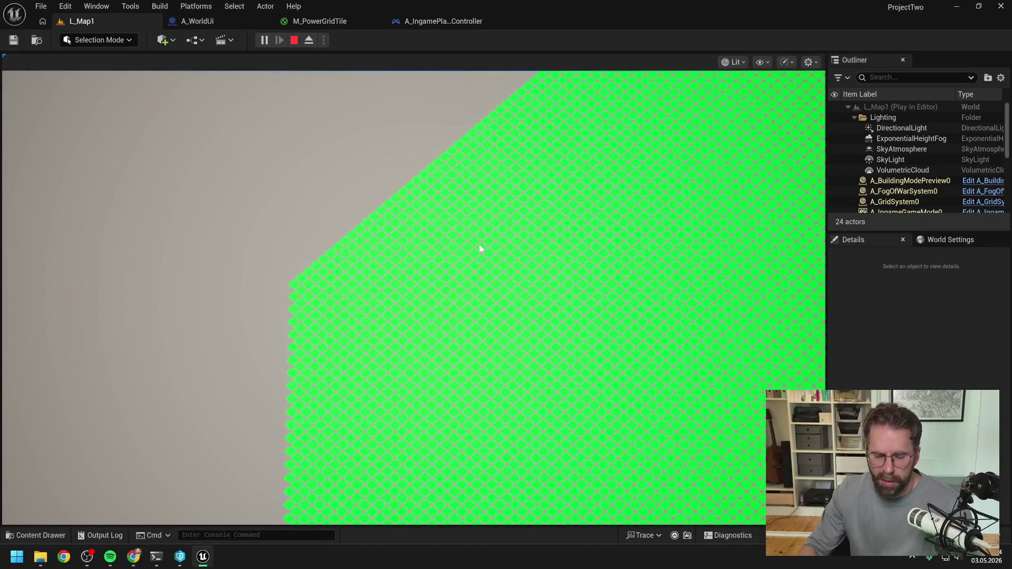
key("w")
key("d")
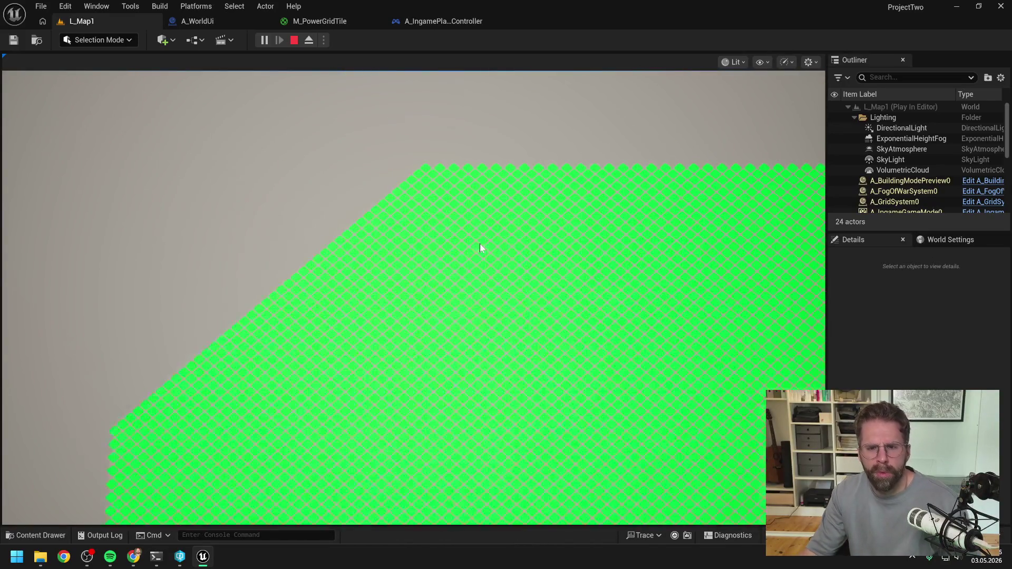
key("d")
key("w")
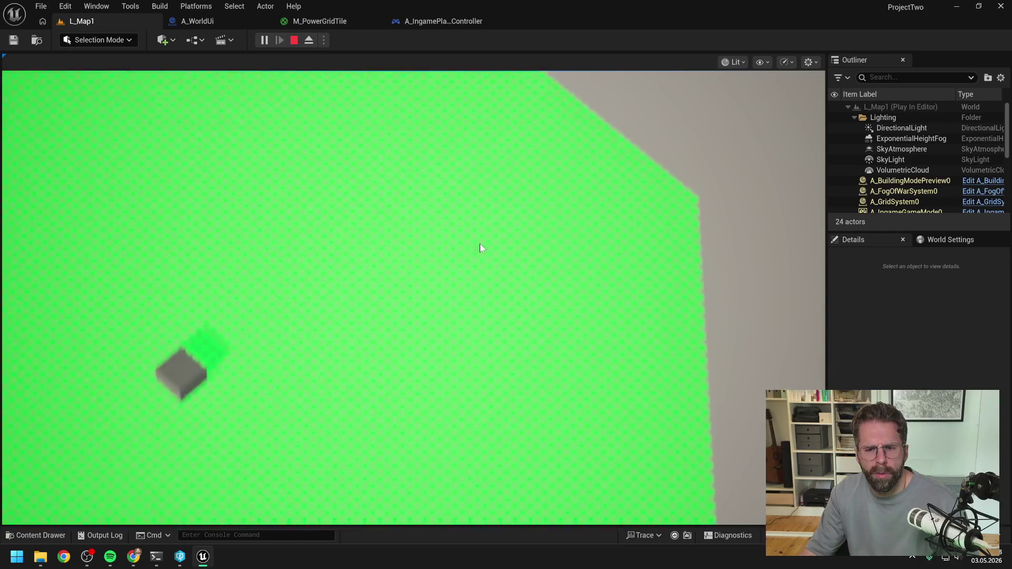
- Sweep over the grid's corners and interior, rotate the view, then stop the play session
key("s")
key("a")
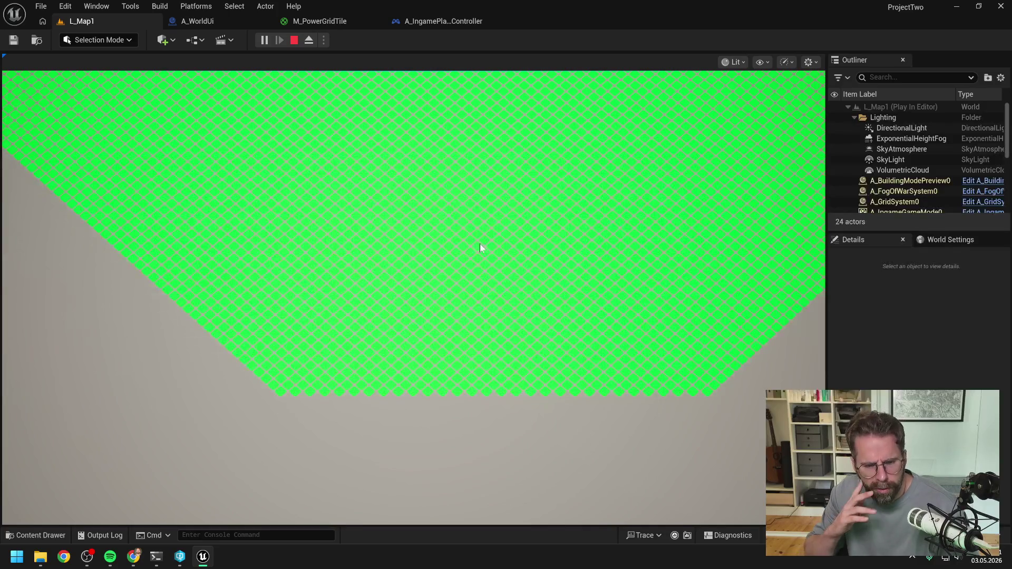
key("a")
key("w")
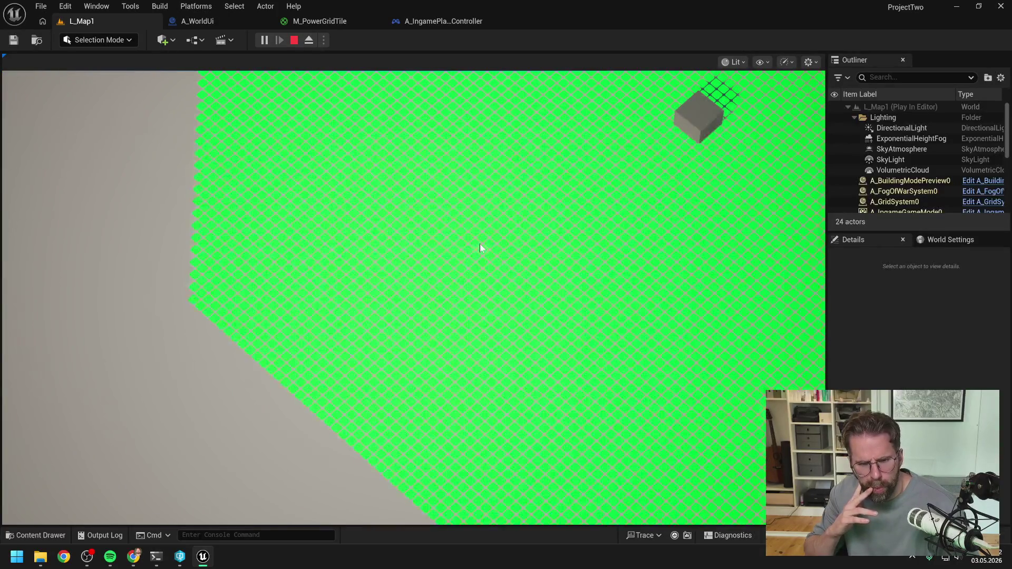
key("w")
key("a")
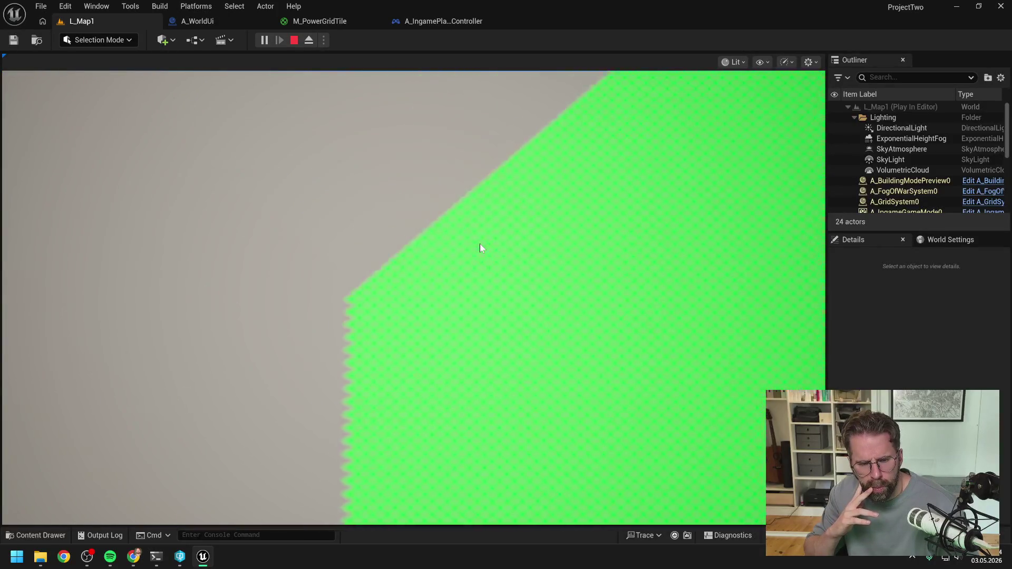
key("d")
key("w")
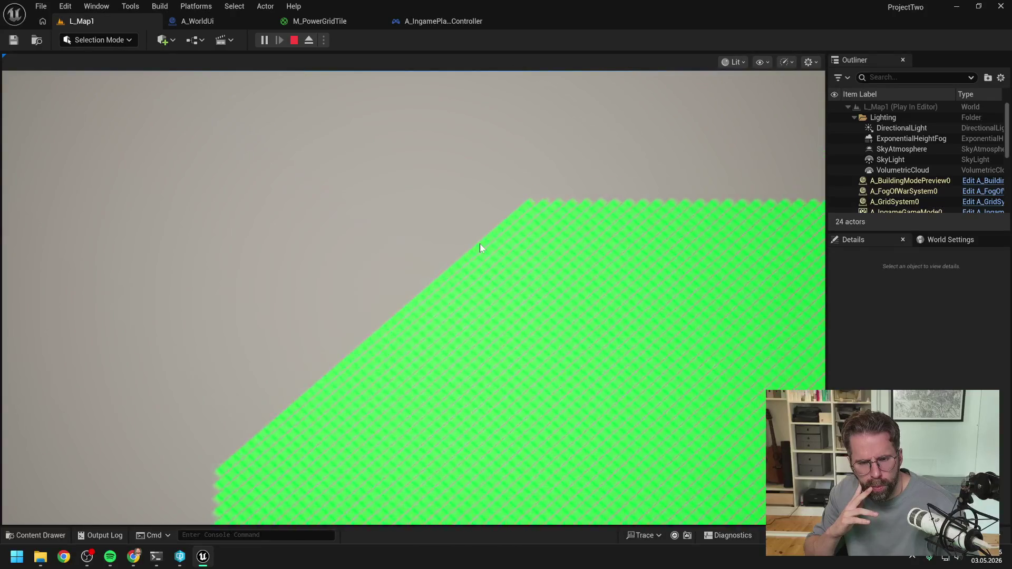
key("w")
key("d")
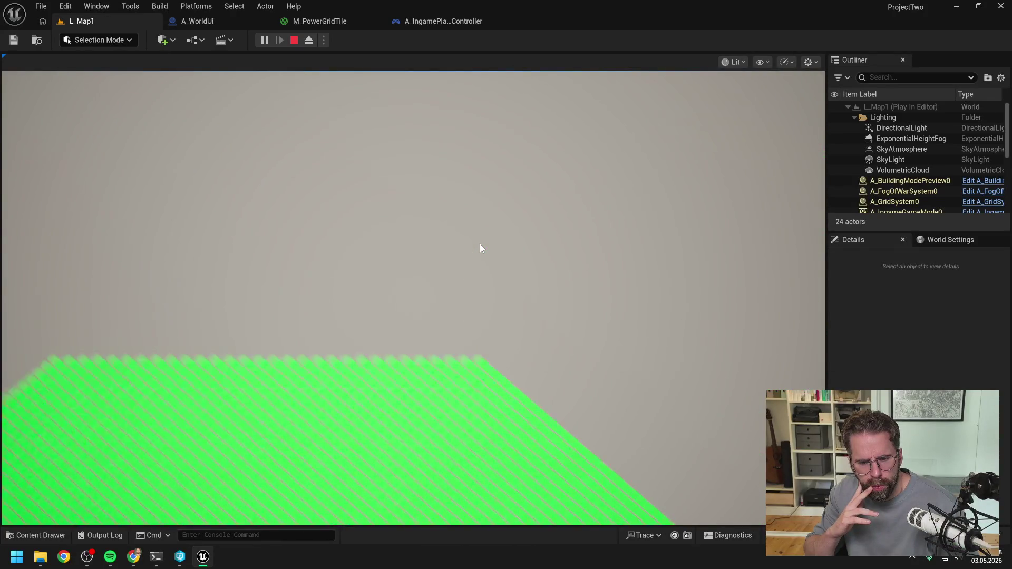
key("s")
key("d")
key("a")
key("s")
key("d")
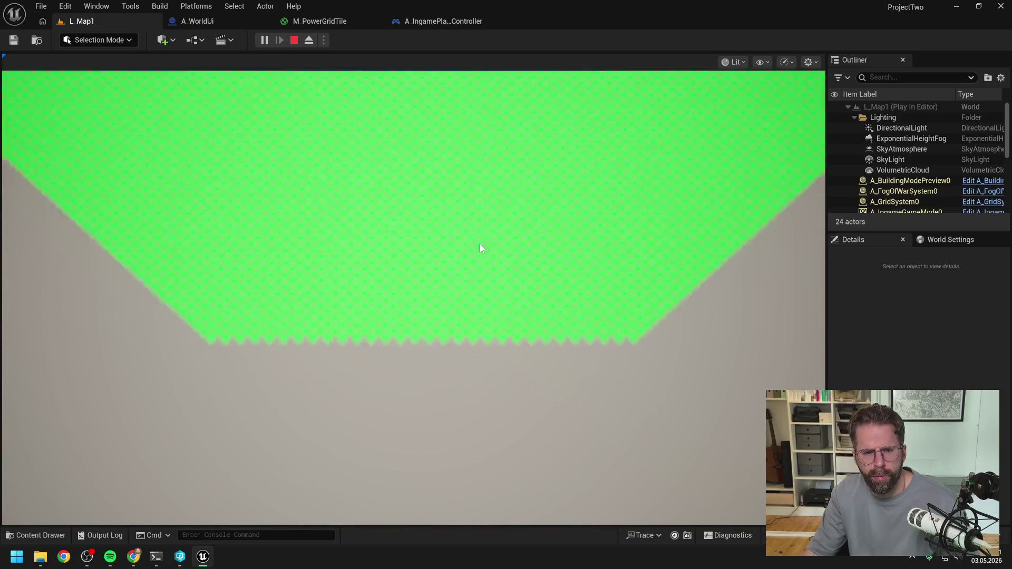
key("w")
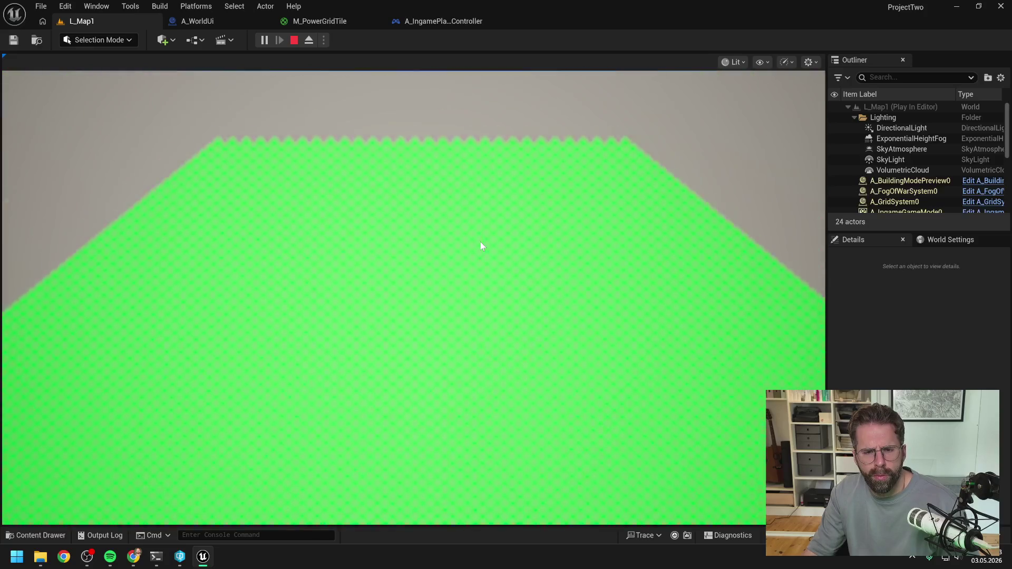
key("s")
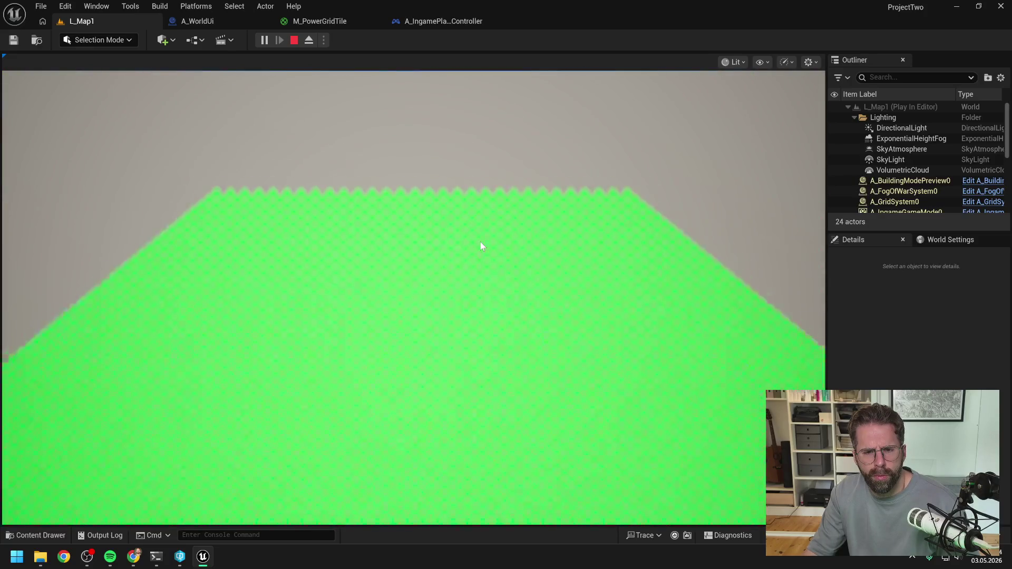
key("e")
key("q")
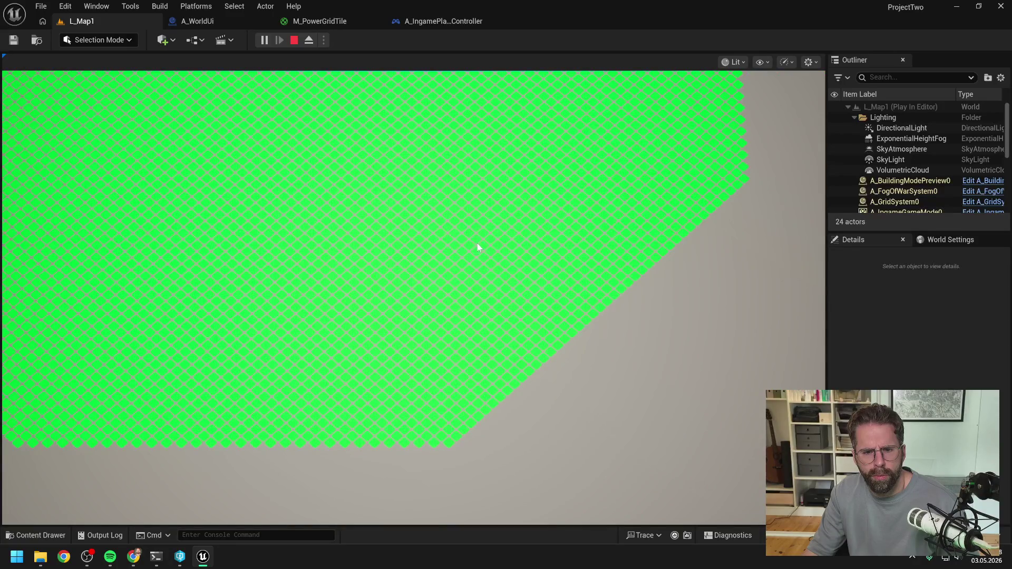
key("w")
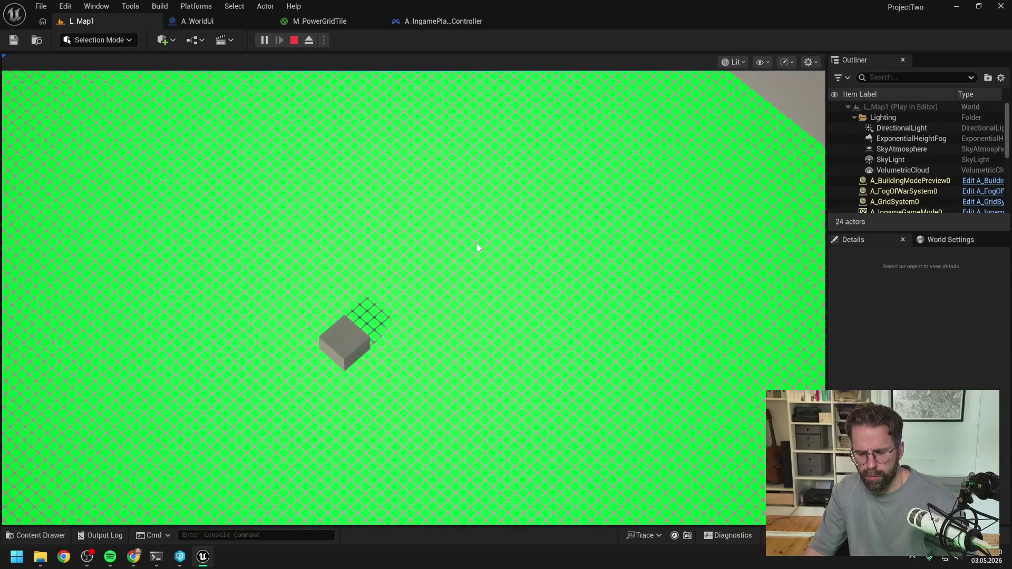
key("Escape")
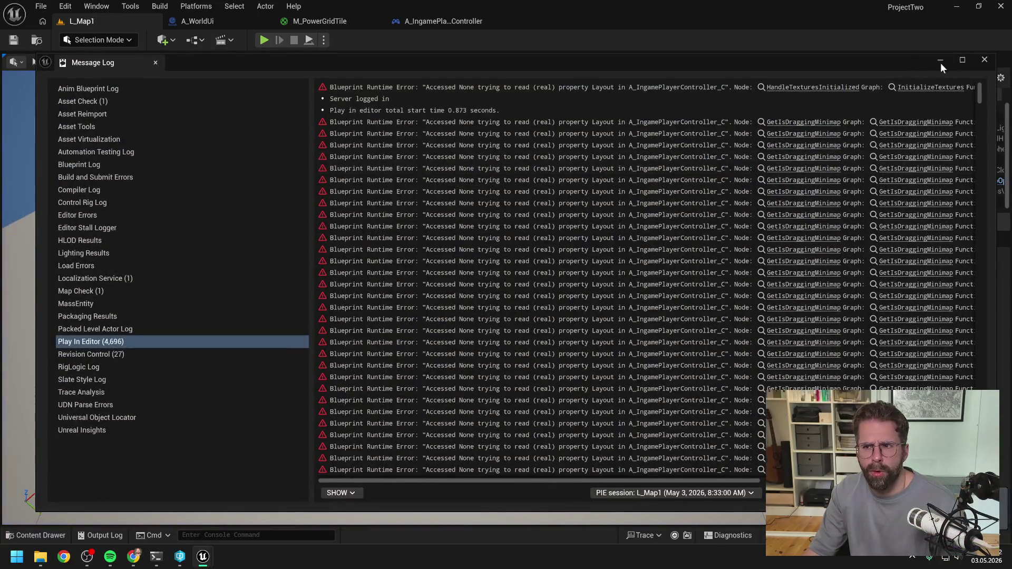
- Close the Message Log and follow Get Map Grid Size through to A_IngameGameState's event graph
left_click(940, 62)
left_click(414, 25)
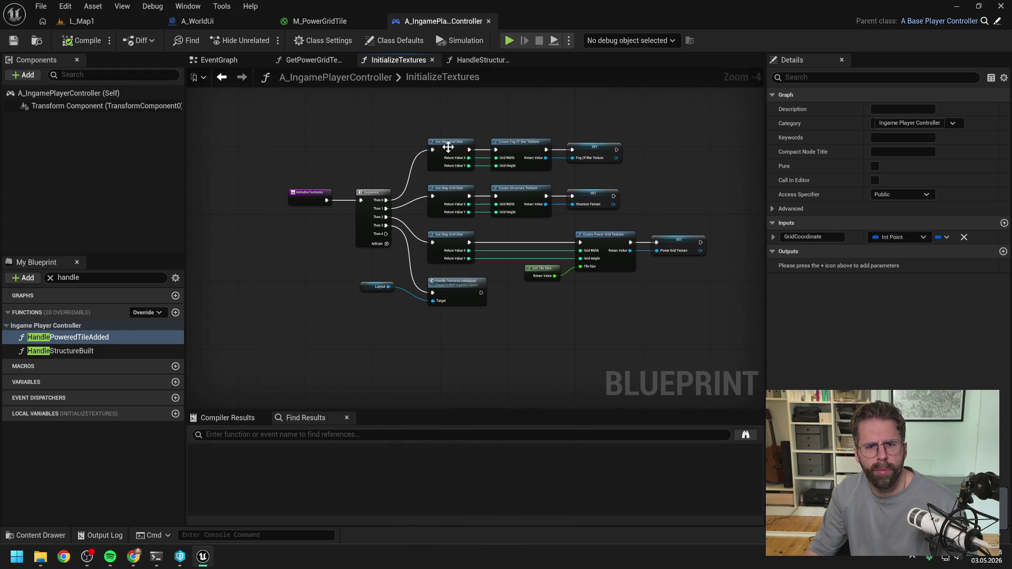
left_click(448, 146)
double_click(448, 147)
double_click(543, 190)
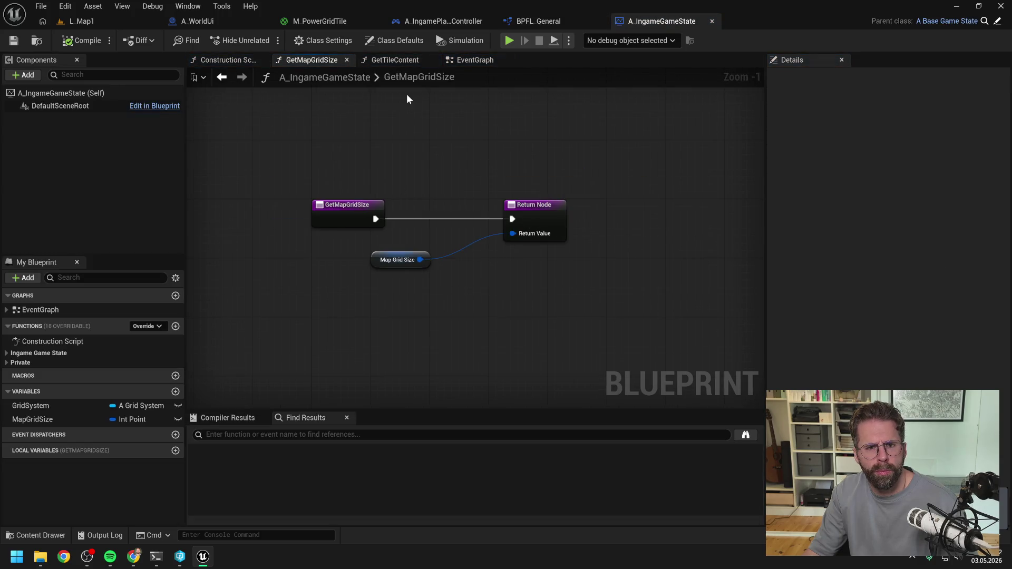
left_click(475, 59)
- Set Map Grid Size X and Y to 11 and return to L_Map1
left_click(599, 236)
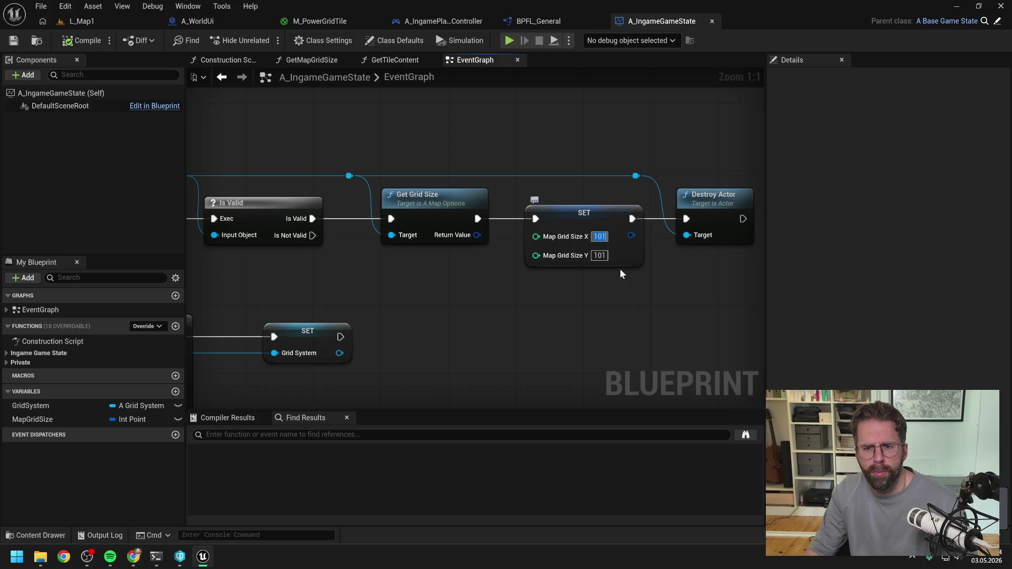
type("11")
left_click(600, 256)
type("11")
key("Return")
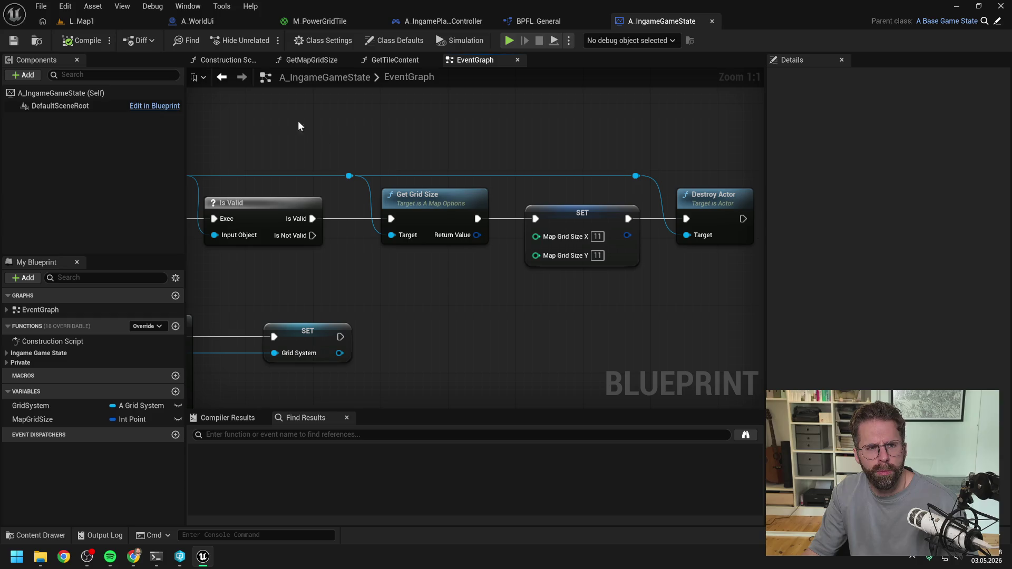
left_click(114, 23)
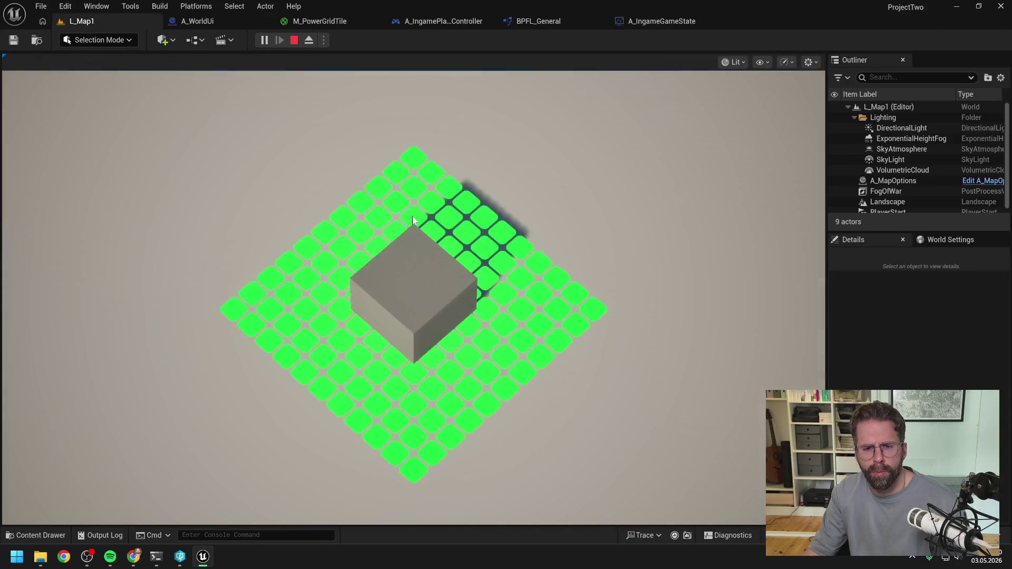
- Zoom out to view the smaller grid, stop play, and return to A_IngameGameState's event graph
scroll(538, 221, "down", 3)
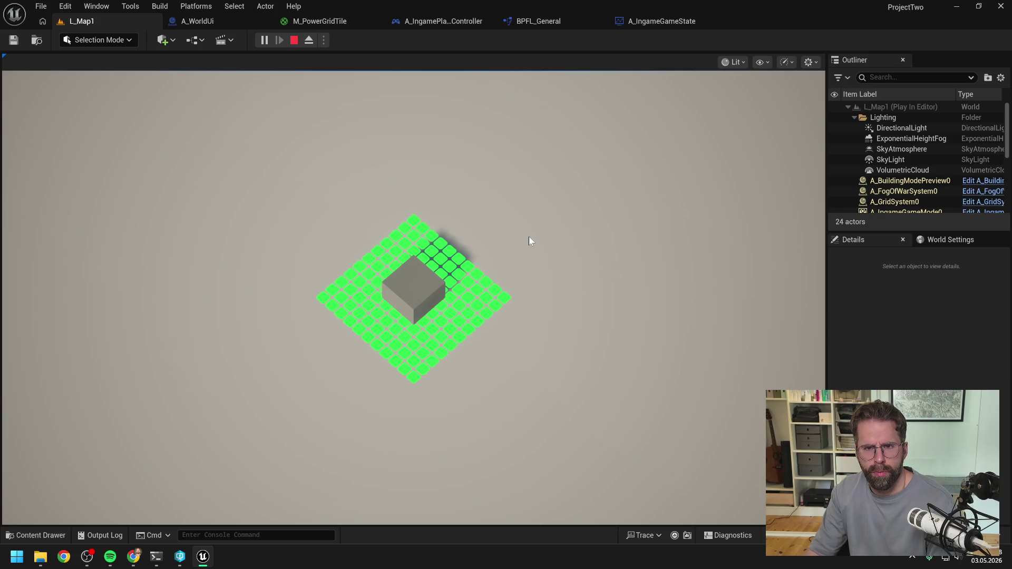
key("Escape")
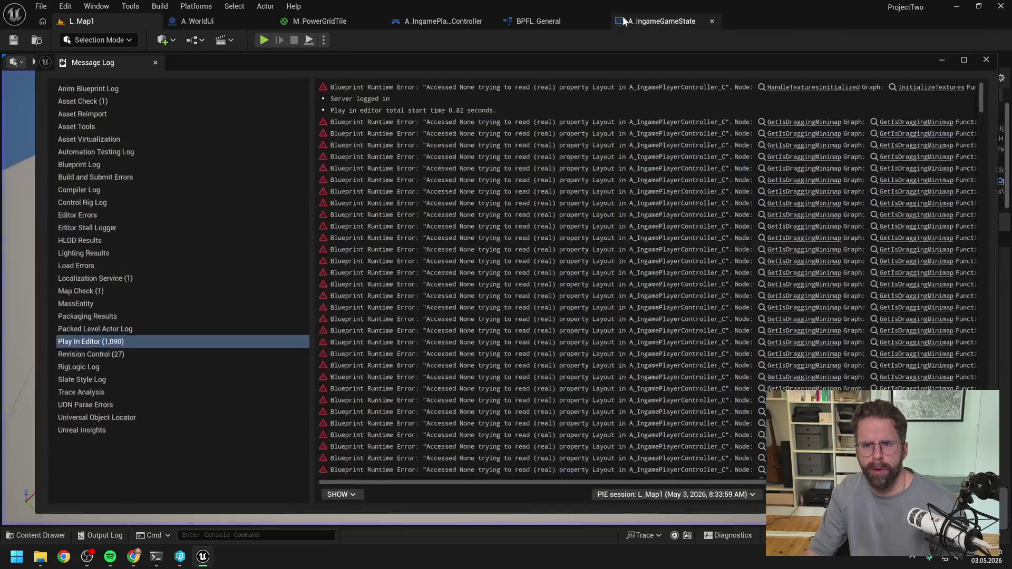
left_click(730, 26)
left_click(673, 20)
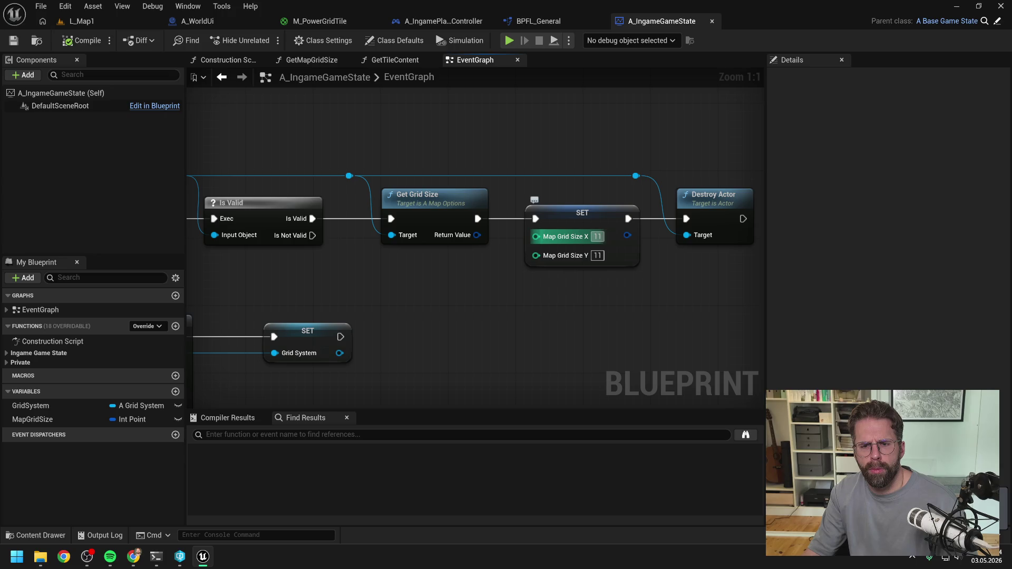
- Set Map Grid Size X and Y back to 101 and save the game state blueprint
left_click(597, 236)
type("101")
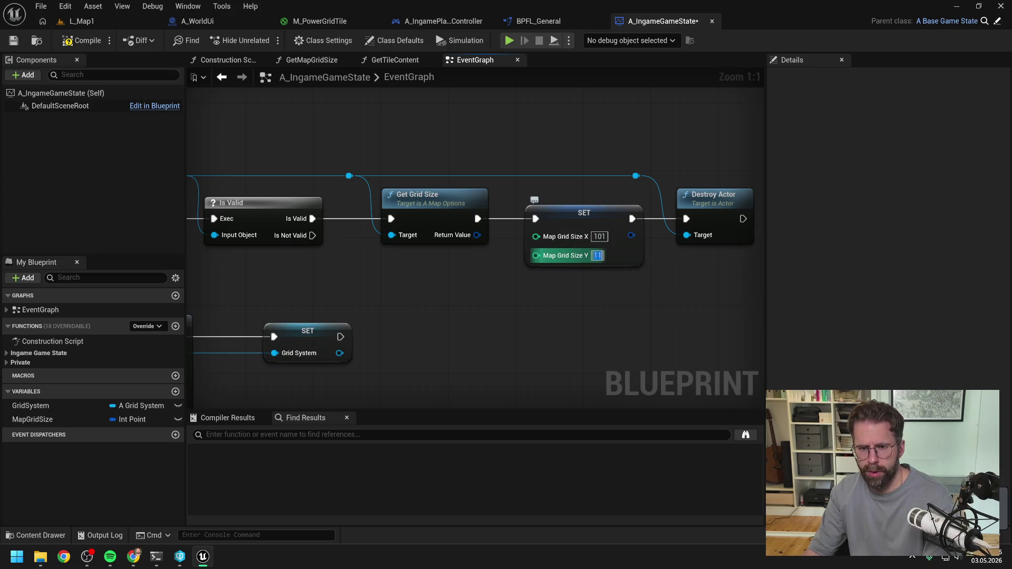
left_click(597, 255)
type("101")
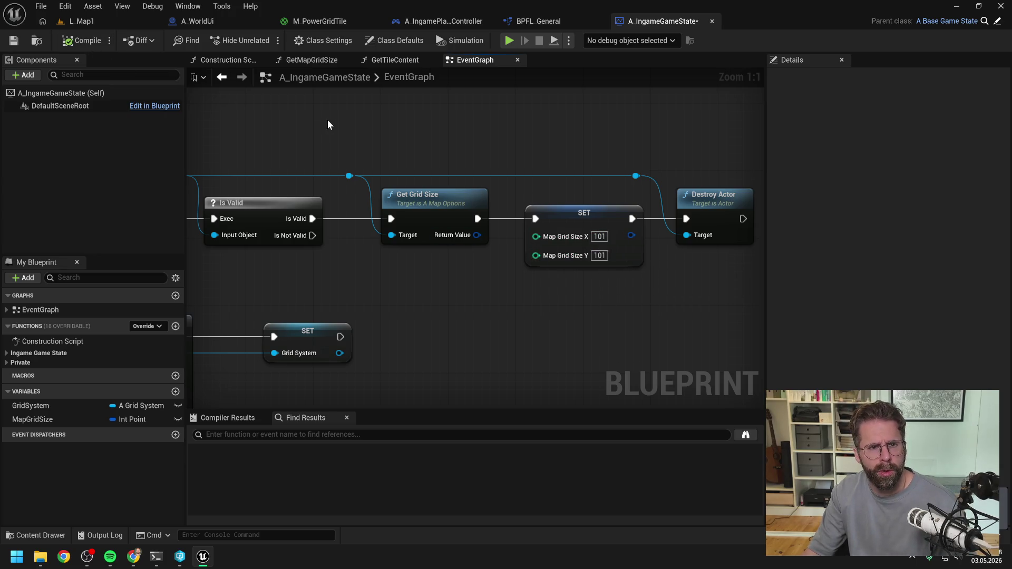
key("ctrl+s")
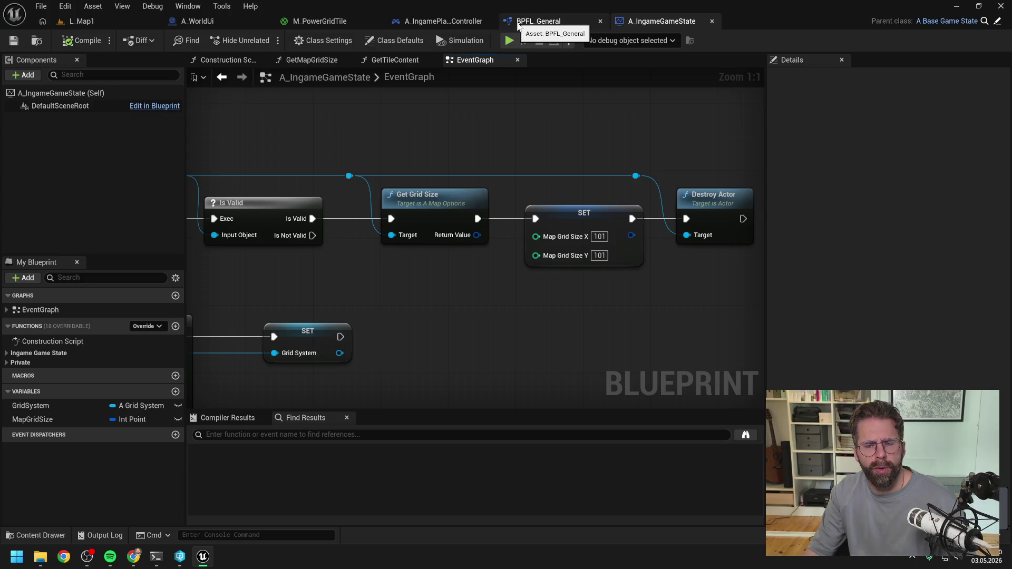
- Show A_WorldUi's InitializePowerGrid graph with the power grid nodes in view
left_click(438, 22)
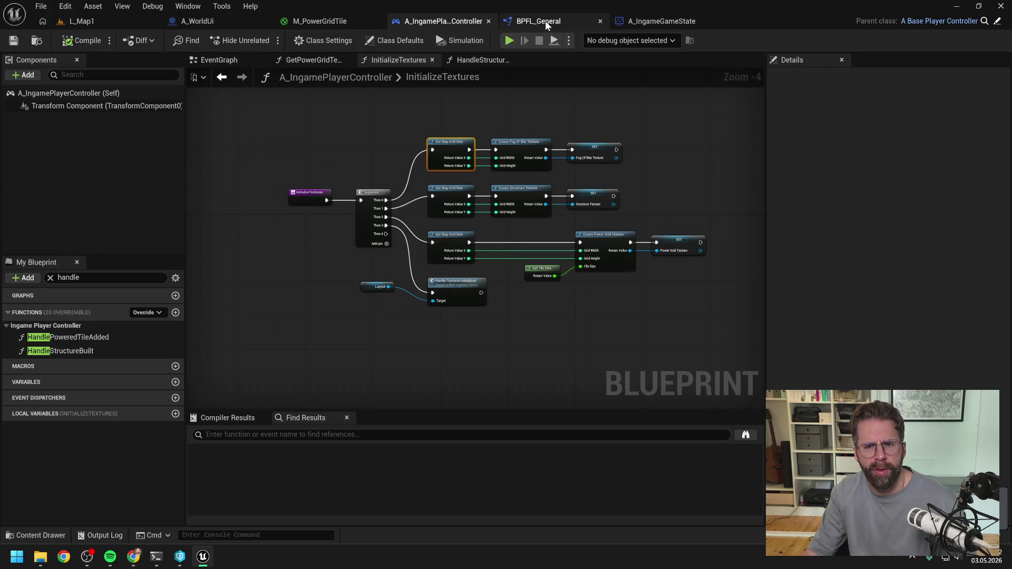
left_click(196, 21)
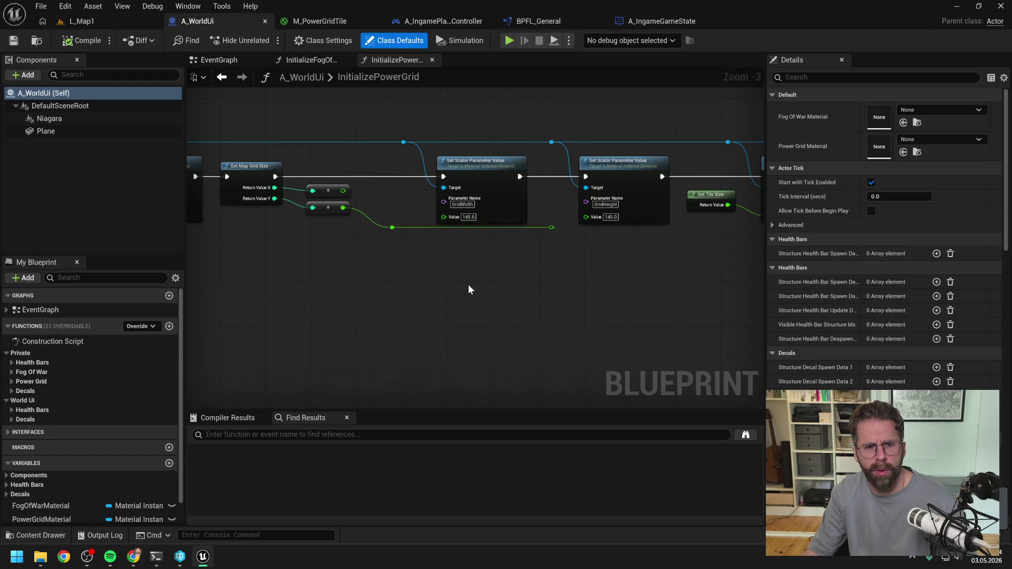
scroll(486, 285, "up", 1)
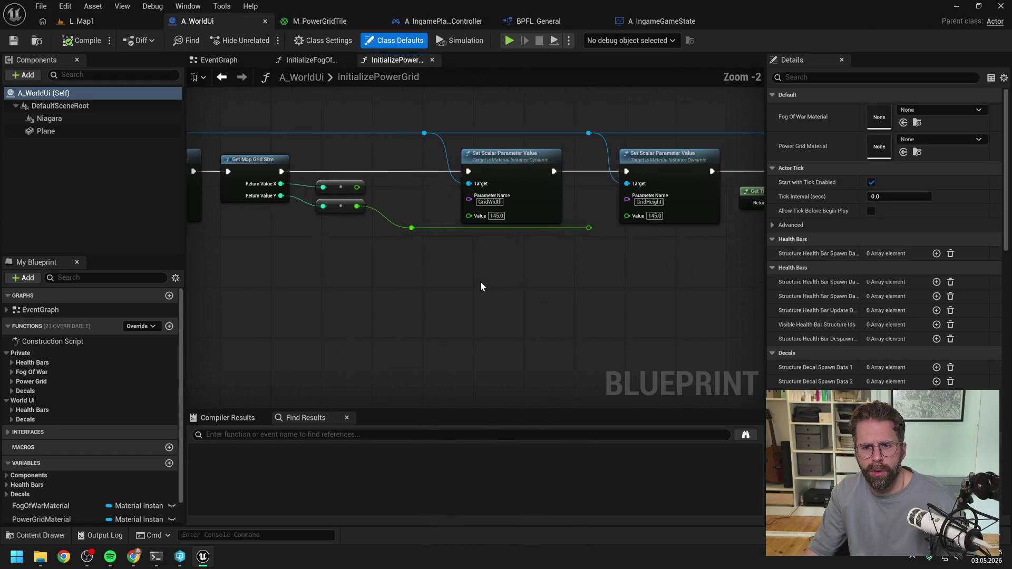
left_click_drag(481, 283, 510, 290)
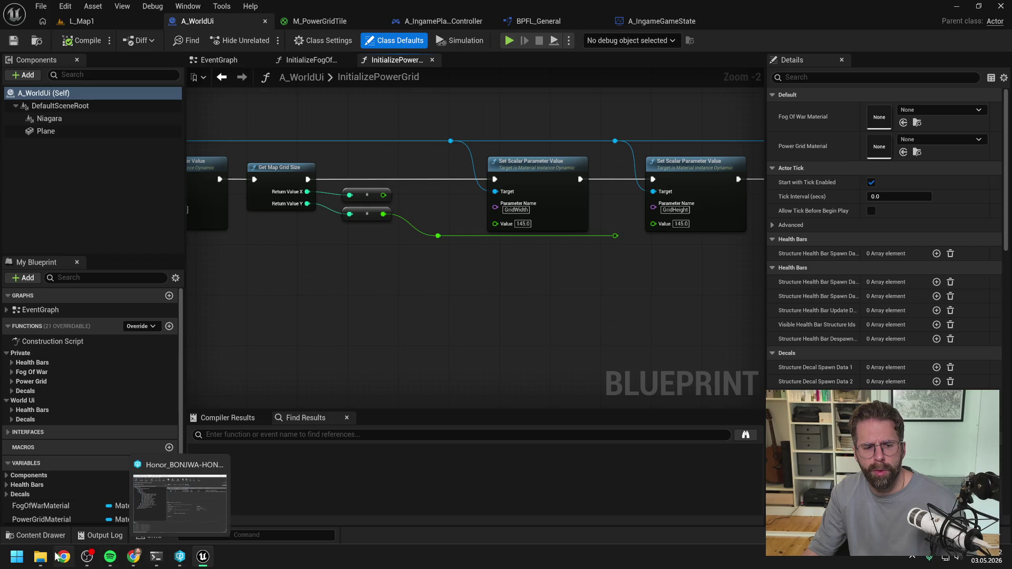
- Bring the Claude Code terminal to the front, minimizing the Claude chat in Chrome
mouse_move(133, 556)
left_click(211, 498)
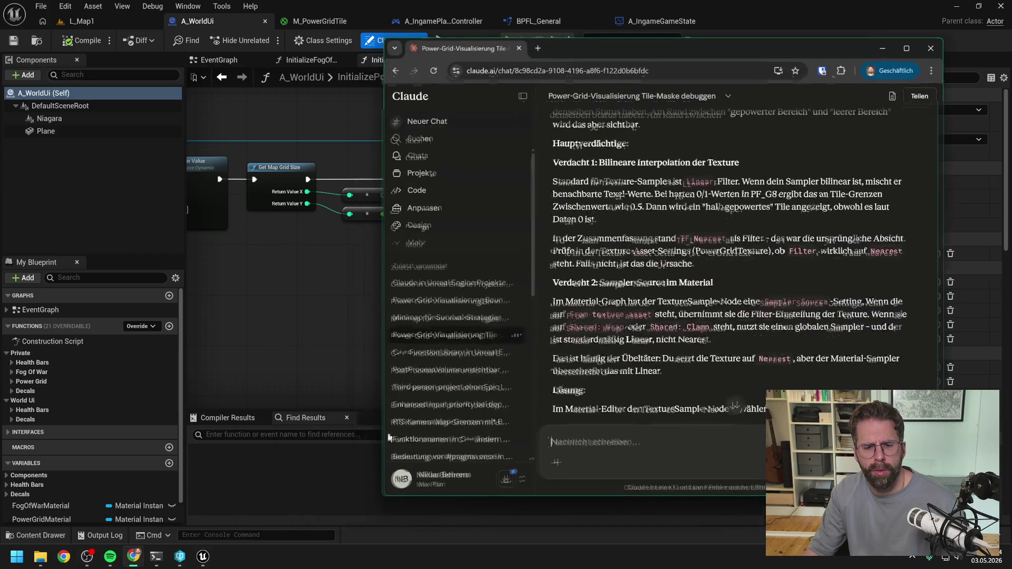
left_click(883, 48)
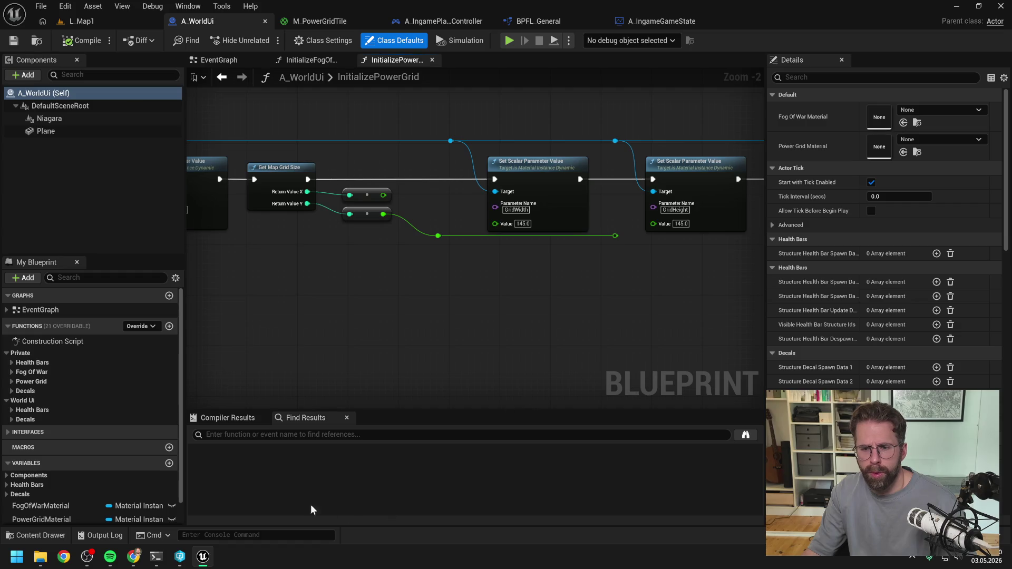
left_click(156, 557)
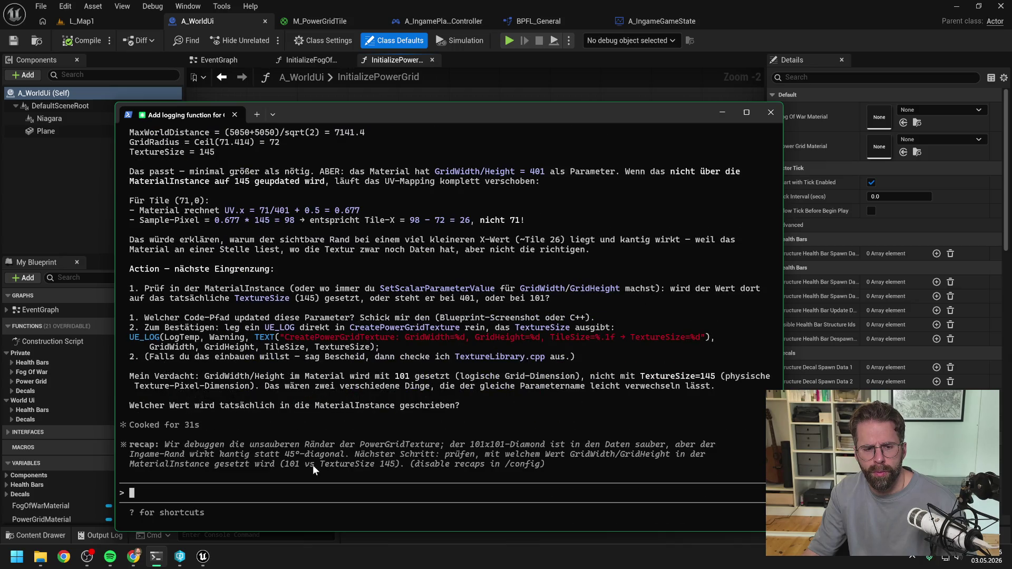
- Begin the Claude Code reply with 'Tatsache:', moving the terminal aside to check the graph
type("Tatsac")
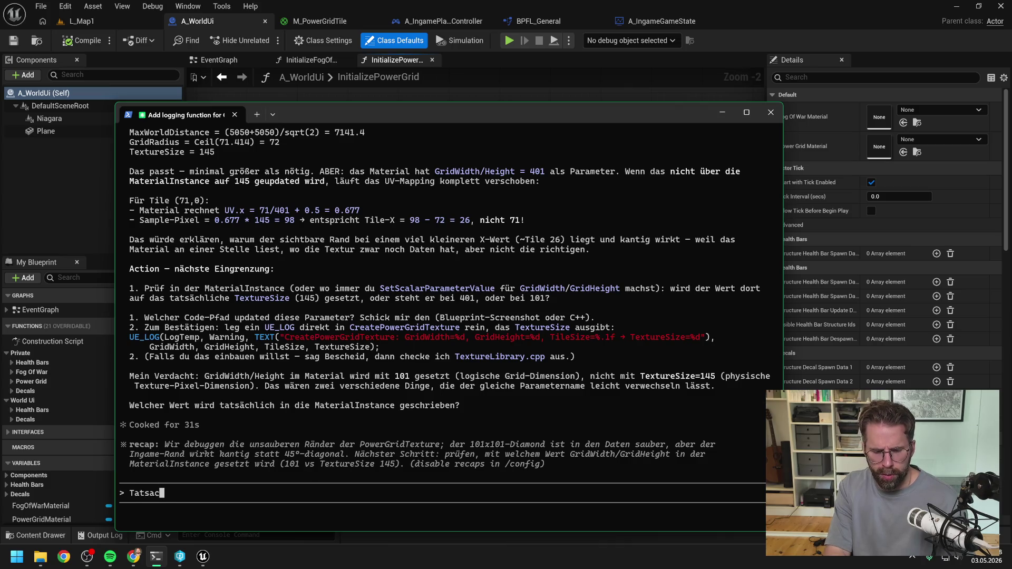
type("he:")
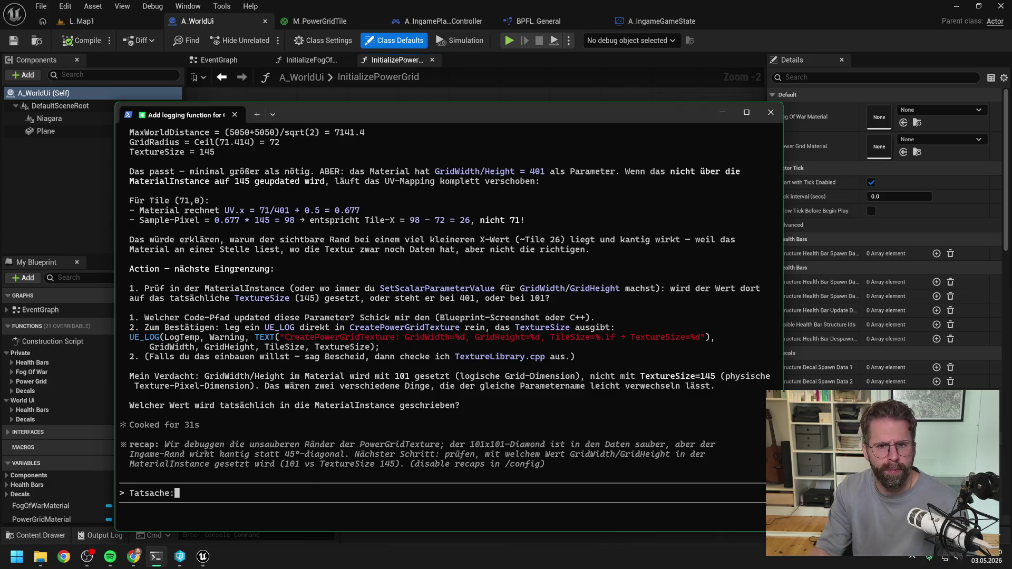
left_click_drag(478, 108, 1011, 101)
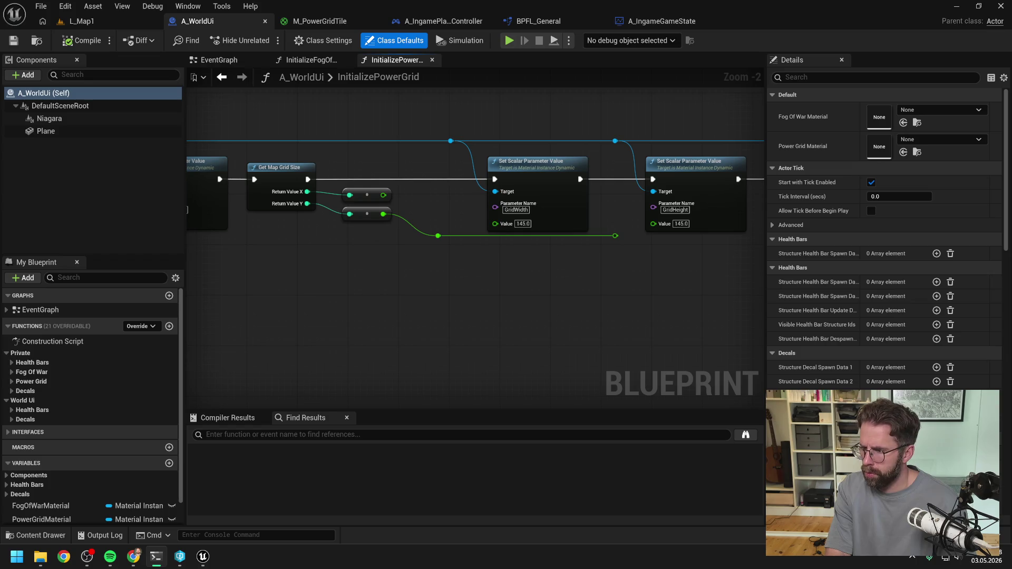
key("alt+Tab")
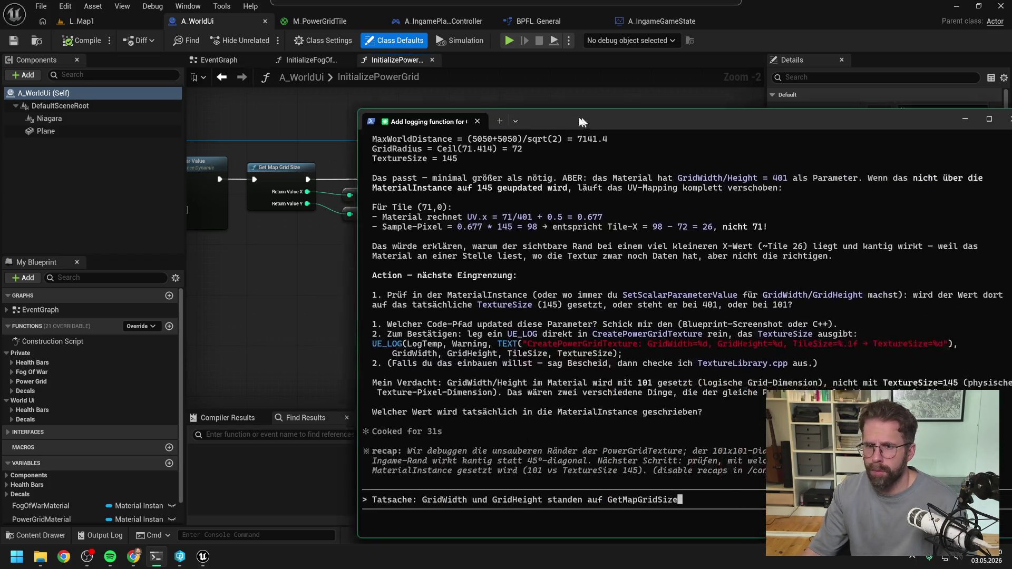
- Add '- also 101 x 101' and that hand-set values show the grid as a straight-sided octagon
left_click_drag(582, 122, 472, 116)
type("also")
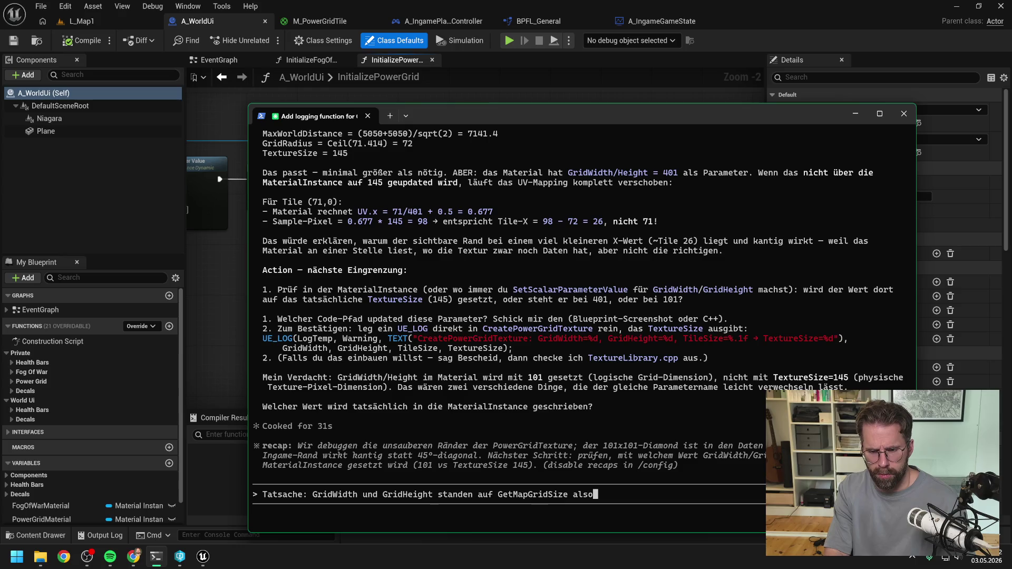
key("BackSpace")
key("BackSpace")
key("BackSpace")
type("- a")
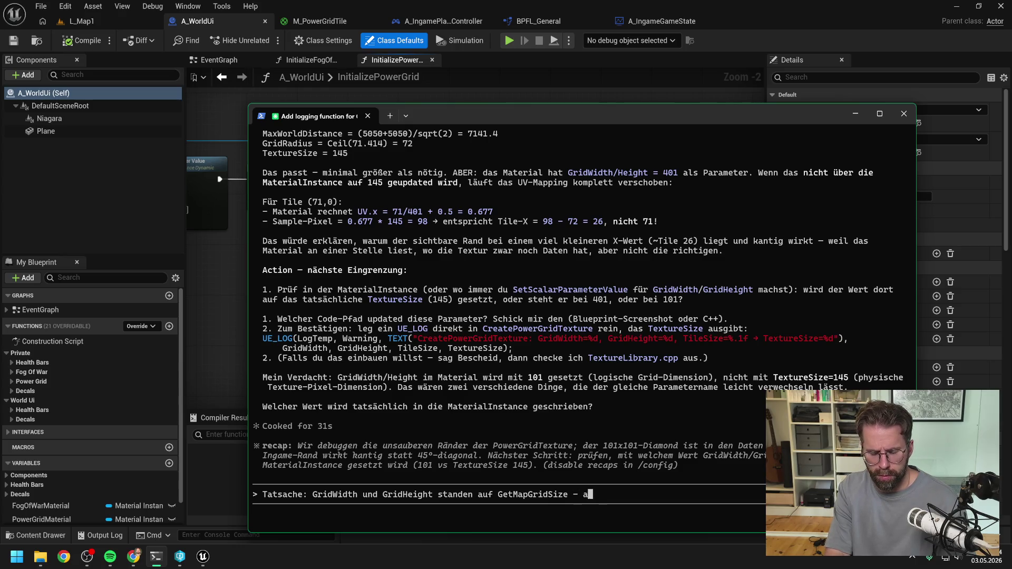
type("lso 1")
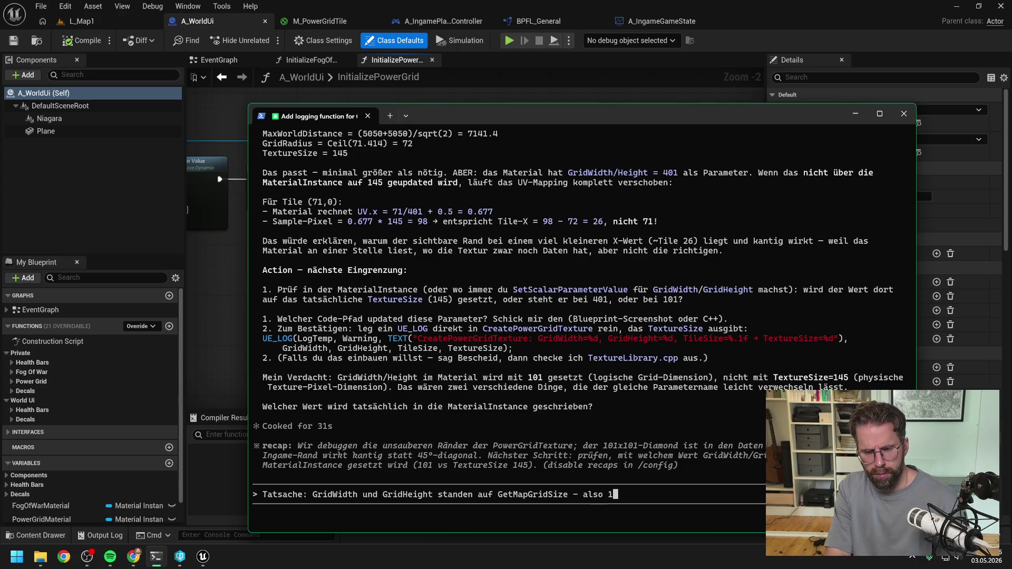
type("01 x 101")
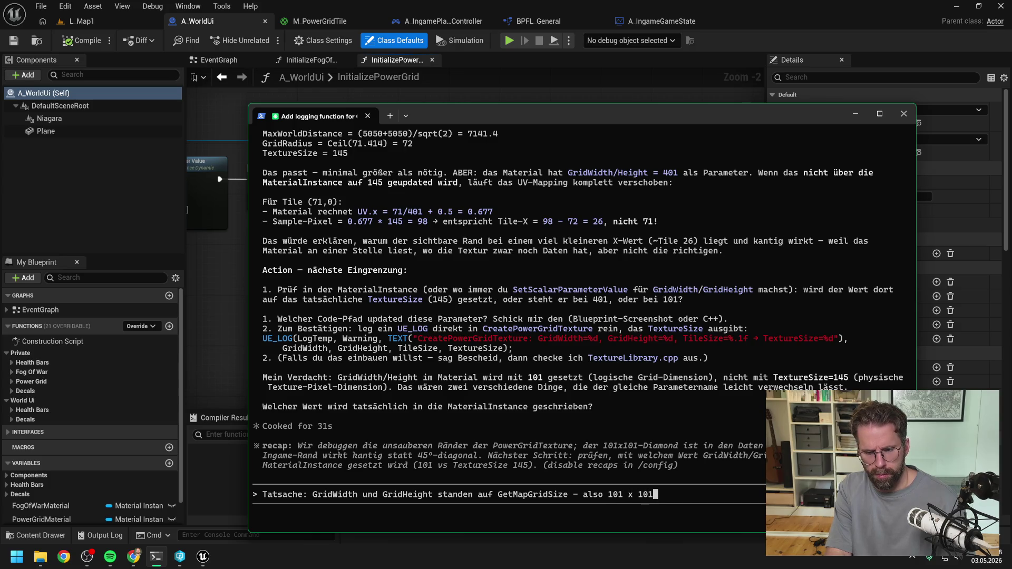
type(". ")
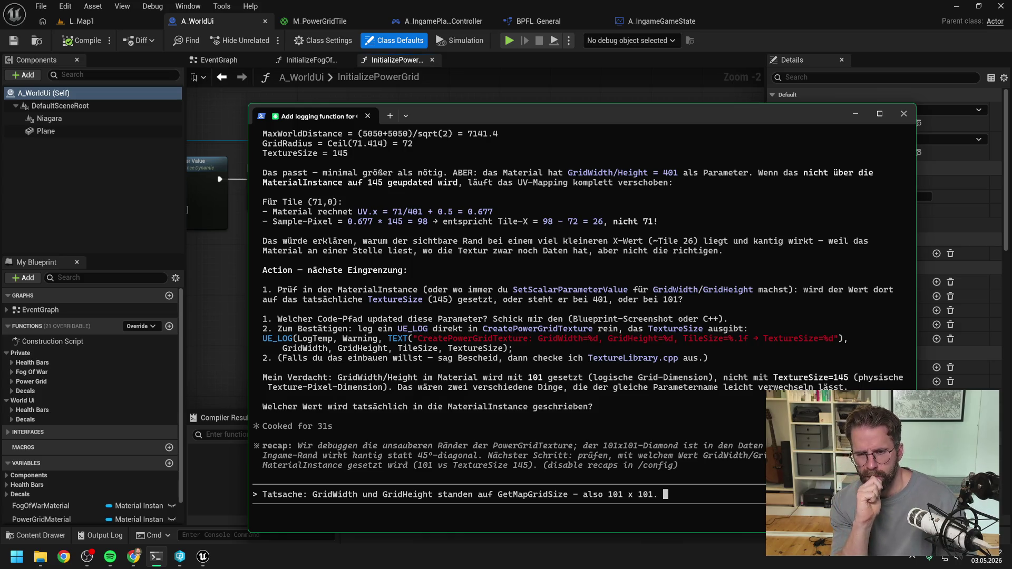
type("Wenn")
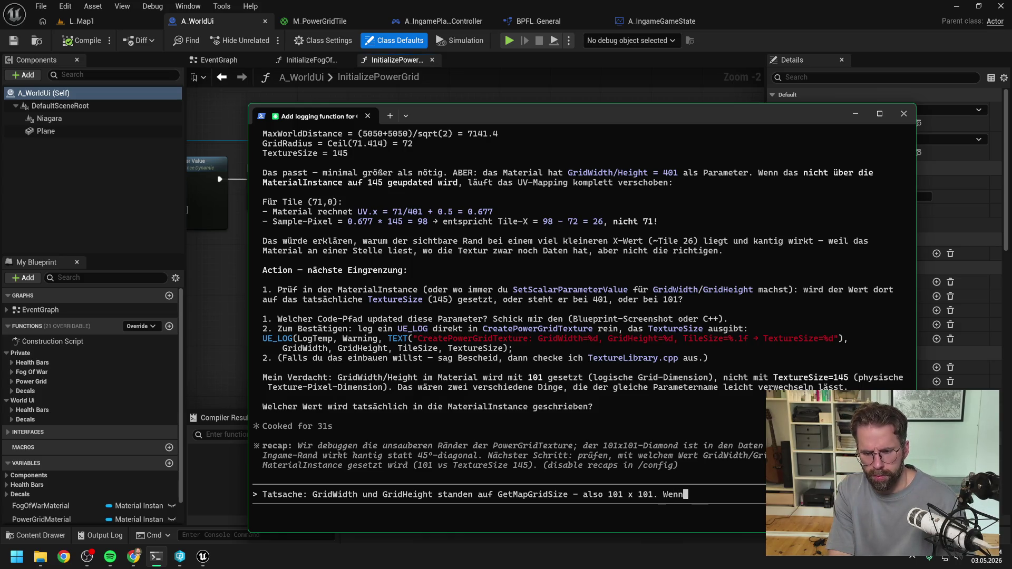
type(" ich es h")
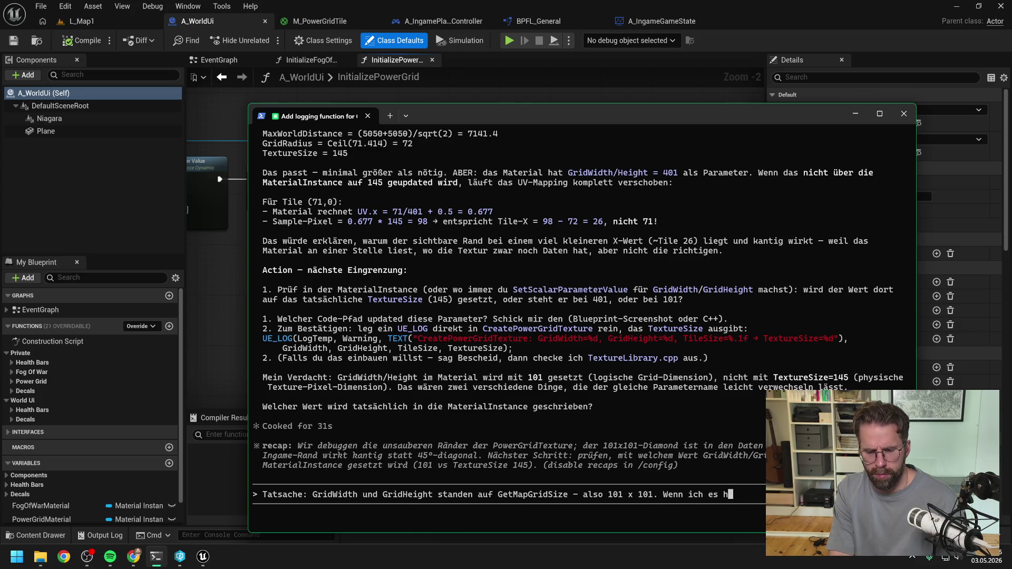
type("ändisch")
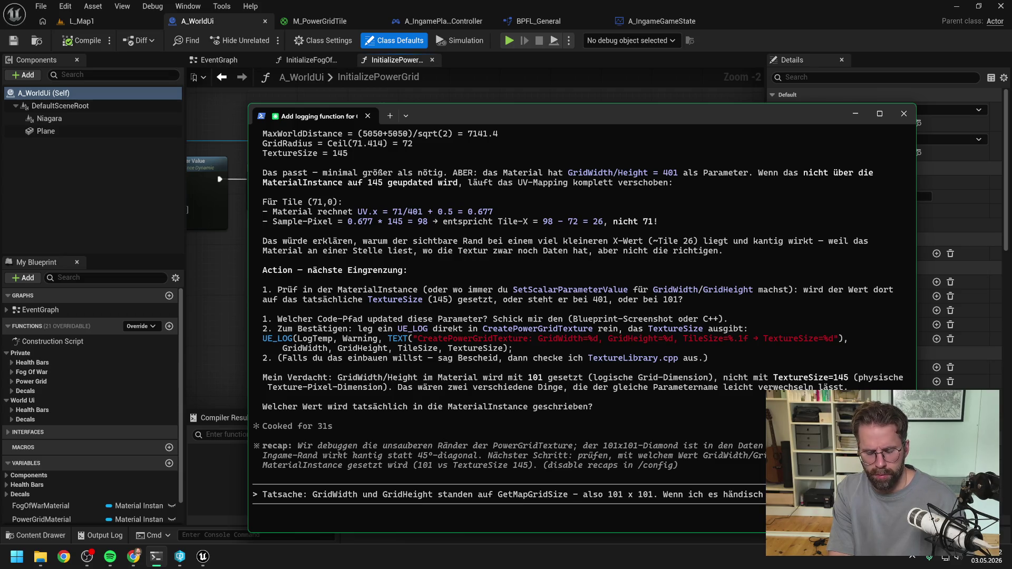
type("sehen wir")
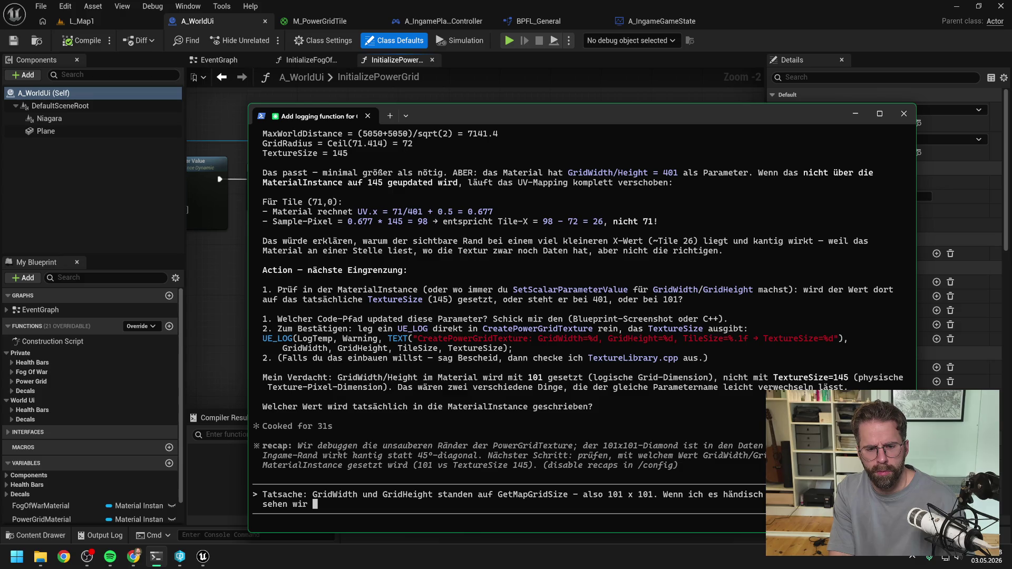
type("das")
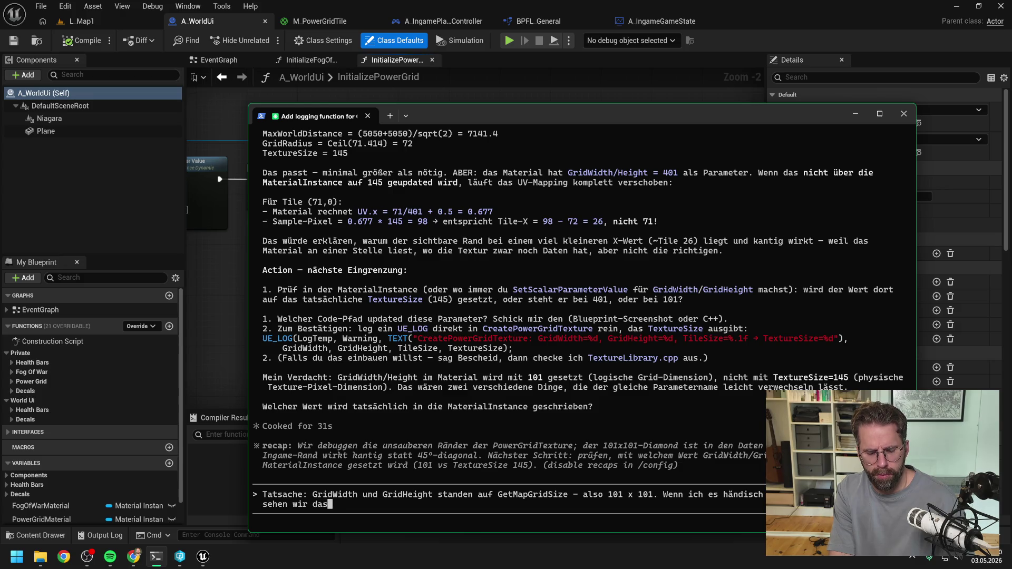
type(" Grid als A")
type("cht")
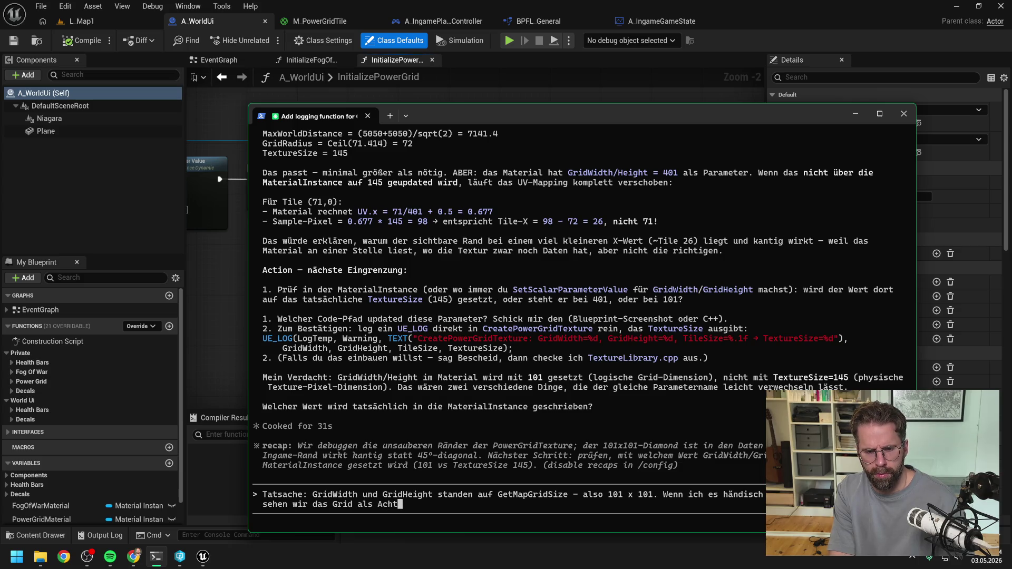
type("eck mit gera")
type("de ")
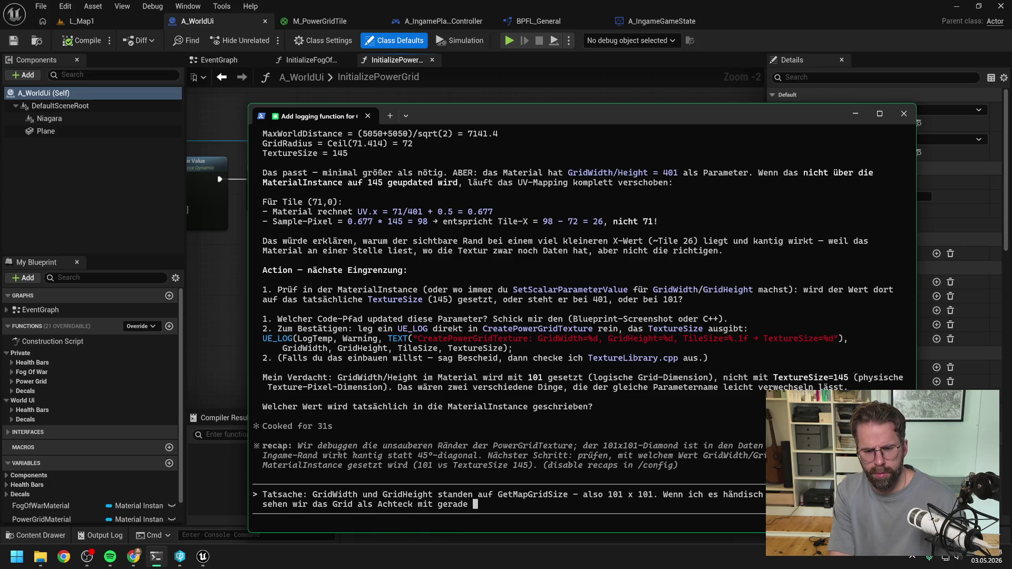
type("s")
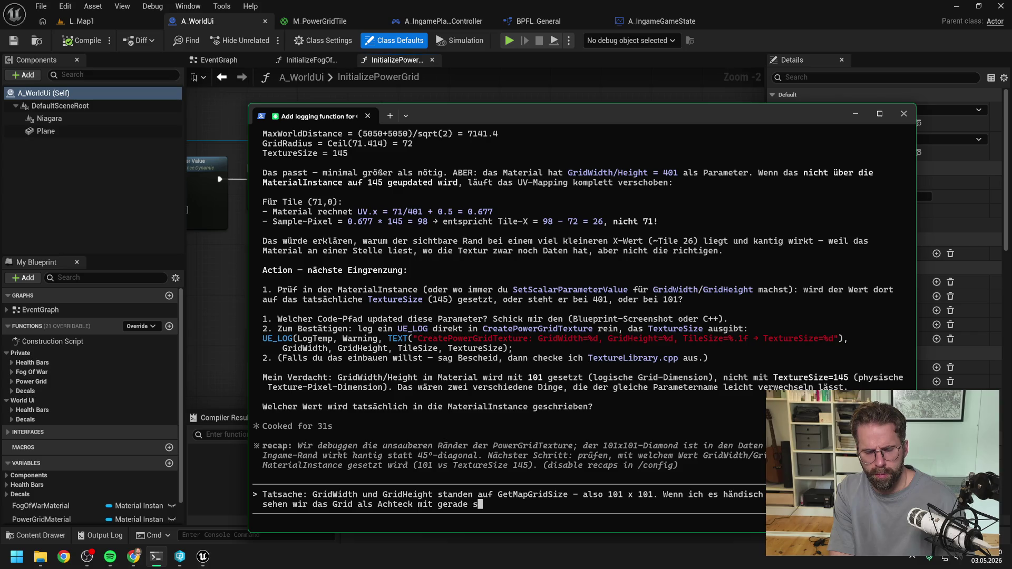
type("eiten. ")
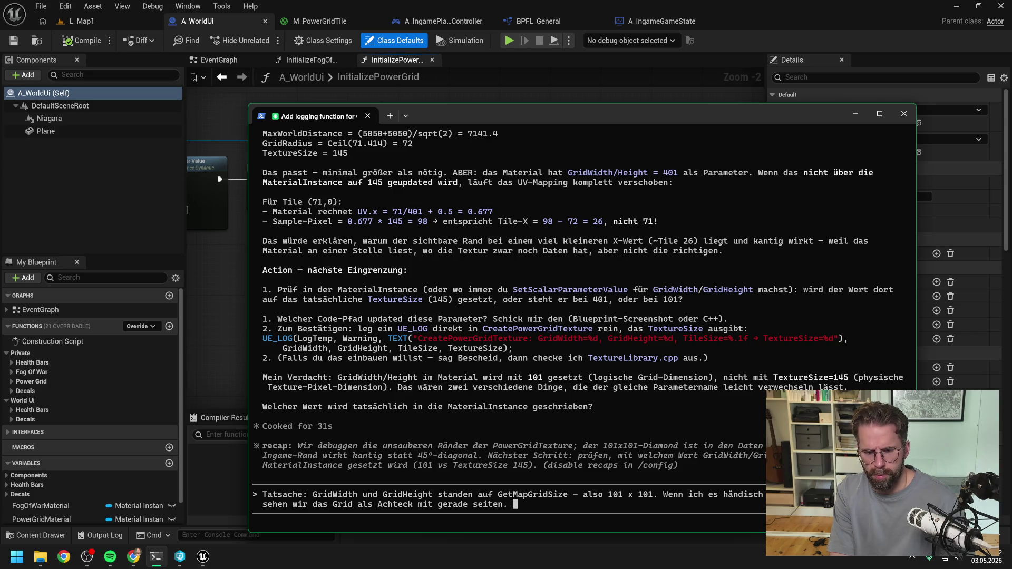
type("Es werden")
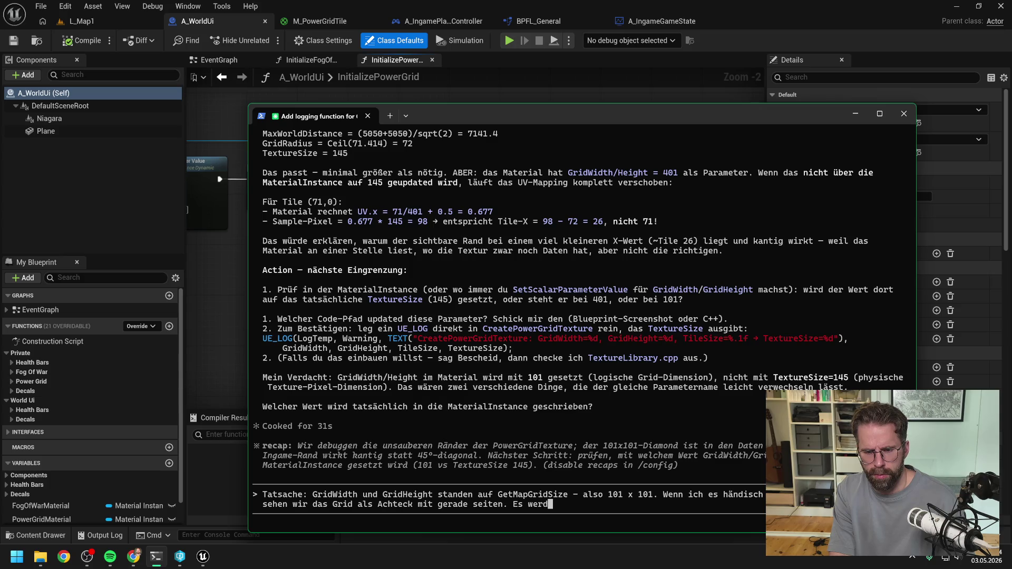
- Reword the ending to say the shape will follow shortly, starting with the smaller test
key("BackSpace")
key("BackSpace")
key("BackSpace")
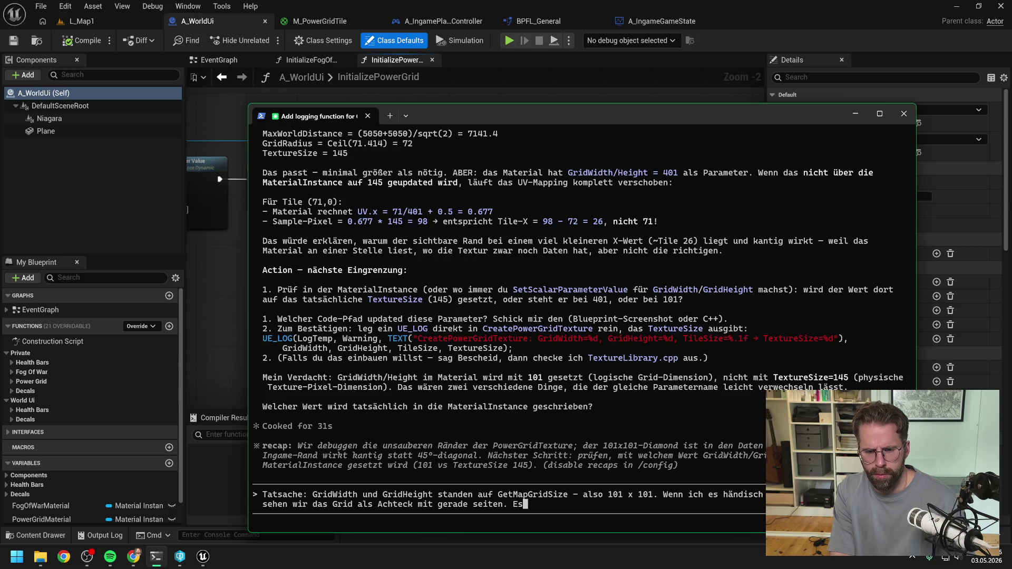
type("Es")
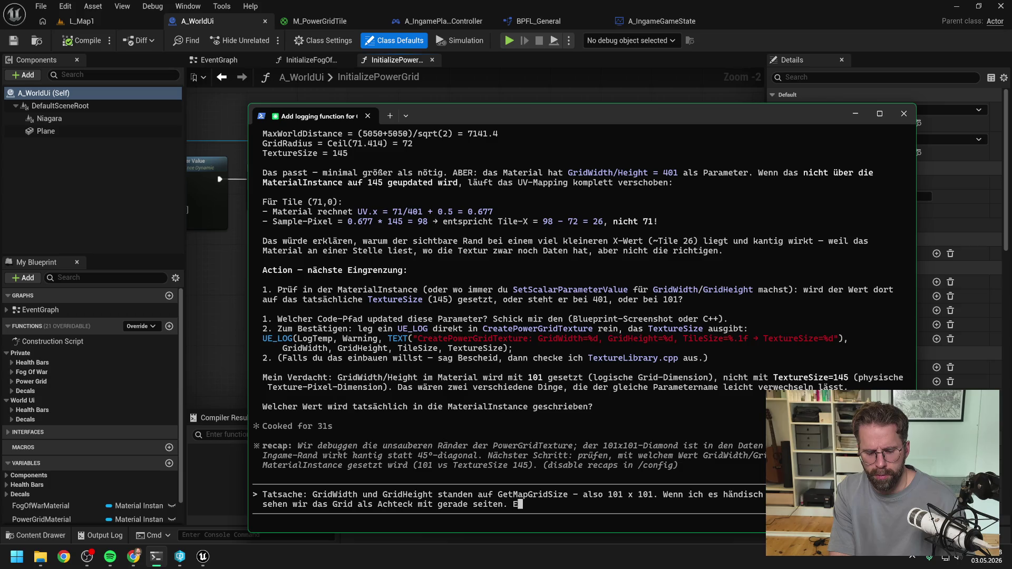
key("BackSpace")
key("BackSpace")
key("BackSpace")
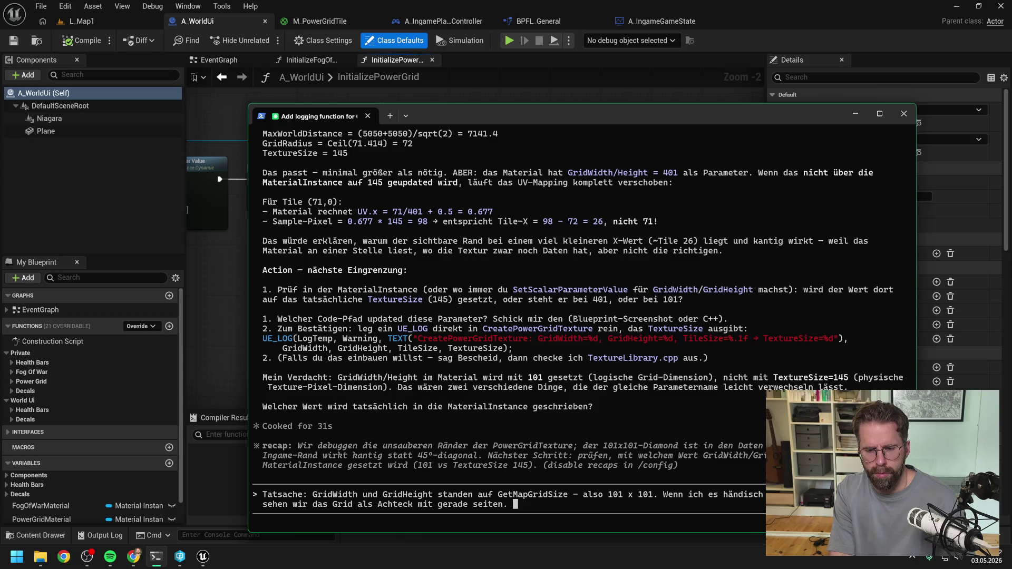
type("S")
type("hape schicke")
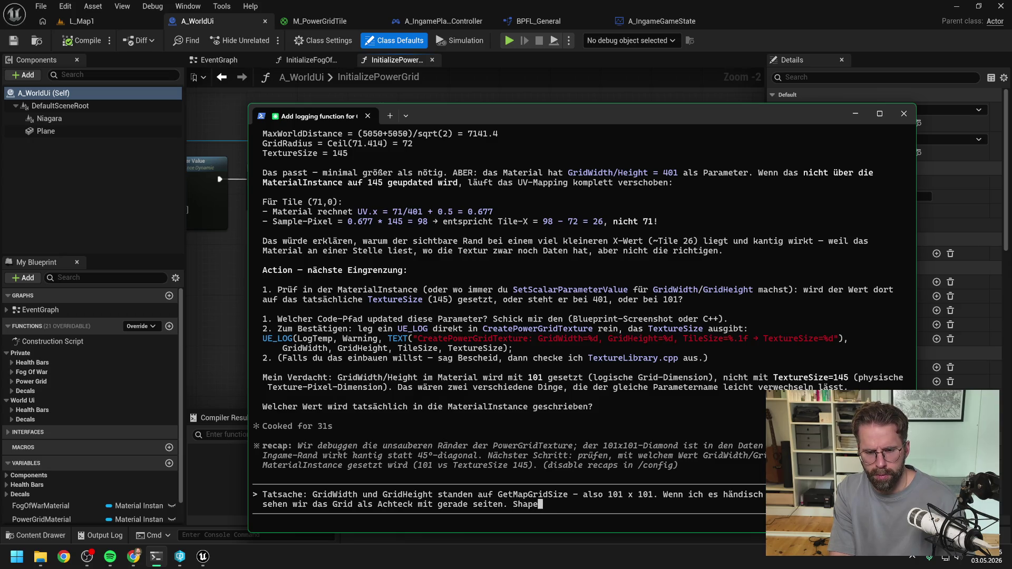
type(" ich dir gl")
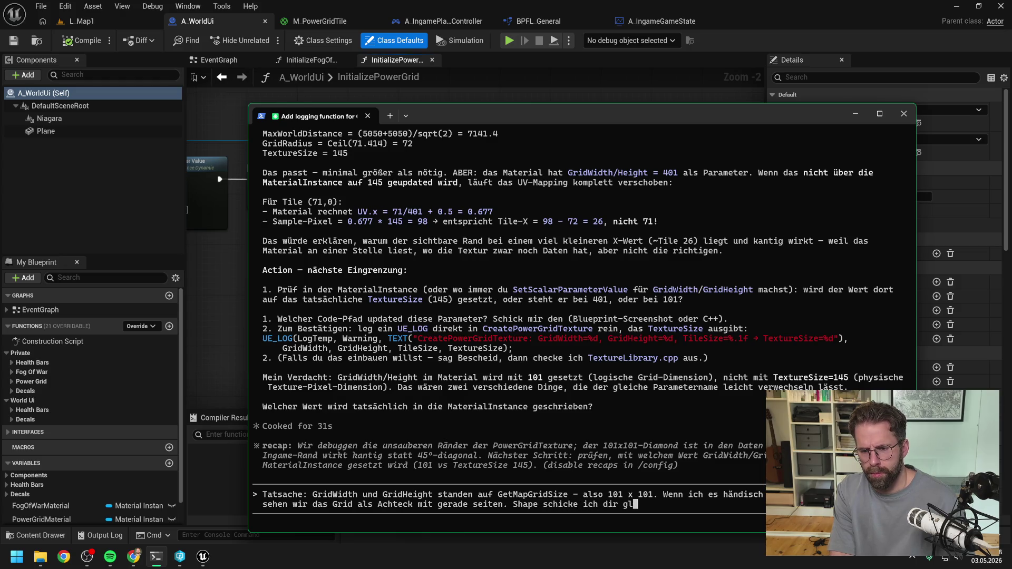
type("eich nochmal")
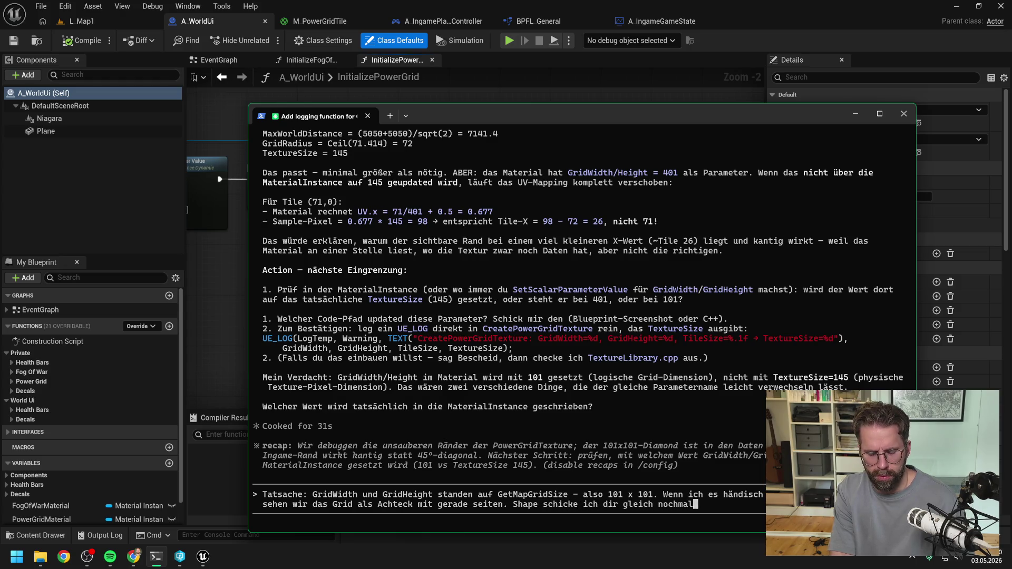
type(". ")
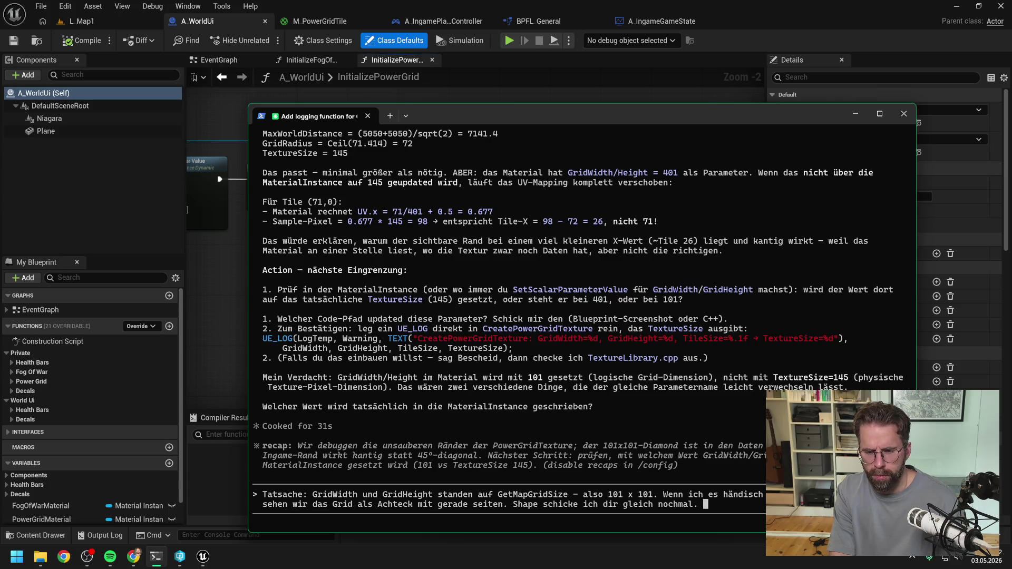
type("Erstmal die S")
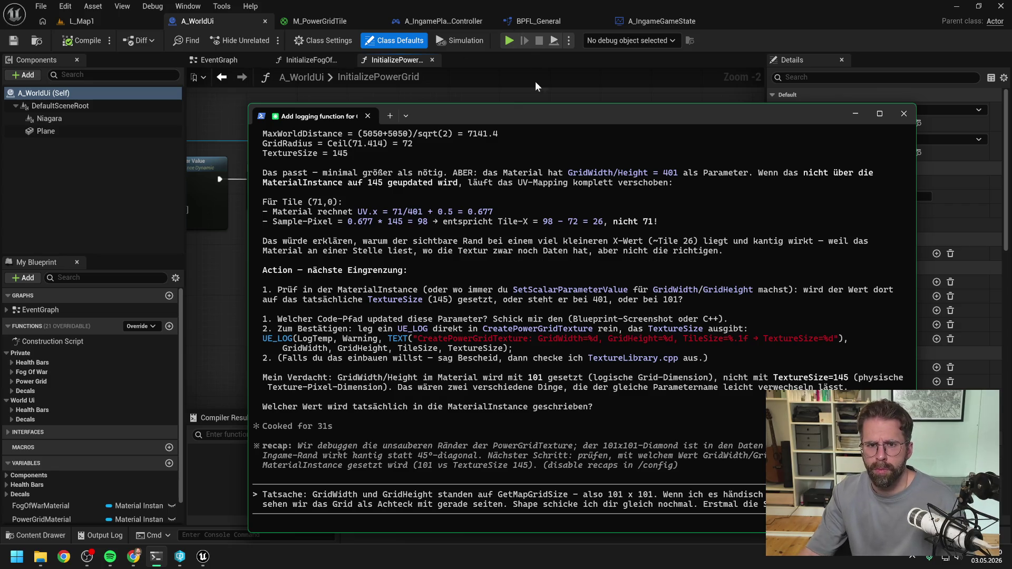
- Ask how to derive 145 dynamically, whether it is GetMapRadius * 2, and send the reply
mouse_move(433, 116)
left_mouse_down()
mouse_move(1007, 130)
mouse_move(920, 112)
mouse_move(549, 92)
left_mouse_up()
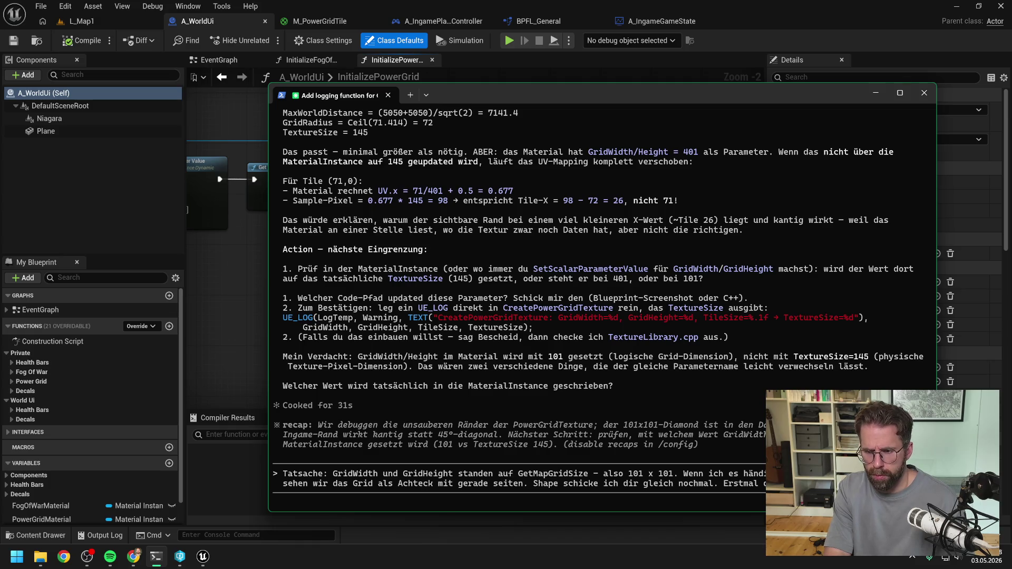
type("Test verkle")
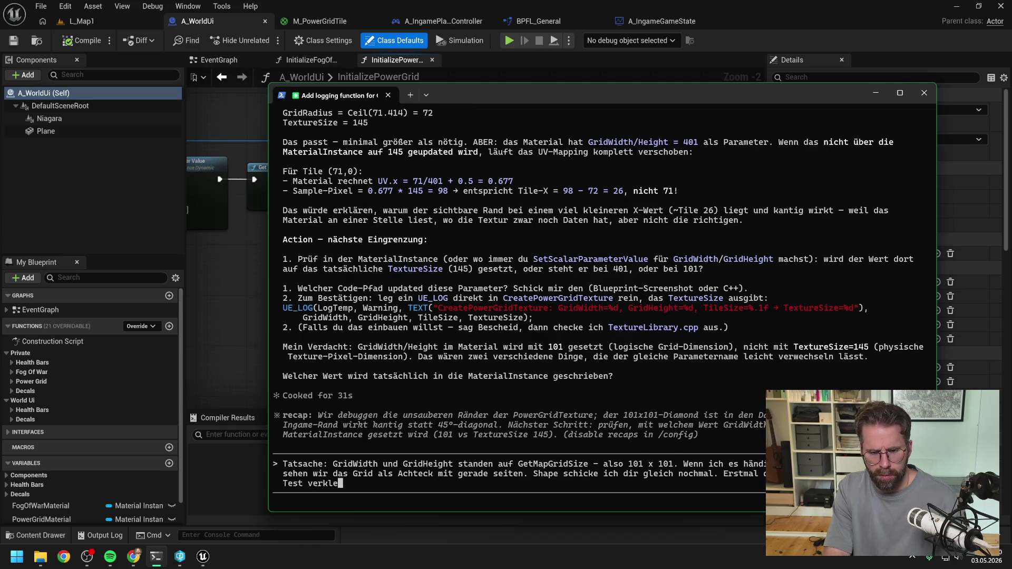
type("inern.")
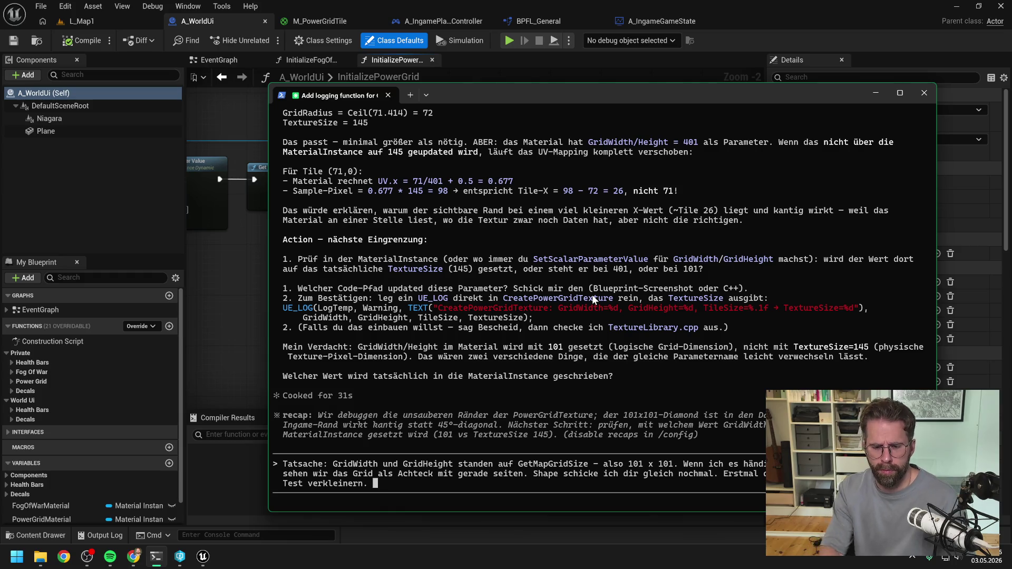
type(" Wie kommen wir")
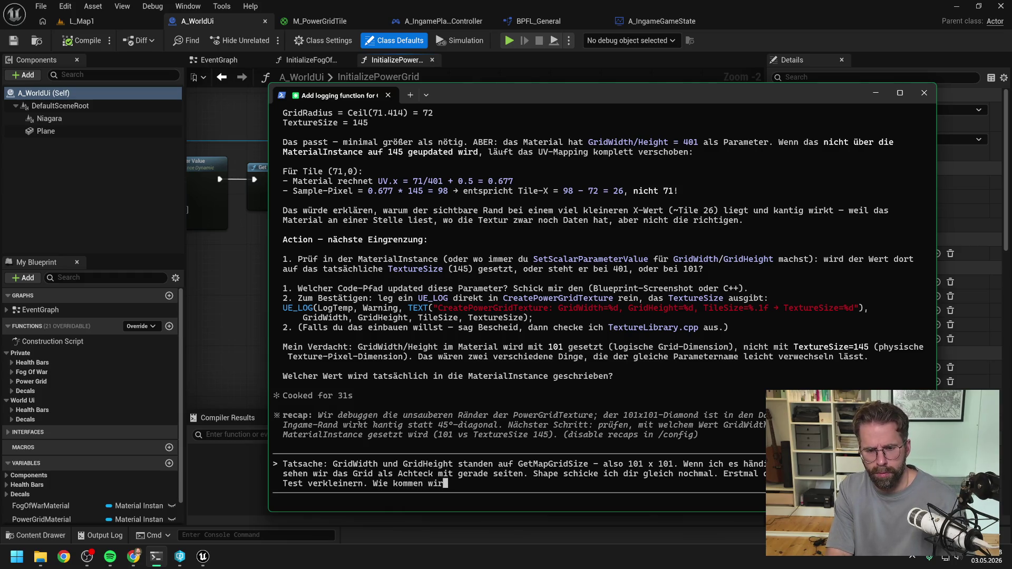
type(" dynamisch auf ")
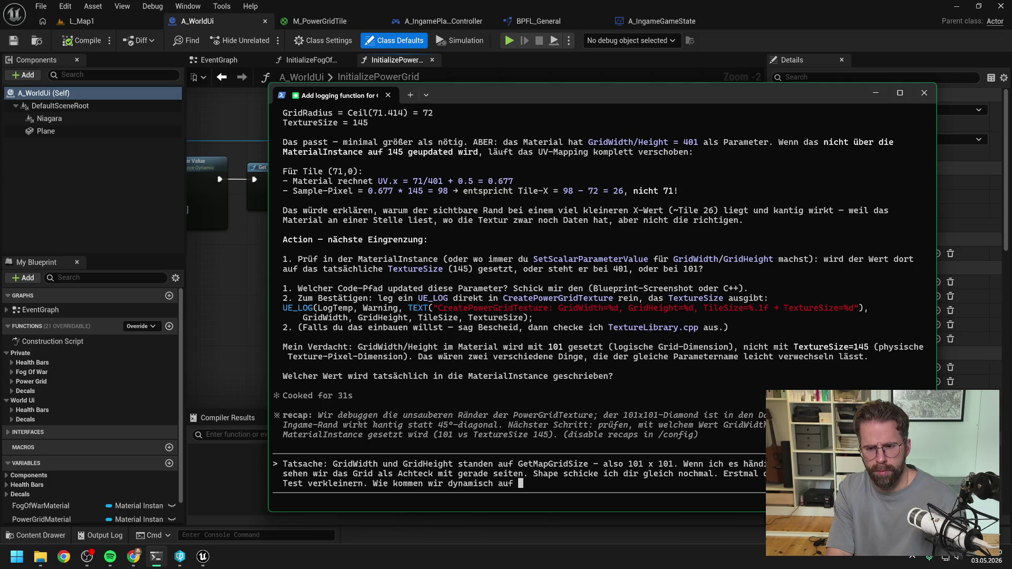
type("die 145? ")
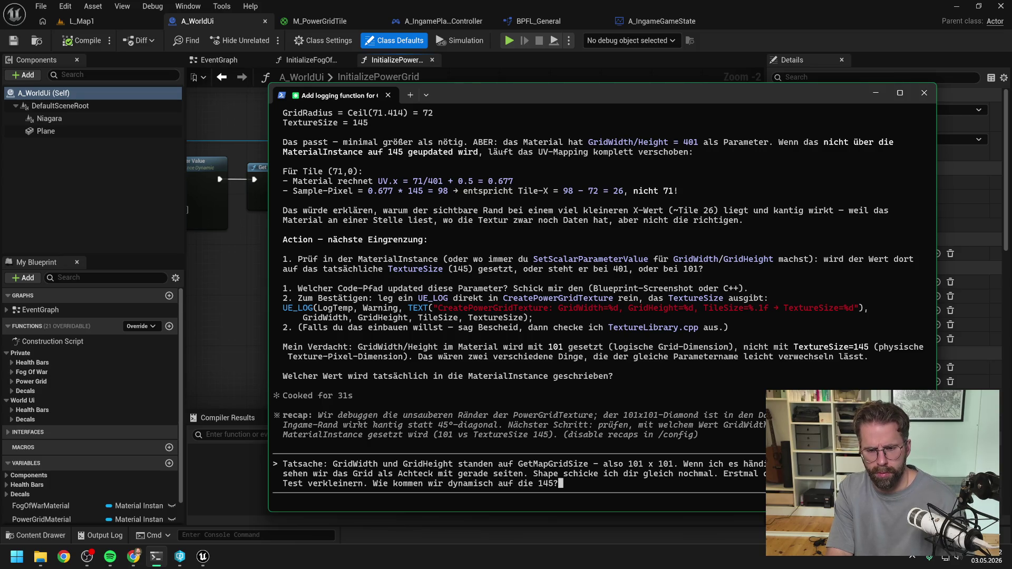
type("Ist")
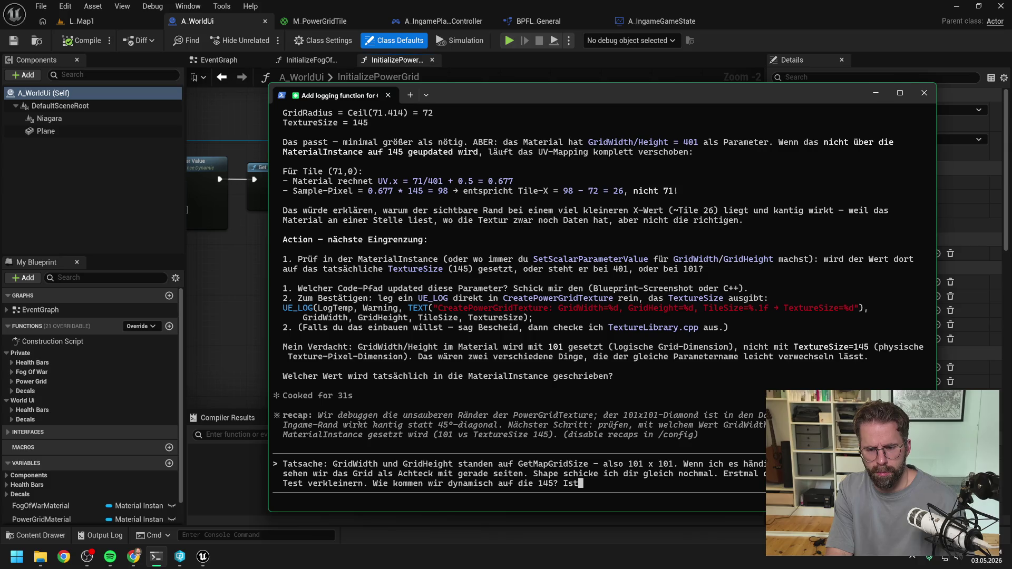
key("BackSpace")
key("BackSpace")
key("BackSpace")
type("Das ist ")
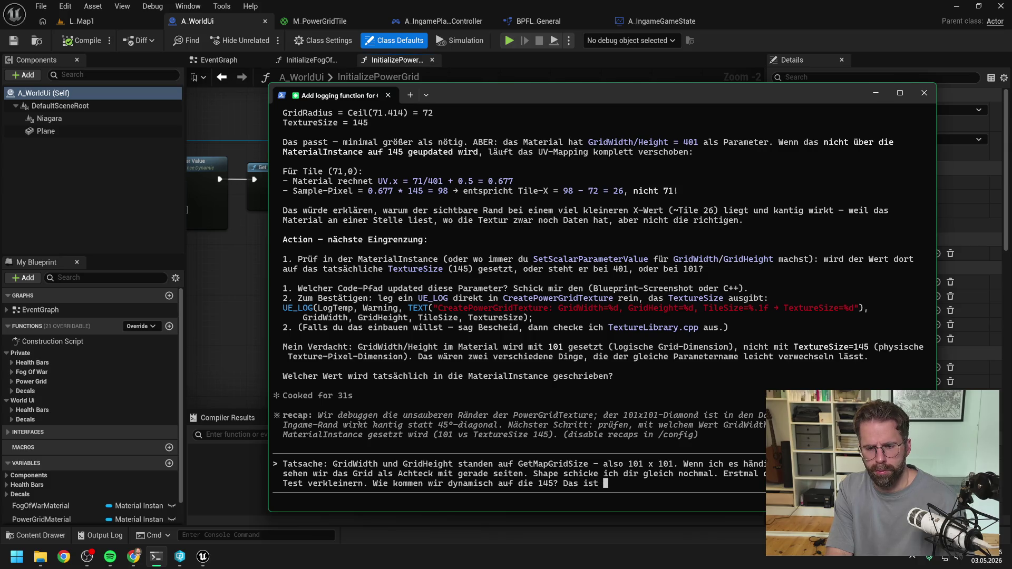
type("GetMapRadius")
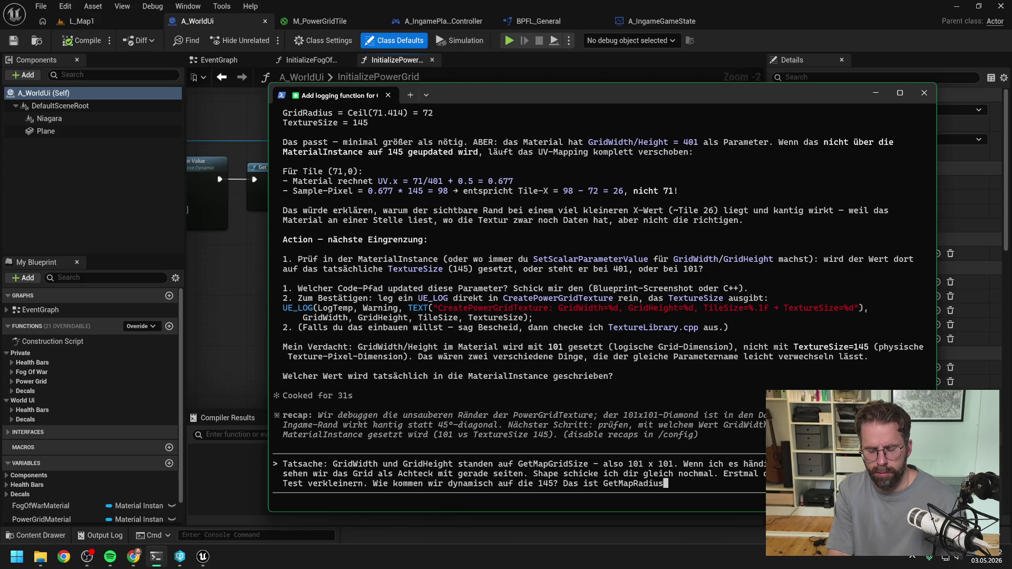
type("* 2")
type(" oder wi")
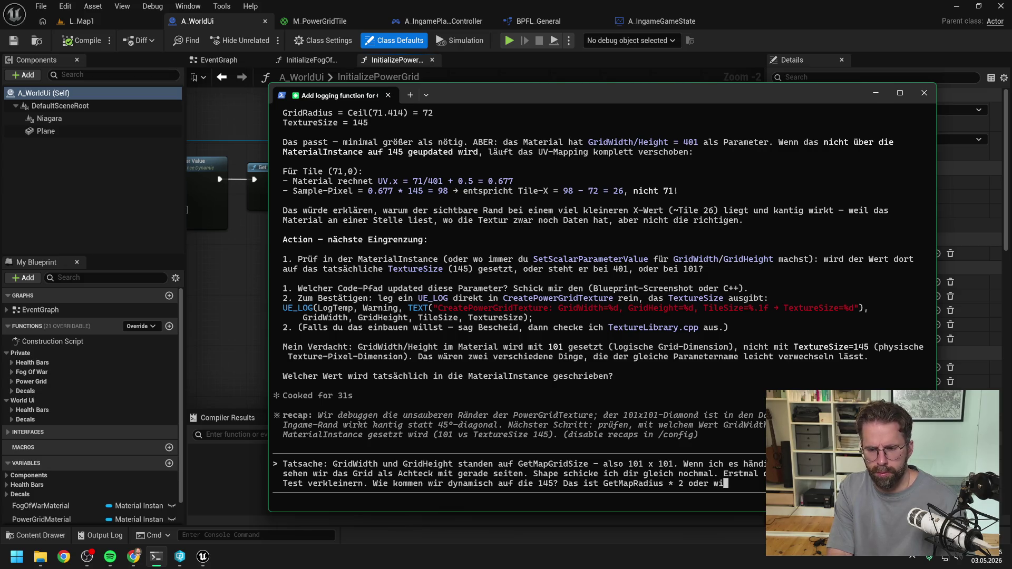
type("e war das")
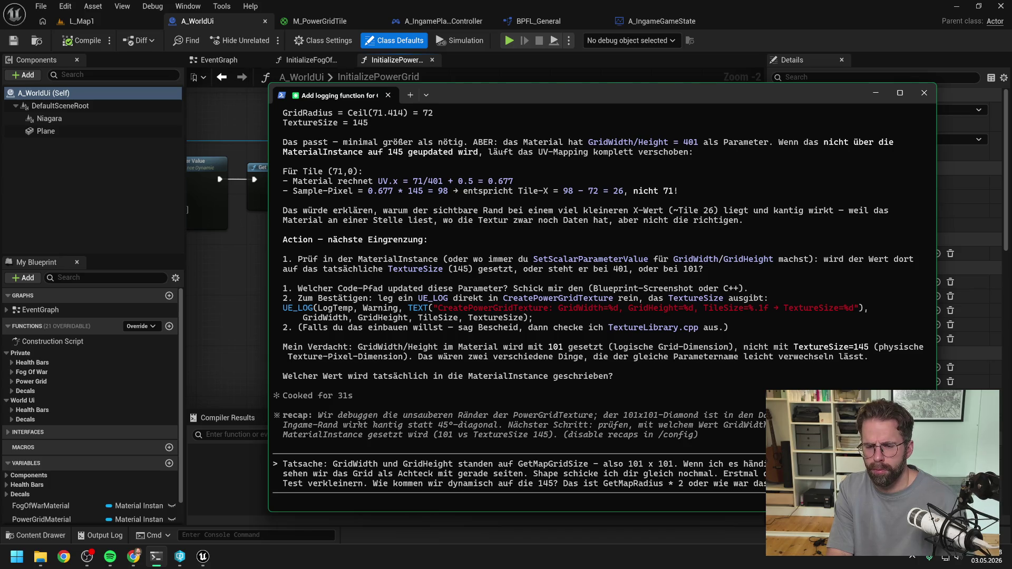
key("Return")
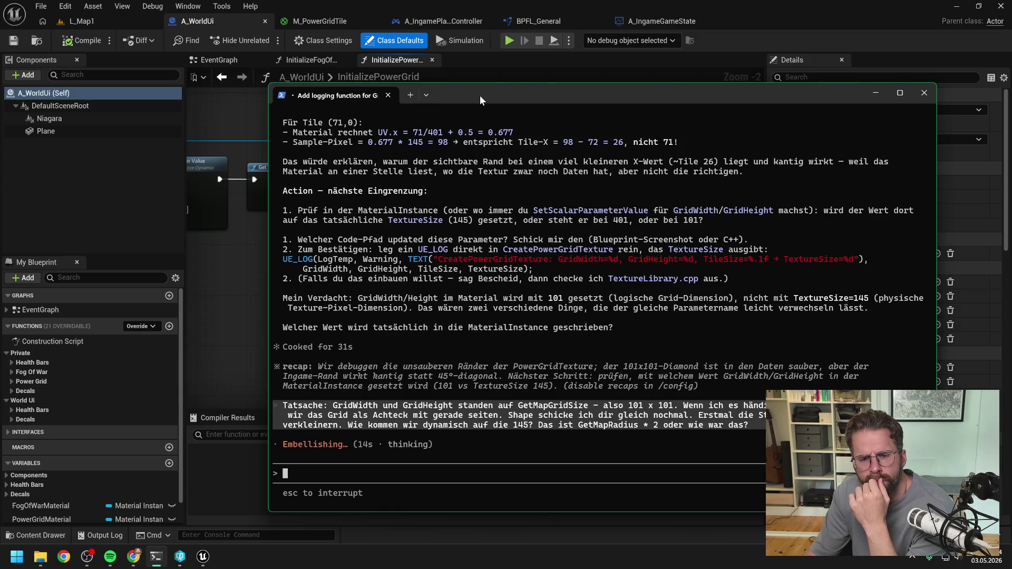
key("alt+Tab")
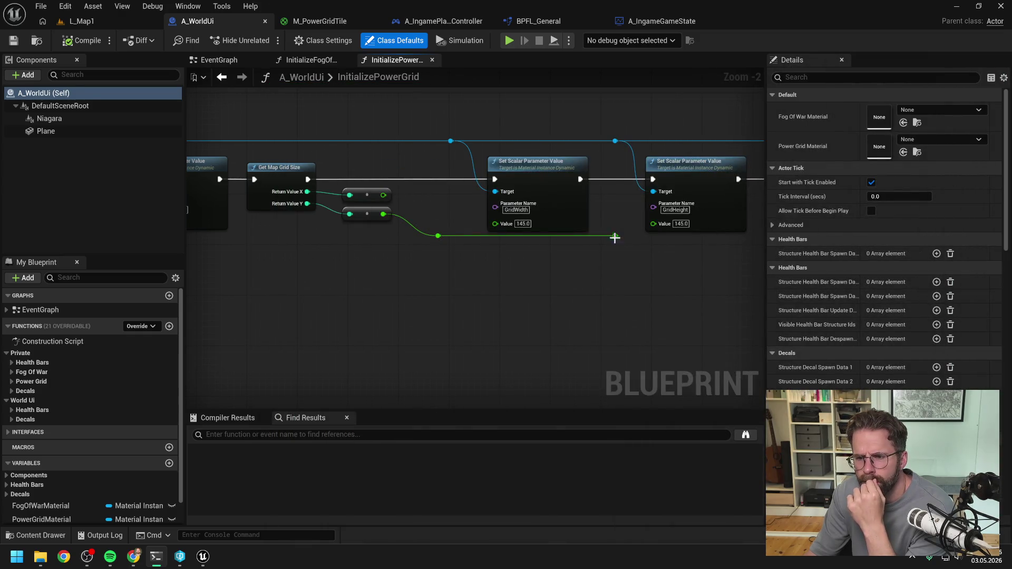
- Pan the InitializePowerGrid graph to check the GridWidth and GridHeight (145) parameter nodes, then return to L_Map1
left_click(527, 302)
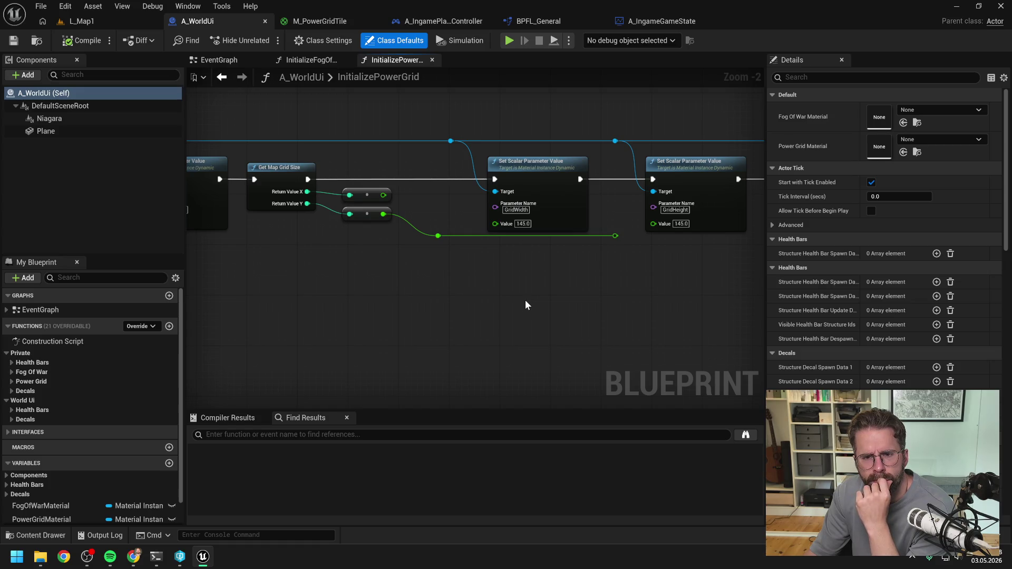
scroll(525, 299, "down", 1)
left_click_drag(523, 300, 590, 300)
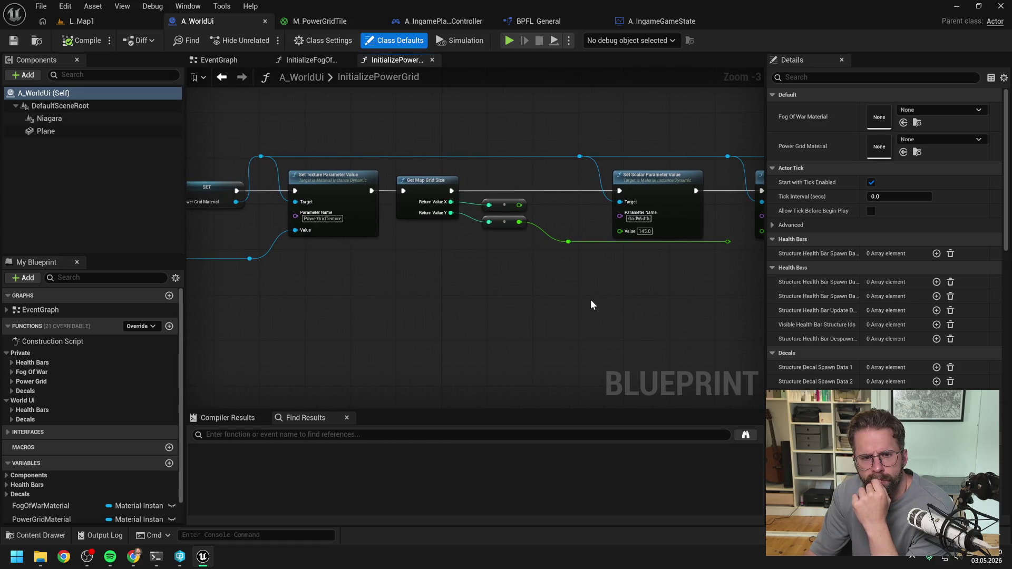
mouse_move(423, 289)
left_mouse_down()
mouse_move(643, 295)
mouse_move(502, 289)
left_mouse_up()
left_click_drag(576, 298, 458, 297)
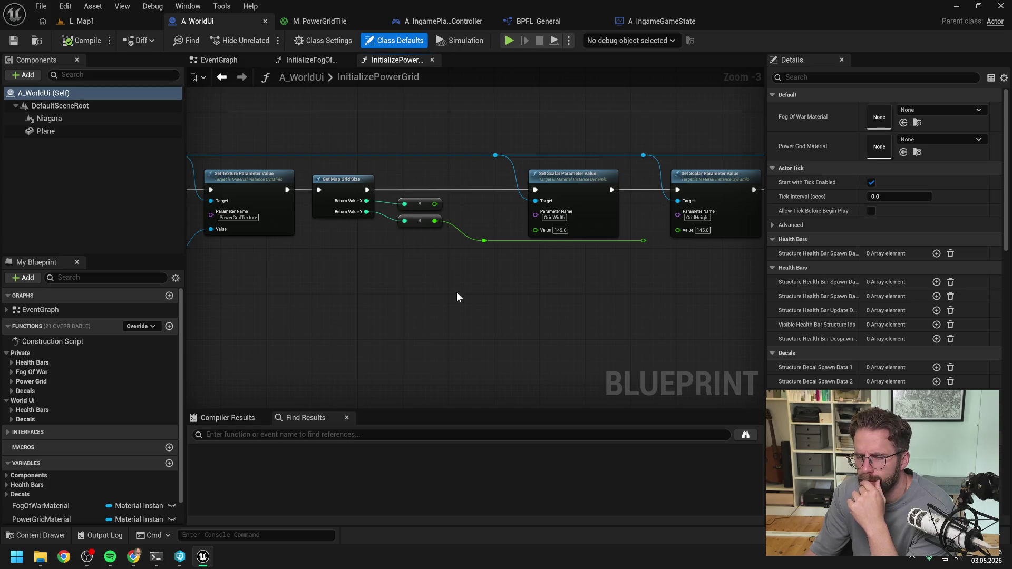
left_click(81, 21)
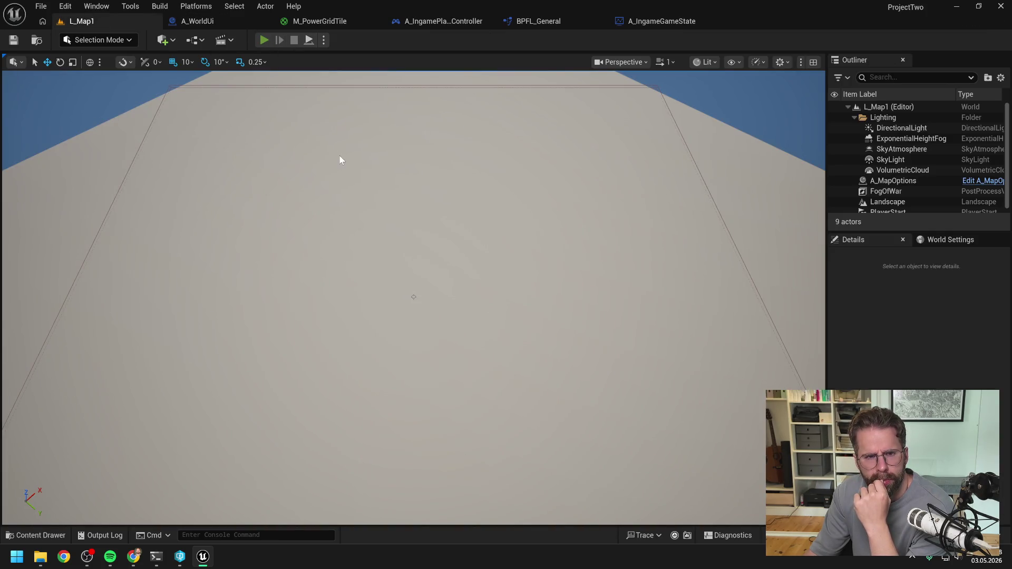
key("alt+p")
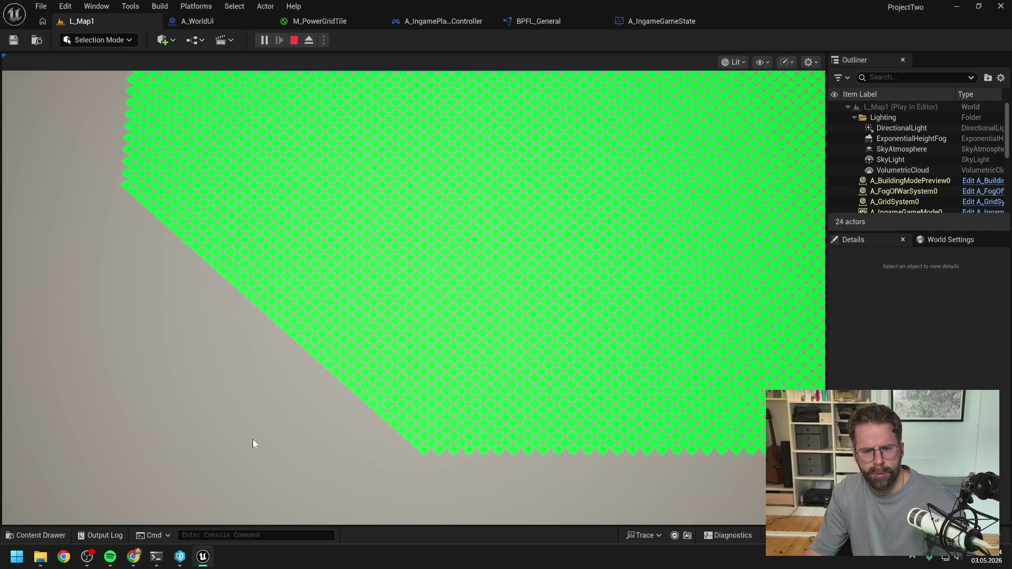
key("a")
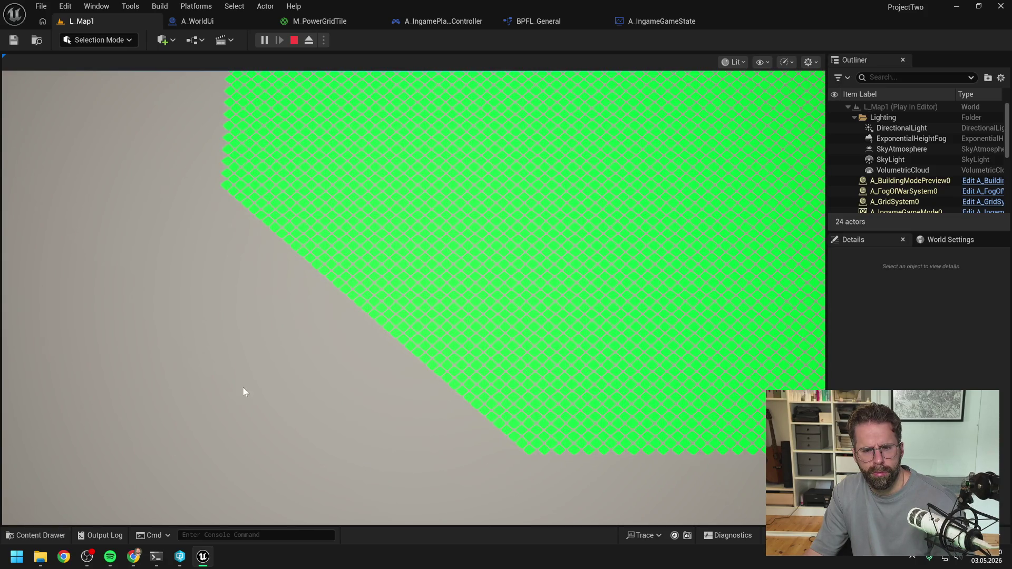
key("w")
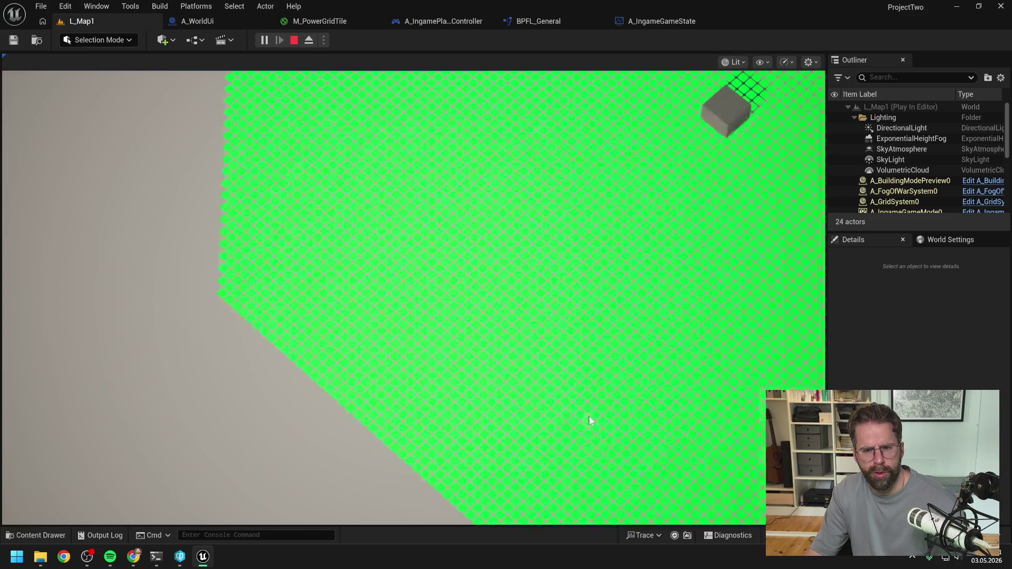
key("s")
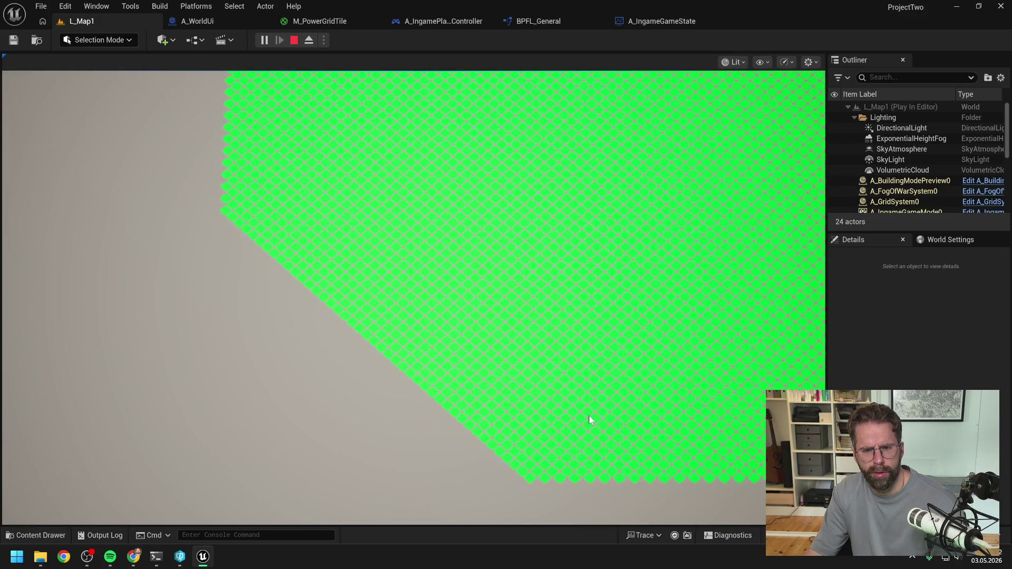
key("d")
key("s")
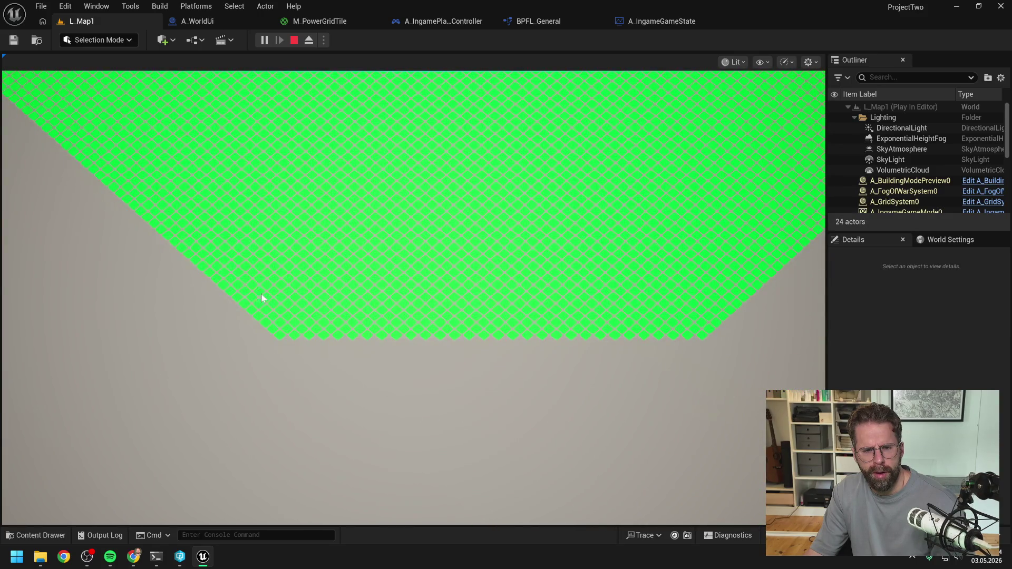
key("s")
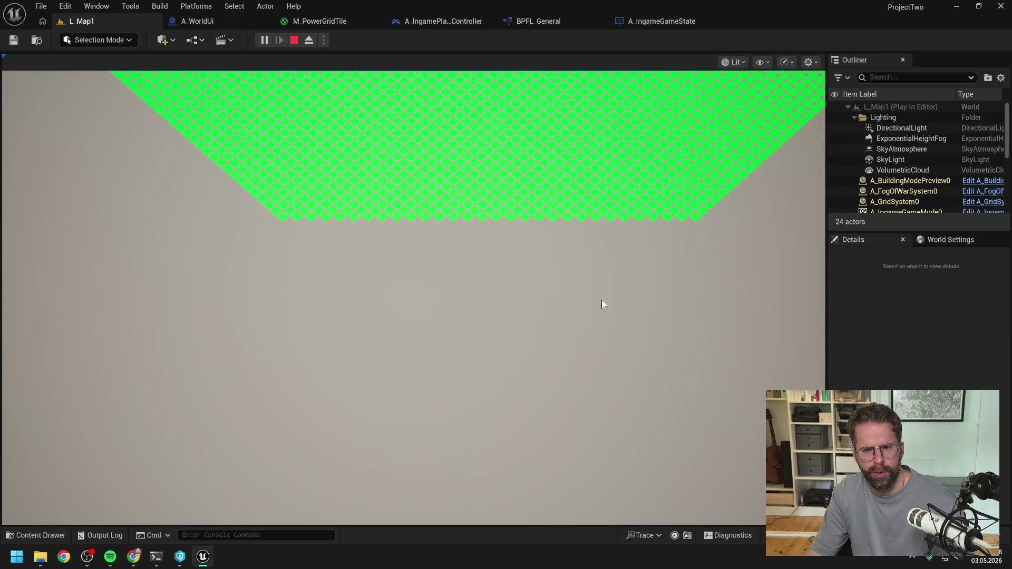
key("w")
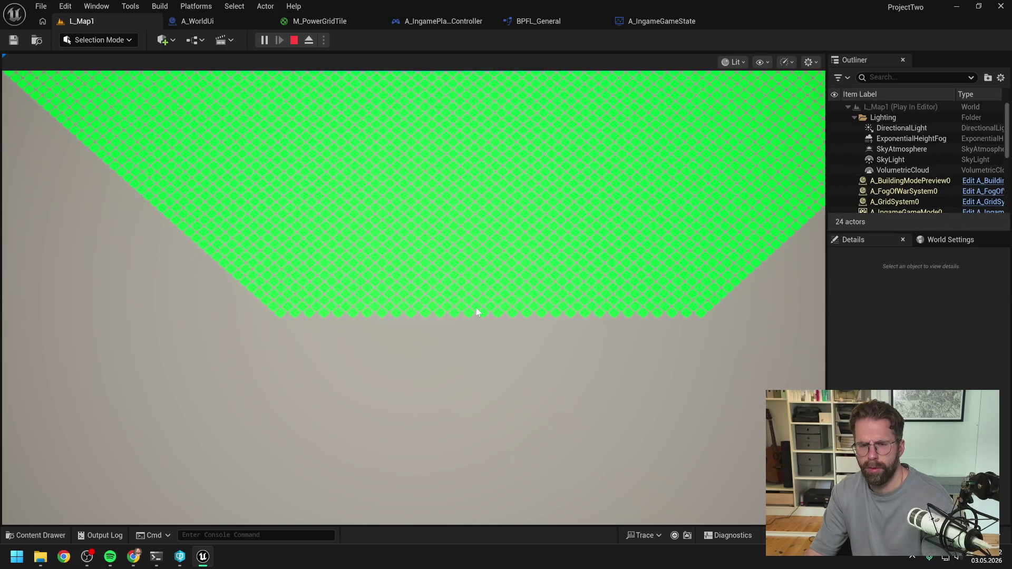
key("Escape")
left_click(988, 62)
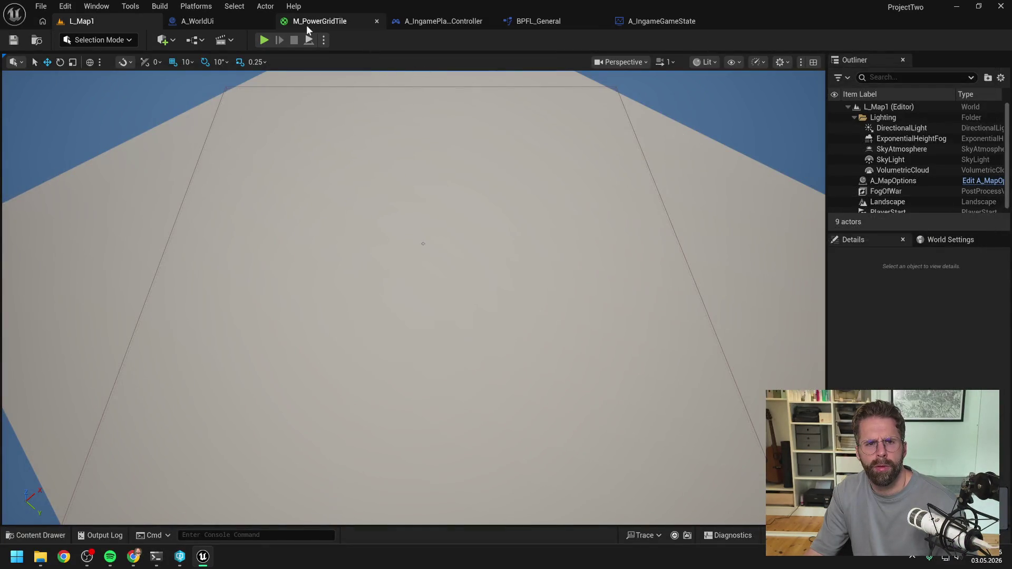
left_click(217, 22)
- Set the A_WorldUi Plane component's Rotation Yaw to 45
left_click(74, 130)
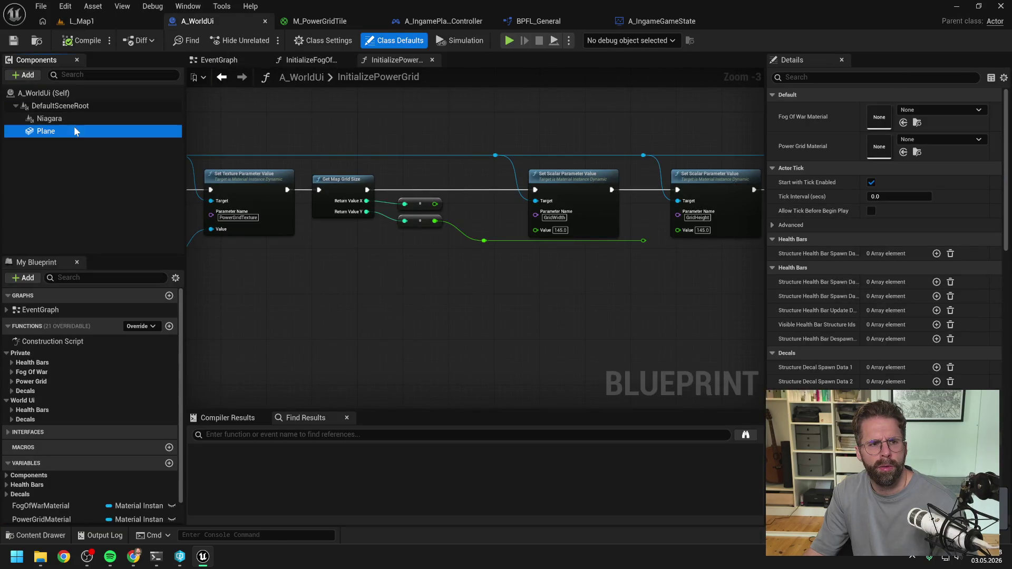
left_click(964, 194)
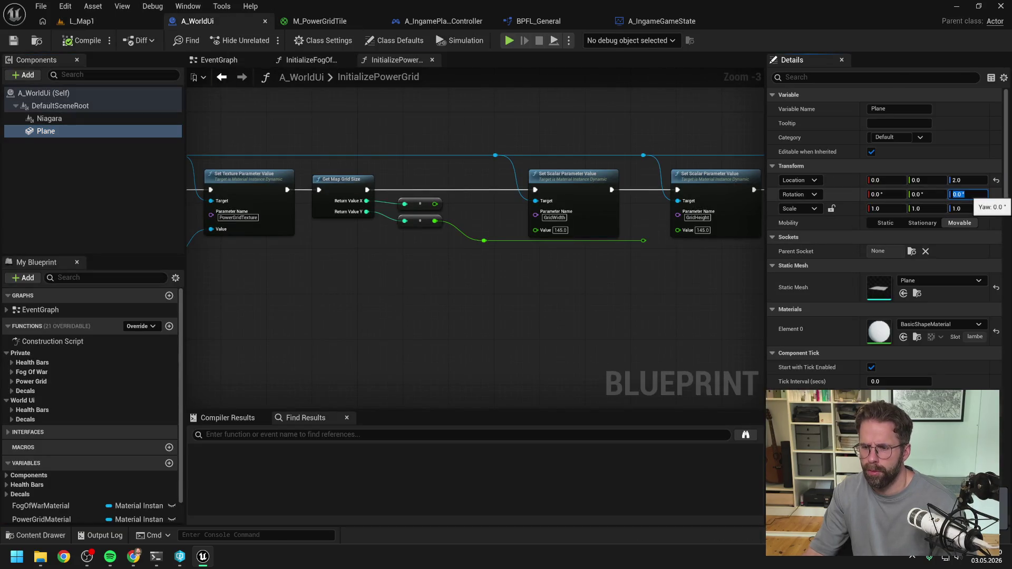
type("45")
key("Return")
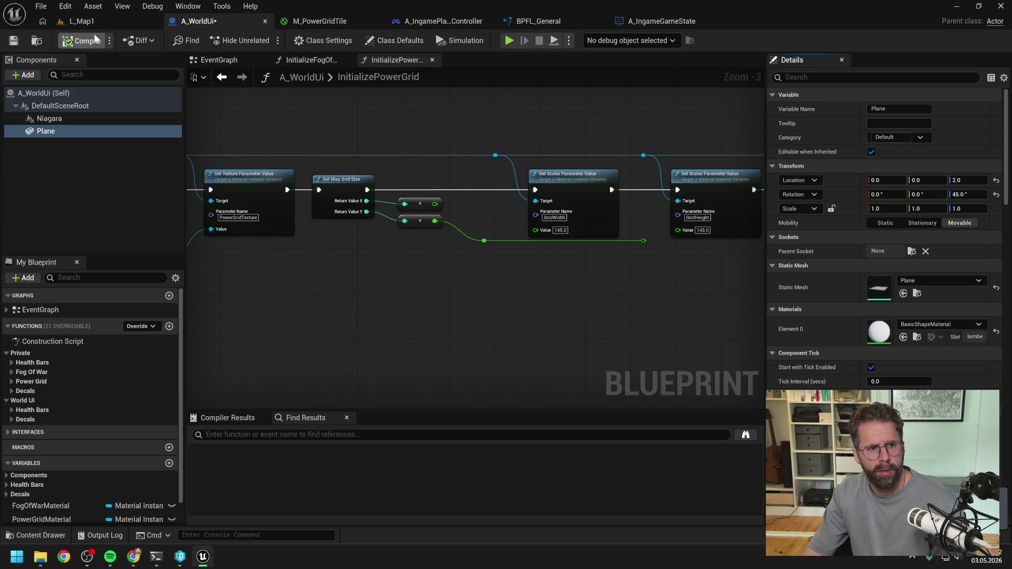
- Play-test L_Map1 in the editor to view the grid, then stop and dismiss the error log
left_click(99, 19)
key("alt+p")
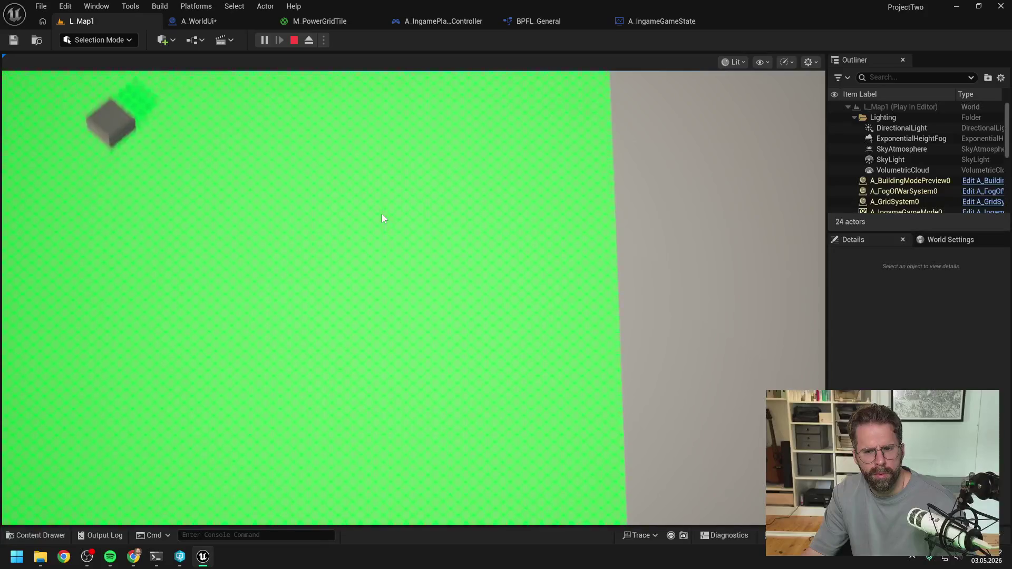
key("Escape")
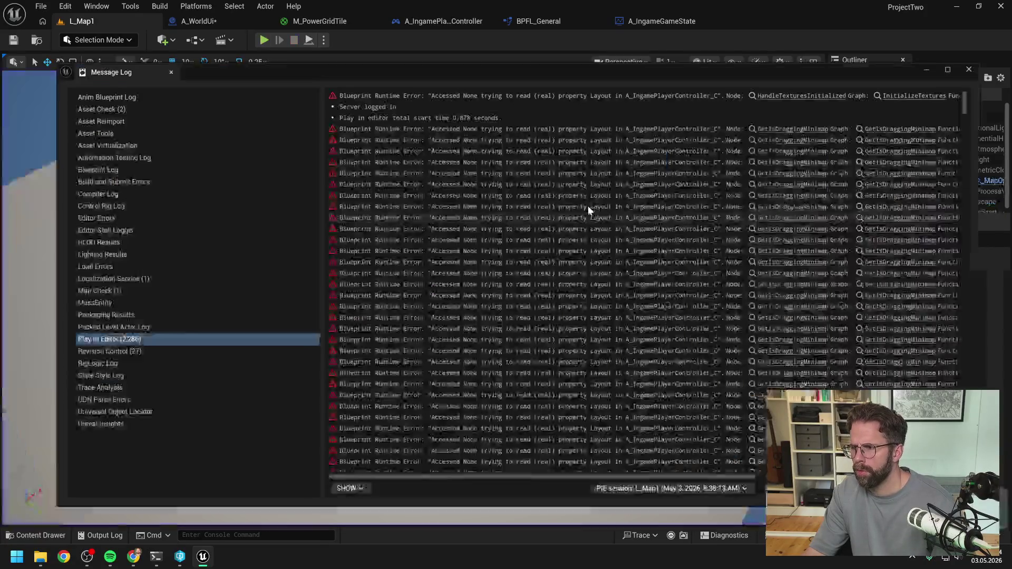
left_click(969, 69)
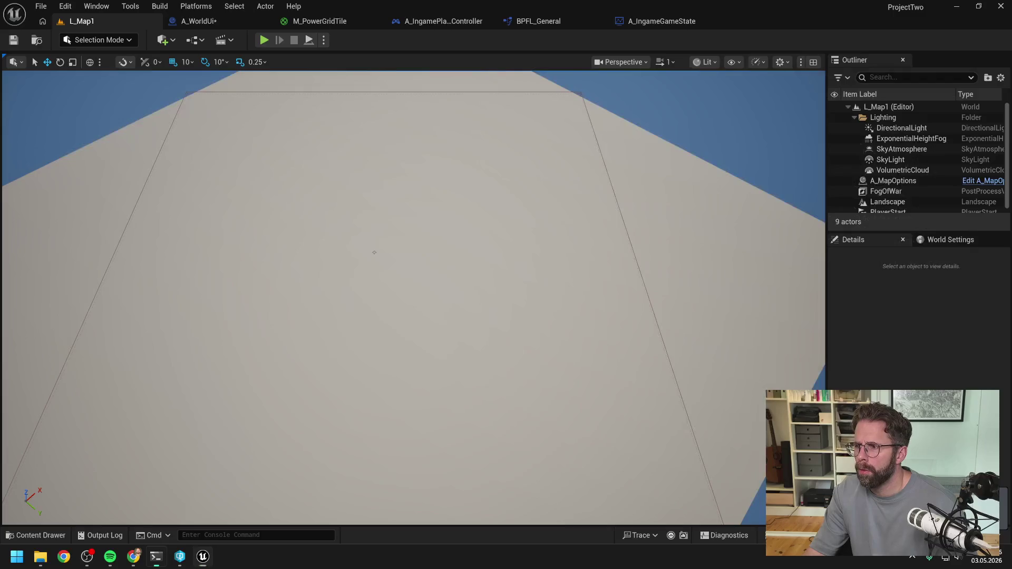
- In Claude Code, read back through the GetPowerGridTextureSize proposal deriving TextureSize as 2*GridRadius+1
key("alt+Tab")
scroll(588, 211, "up", 2)
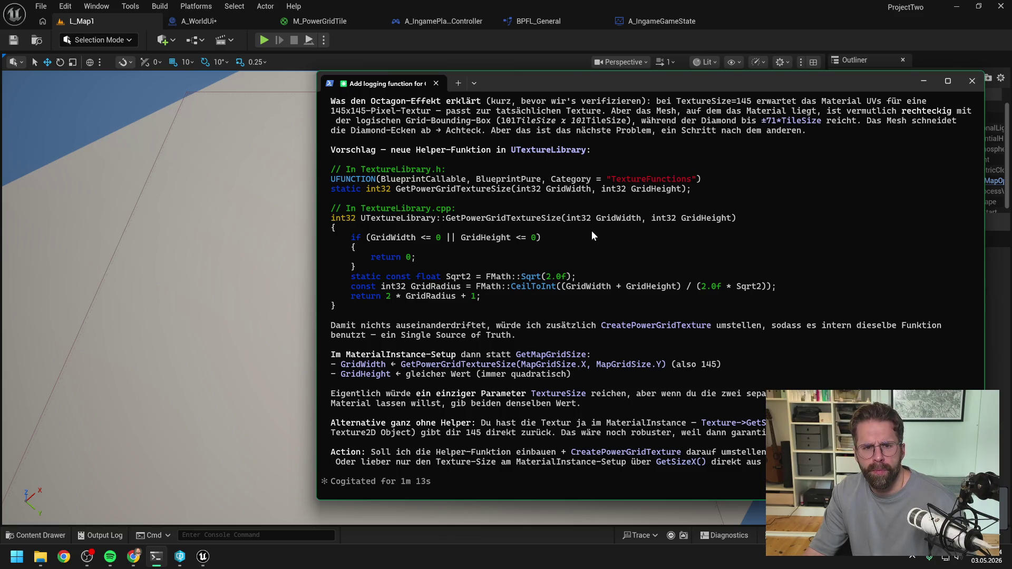
scroll(592, 232, "up", 2)
scroll(596, 260, "up", 2)
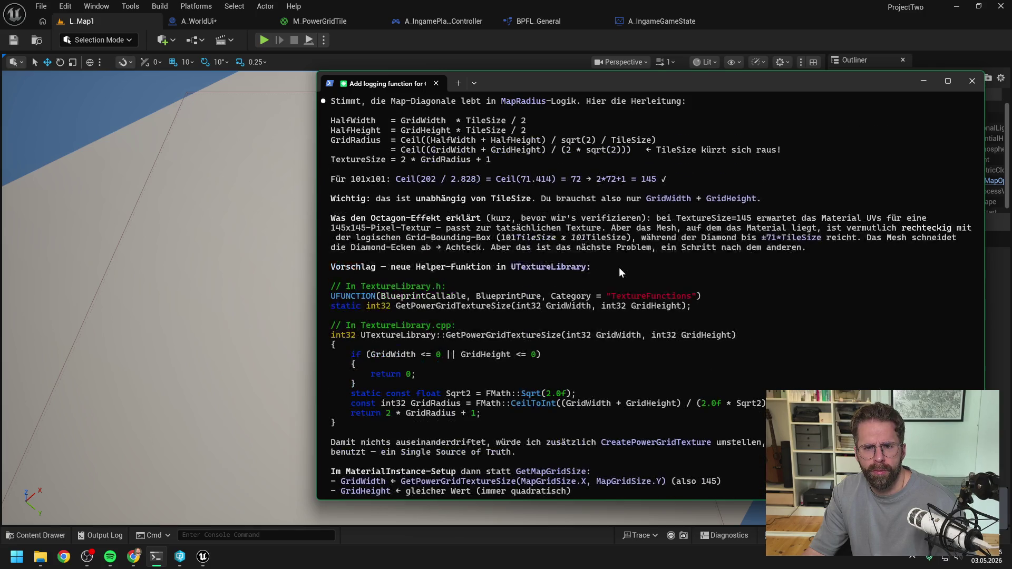
scroll(628, 267, "up", 2)
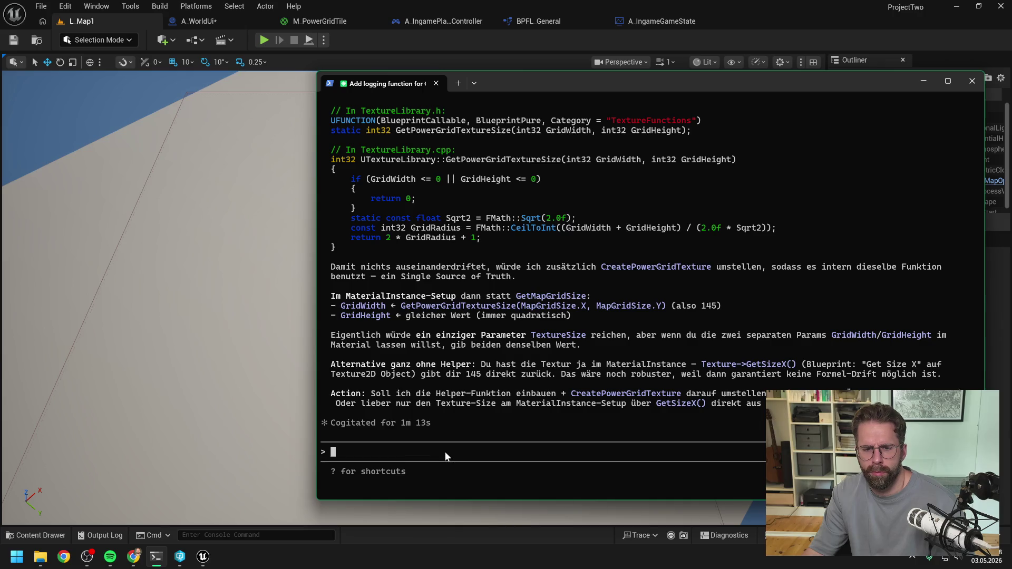
- Write a German reply: Blueprints pass only GridWidth and GridHeight, helper takes IntPoint GridSize and computes GridRadius
type("ok gute Vorschk")
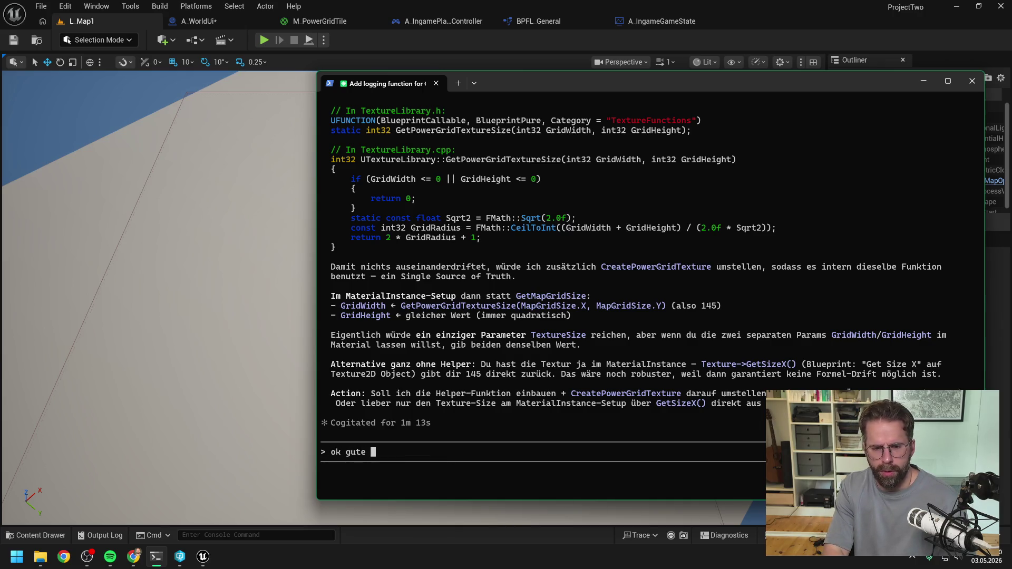
key("BackSpace")
type("läge")
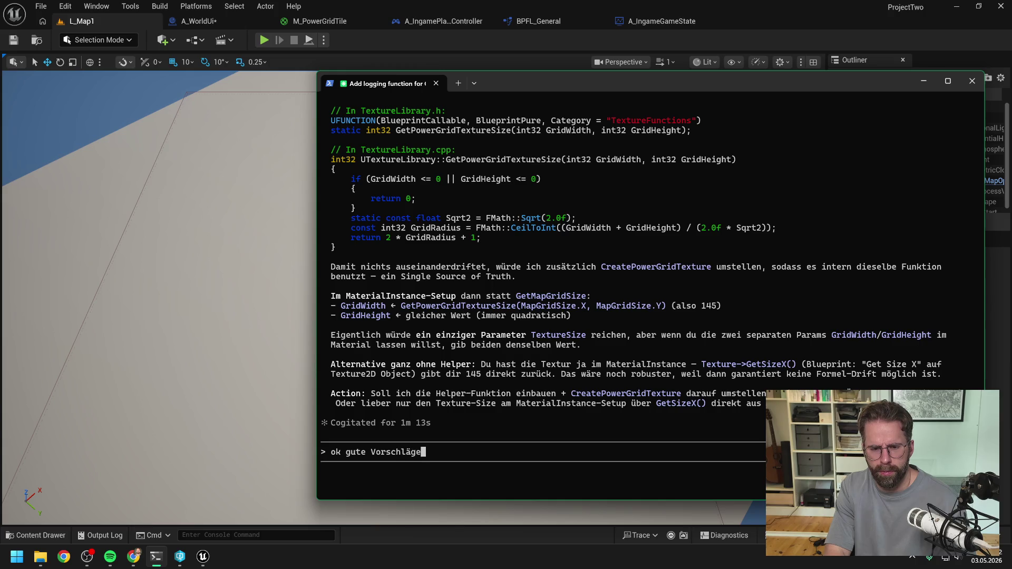
type(". Also ")
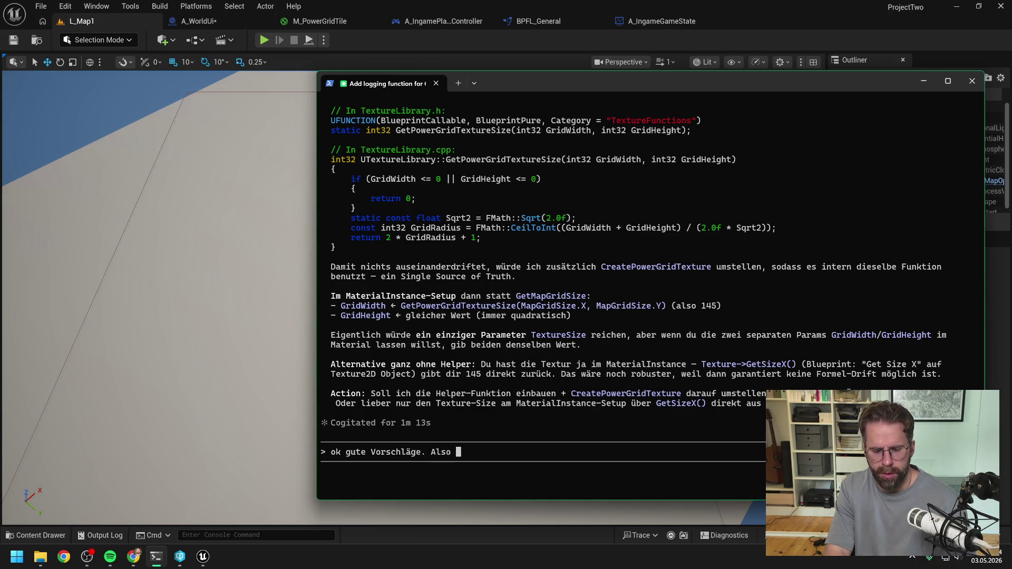
type("per Blueprint ")
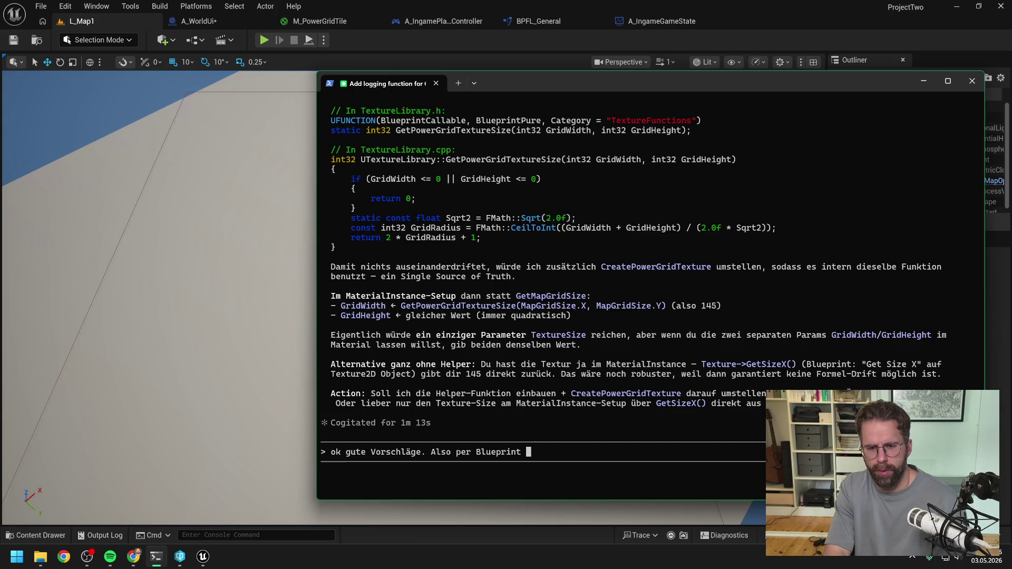
type("weiter nur G")
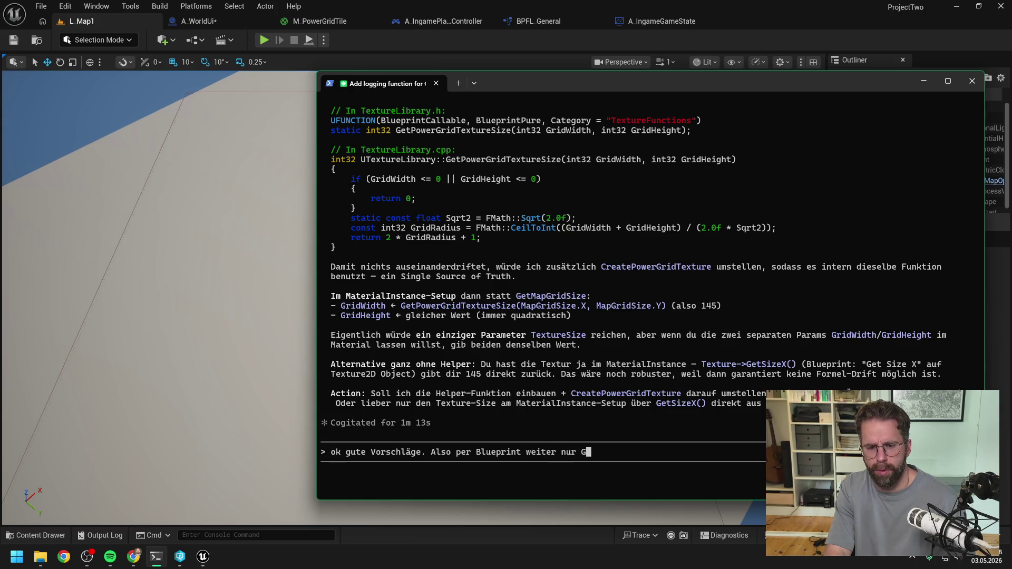
type("ridWidht und")
key("BackSpace")
key("BackSpace")
key("BackSpace")
type("th ")
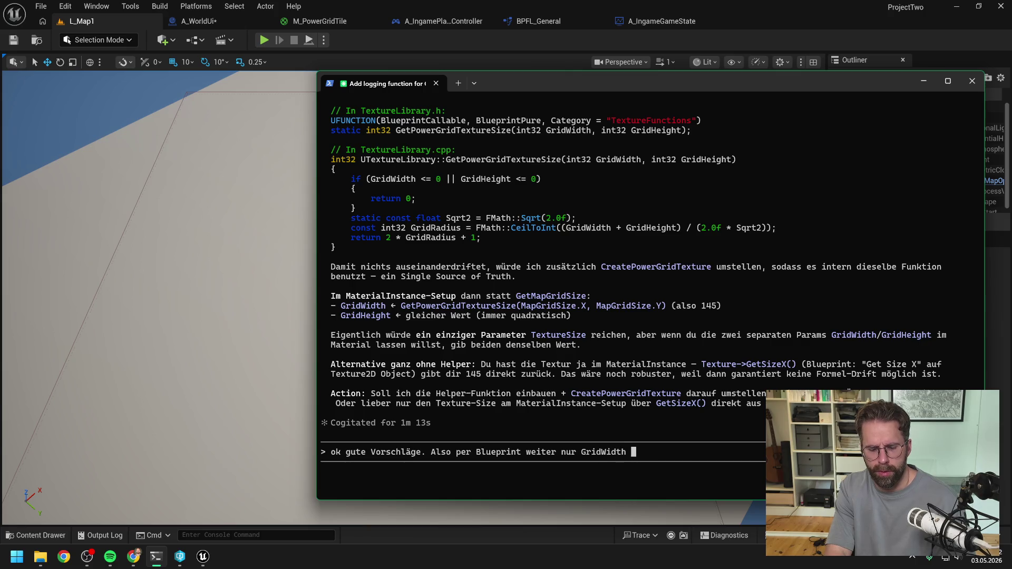
type("und GridHeight rein")
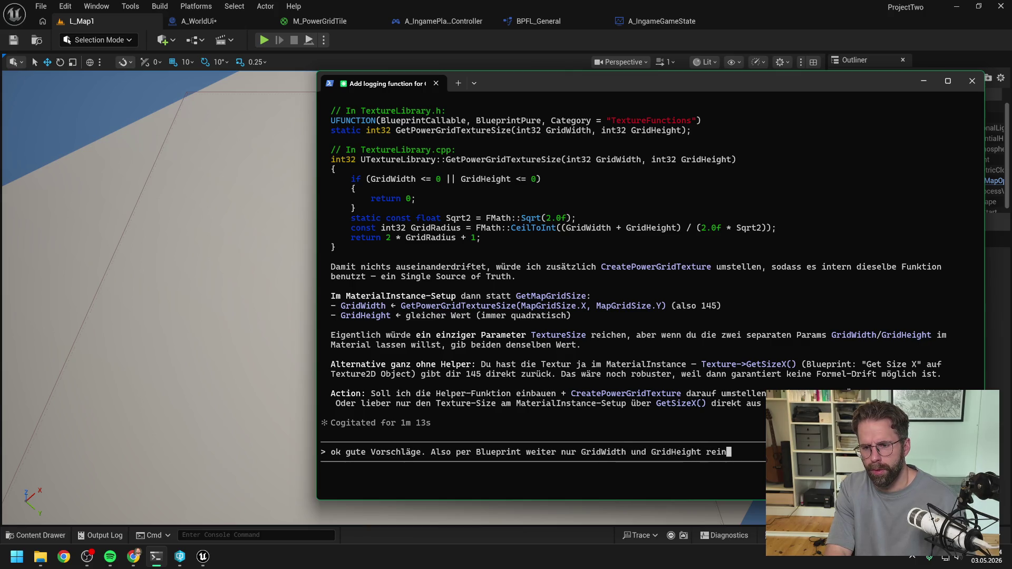
type("geben")
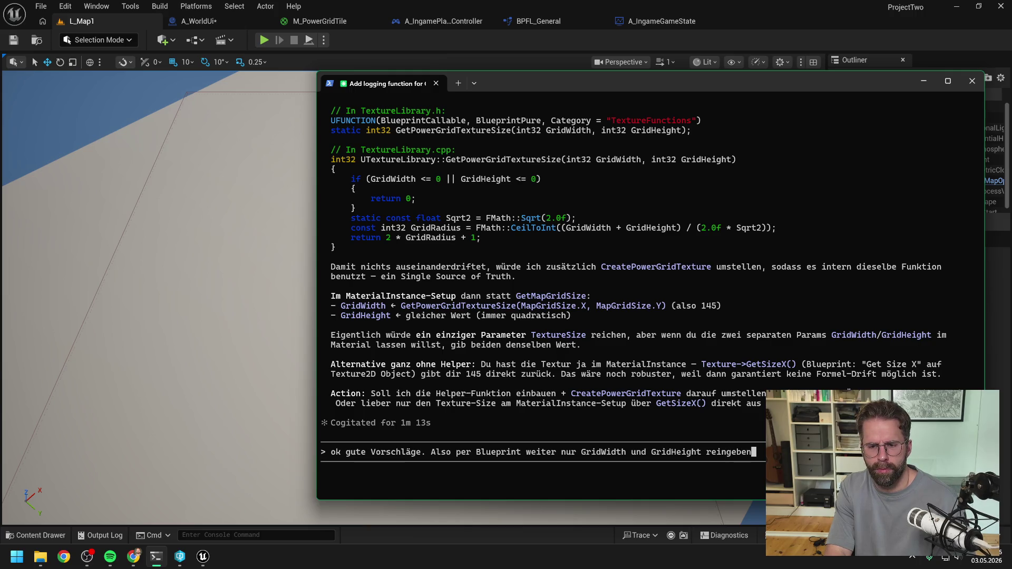
type(". V ")
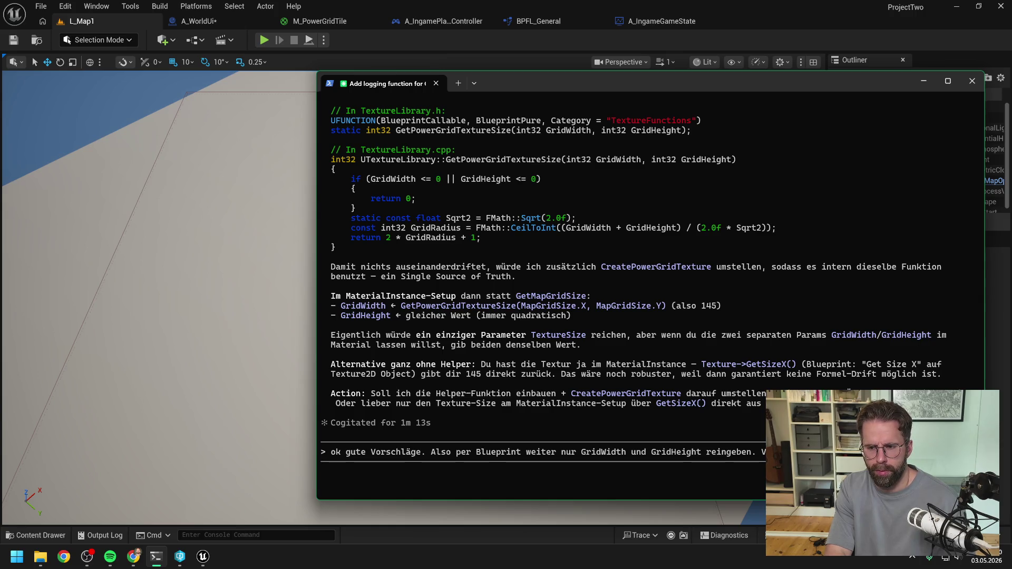
type("umstellen, dass wir a")
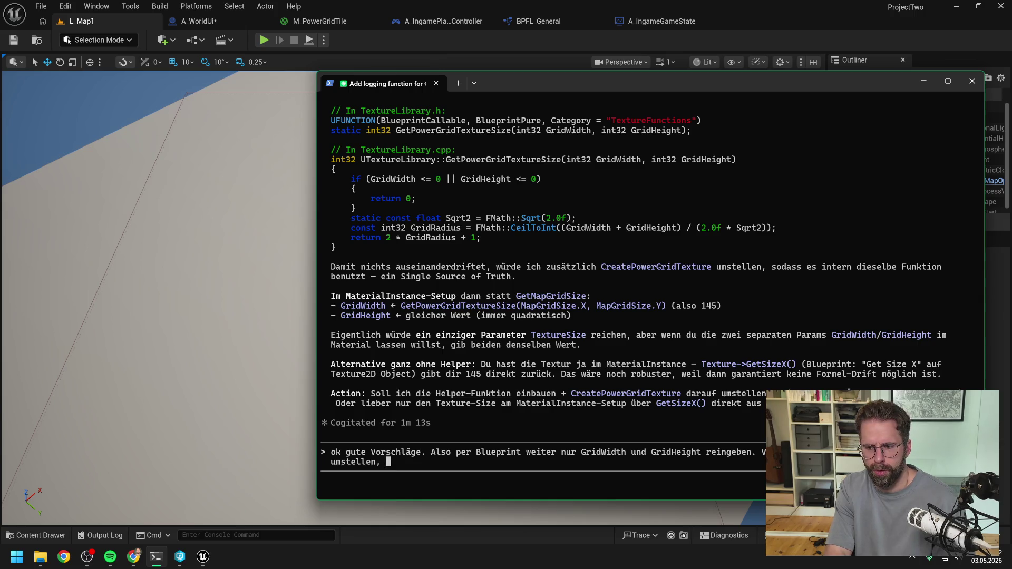
key("BackSpace")
type("das al")
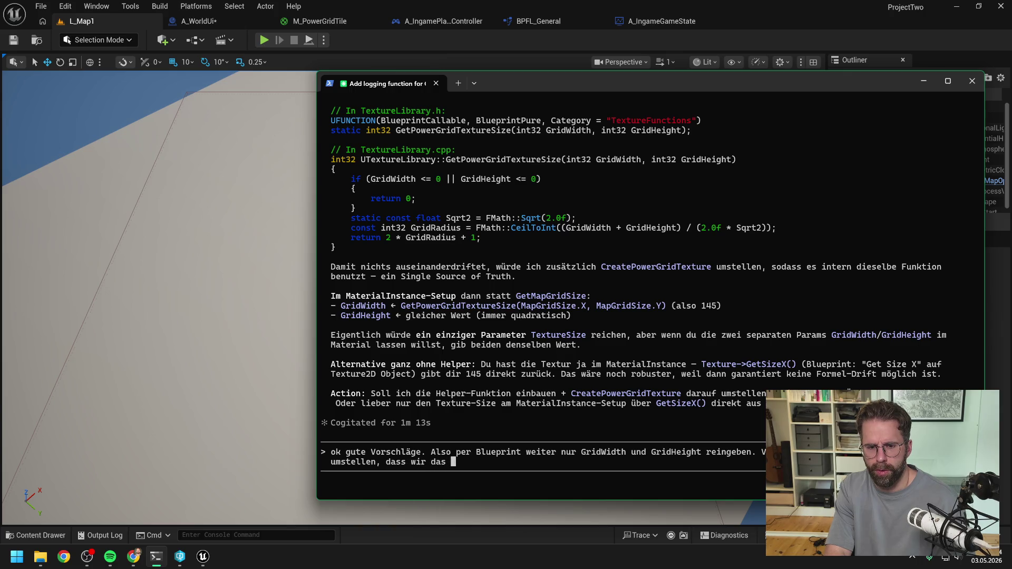
key("BackSpace")
key("BackSpace")
type("s I")
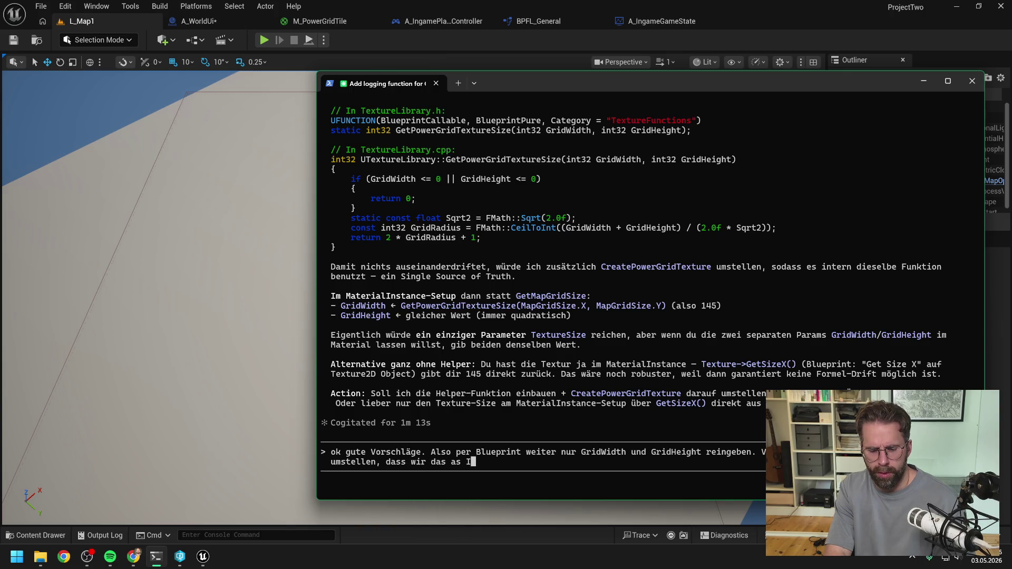
type("ntPoint GridSize rei")
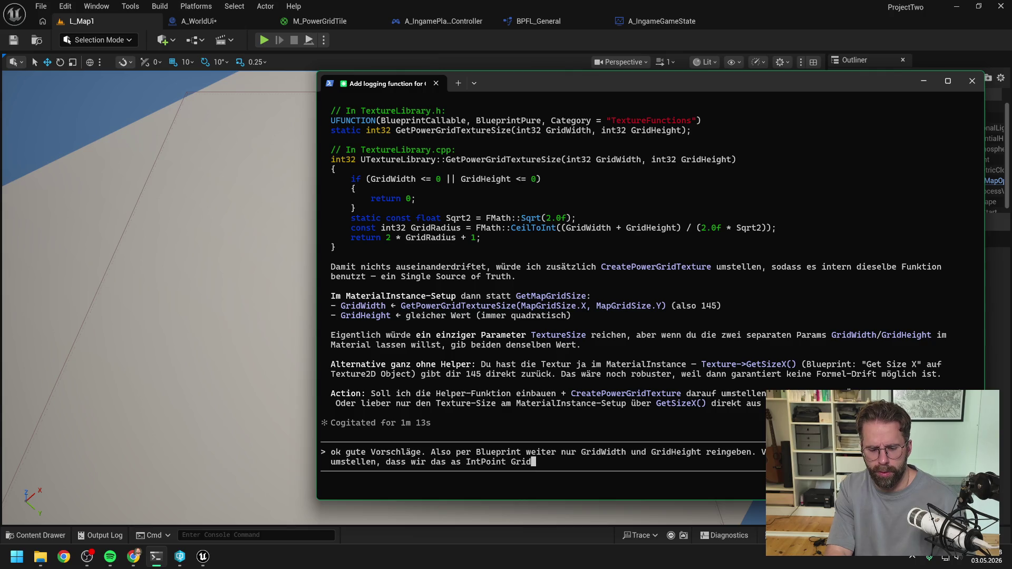
type("ngeben u")
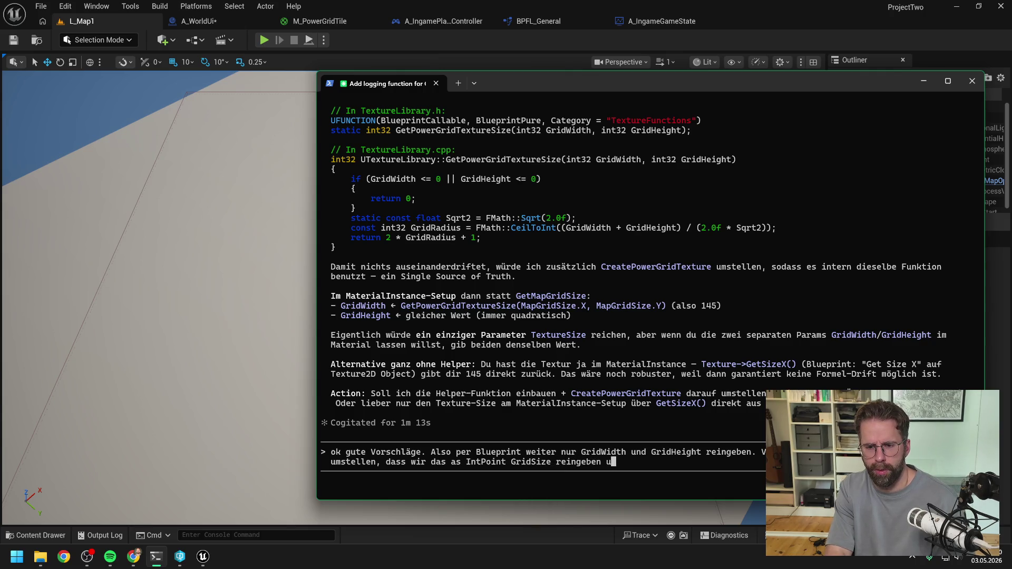
type("nd die Br")
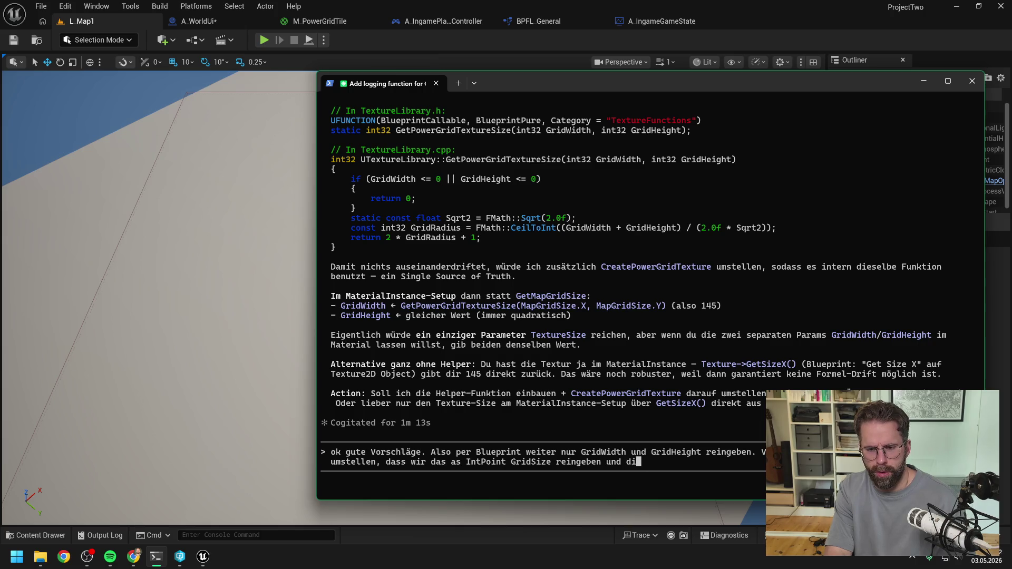
key("BackSpace")
type("ere")
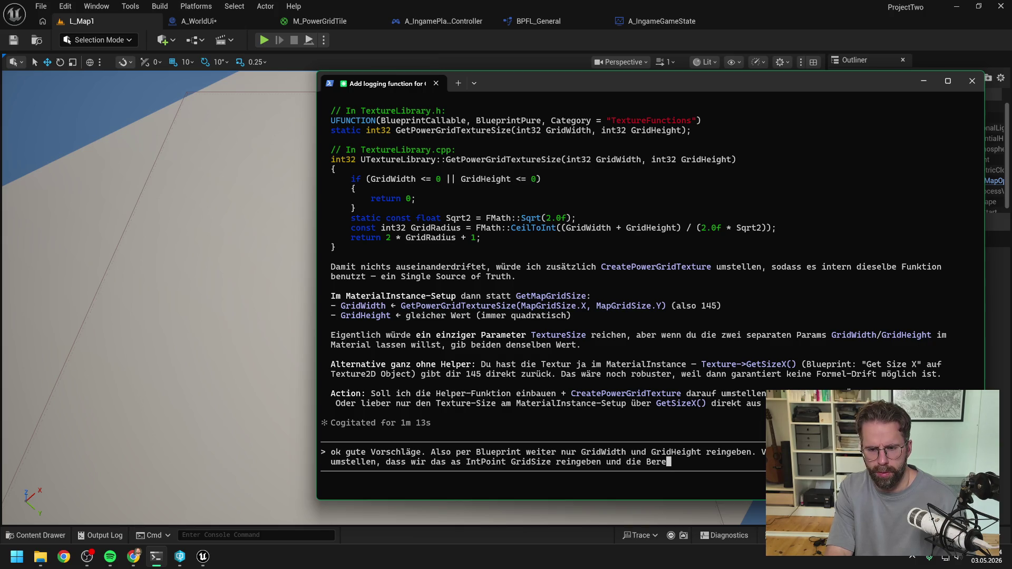
type("chnung mit GridRadiu")
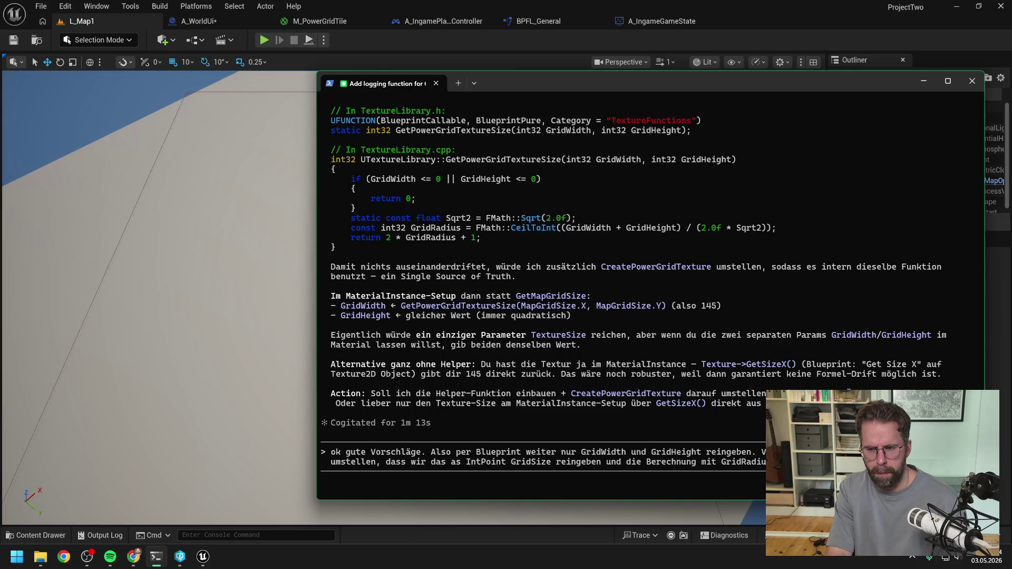
- Add that this removes Blueprint error sources, ask to implement everything as discussed, close Unreal, and send
type("sodass w")
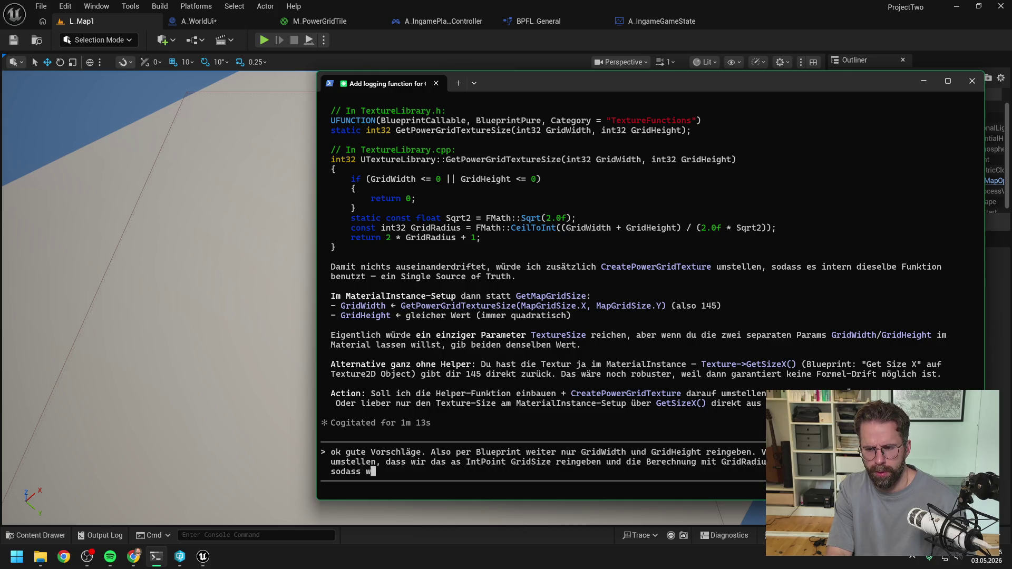
type("ir in bluepr")
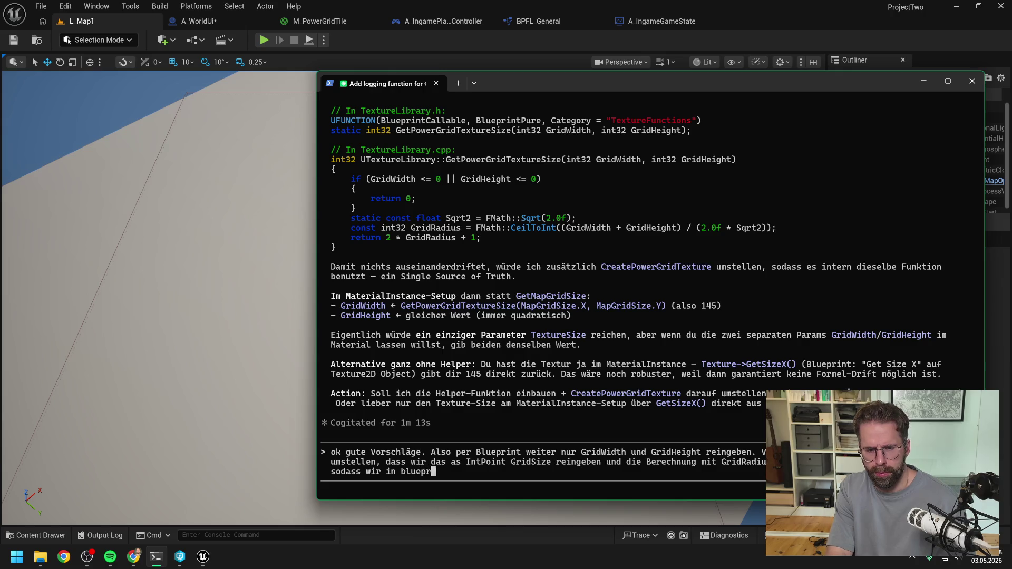
type("int keine Fehlerqu")
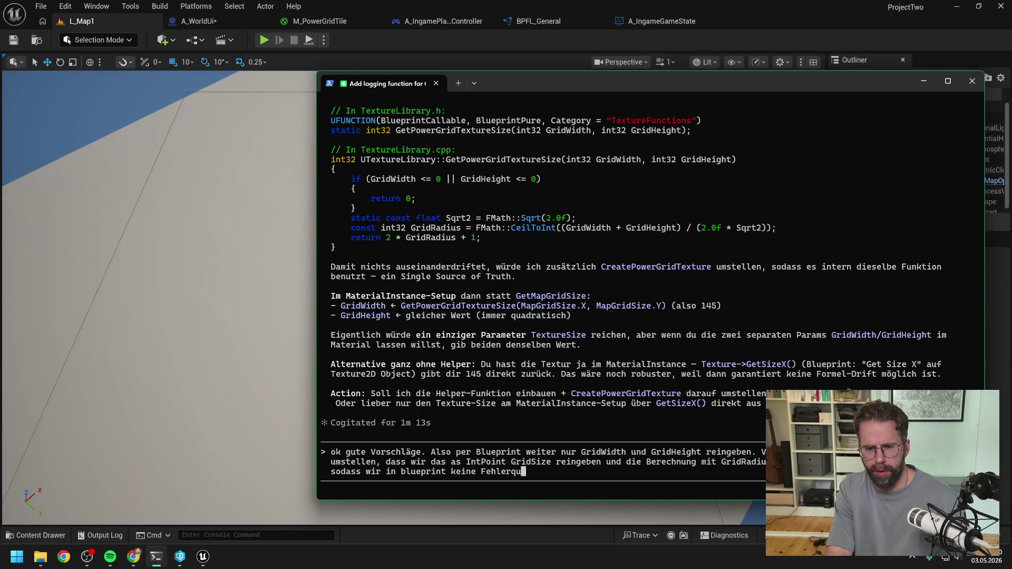
type("elle haben")
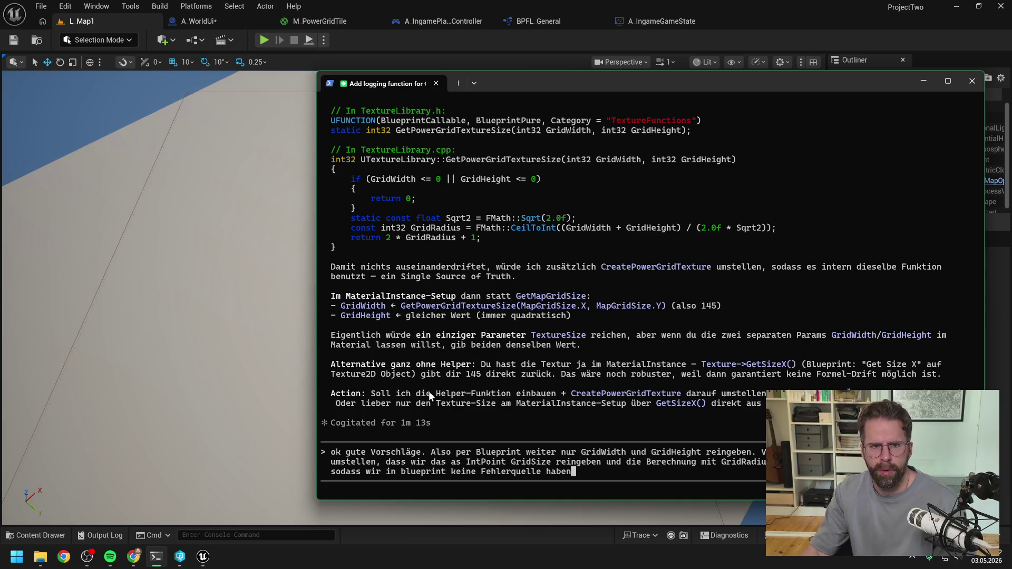
left_click(678, 33)
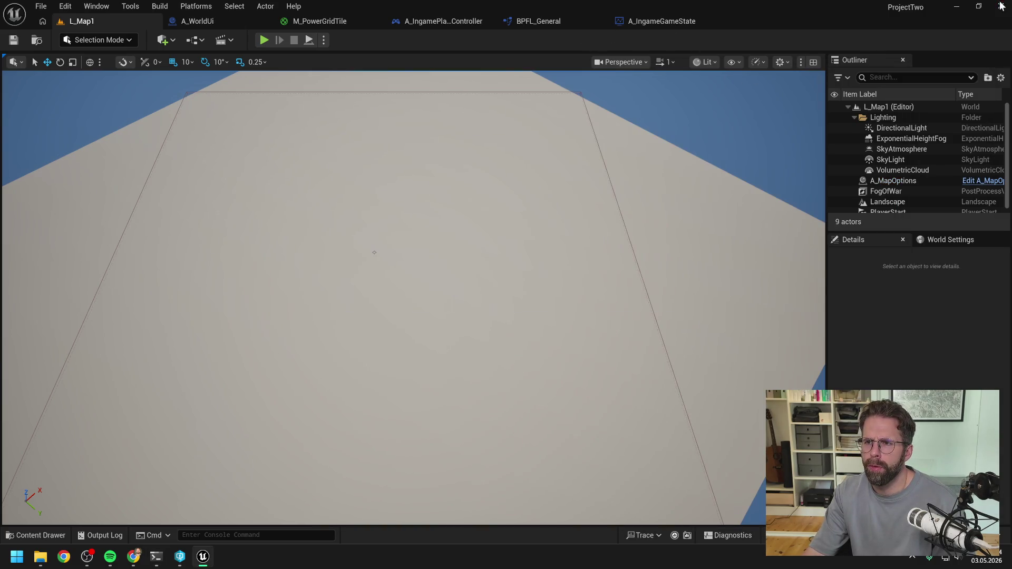
left_click(1001, 6)
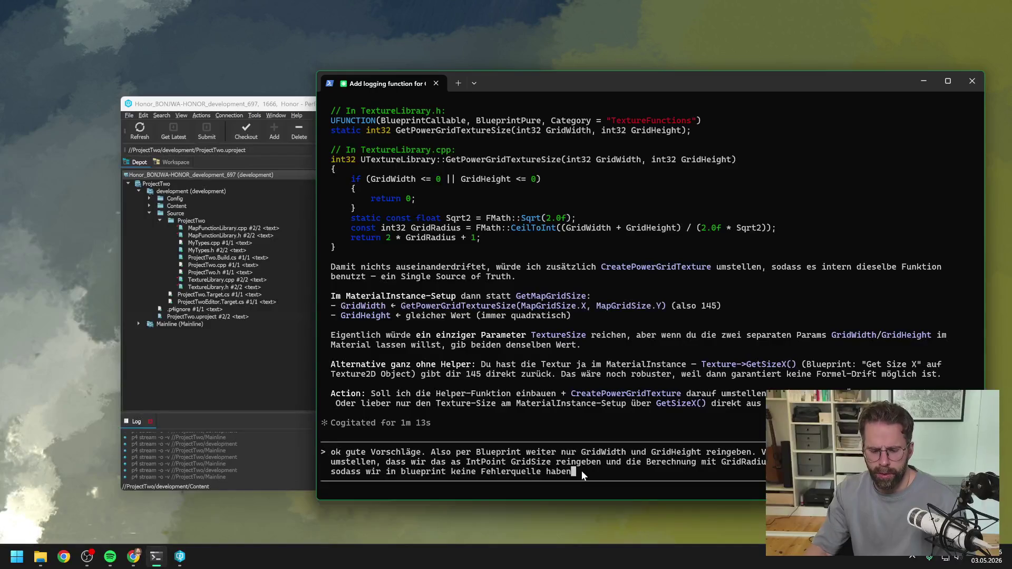
type(". Stell mir also bitt")
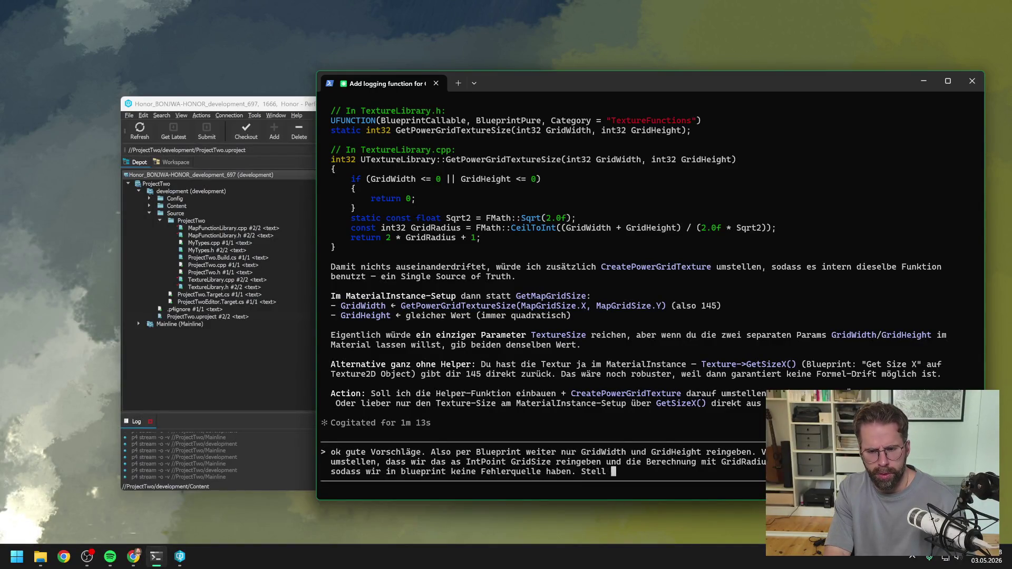
type("e al")
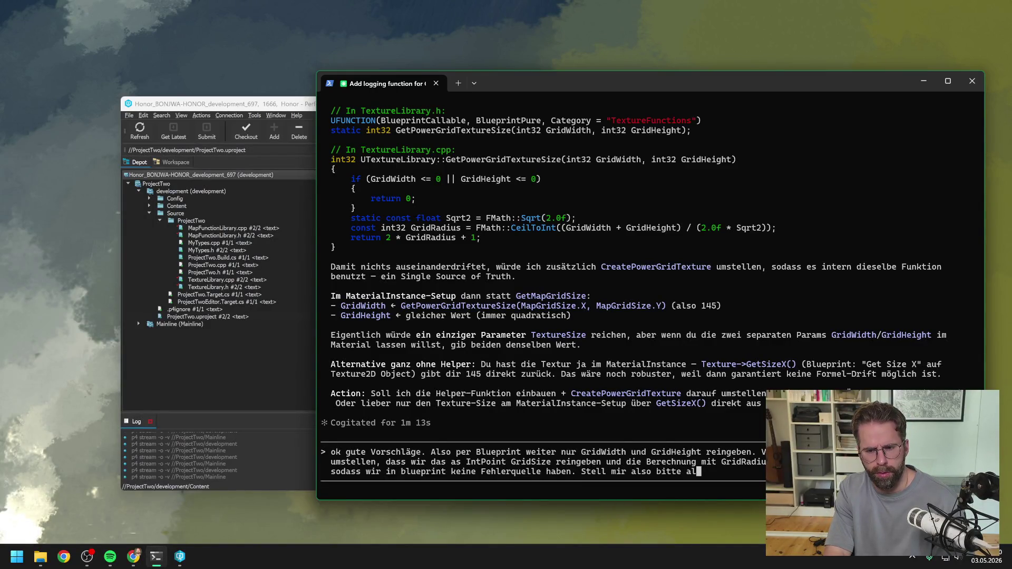
type("les wie bespro")
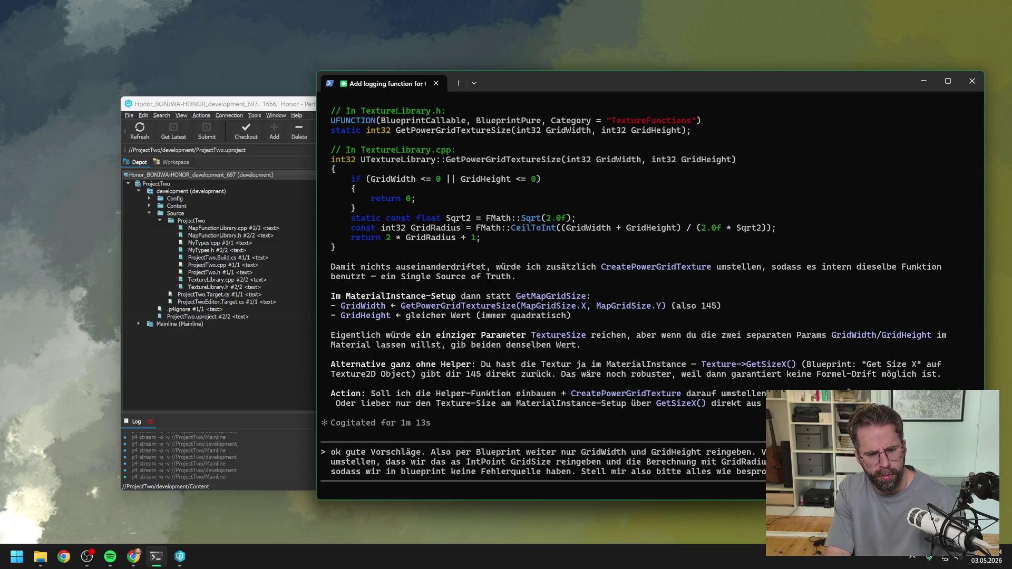
key("Return")
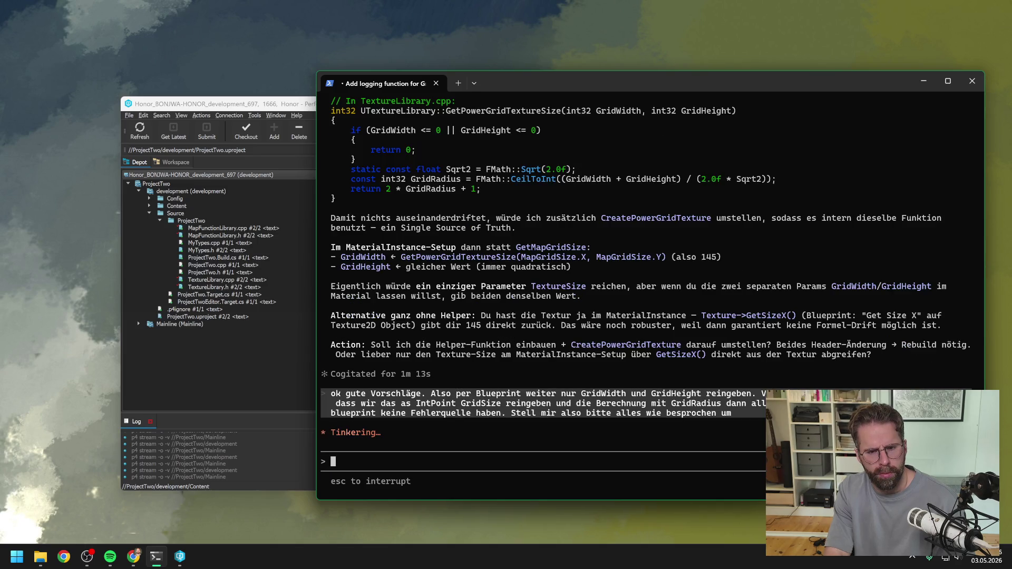
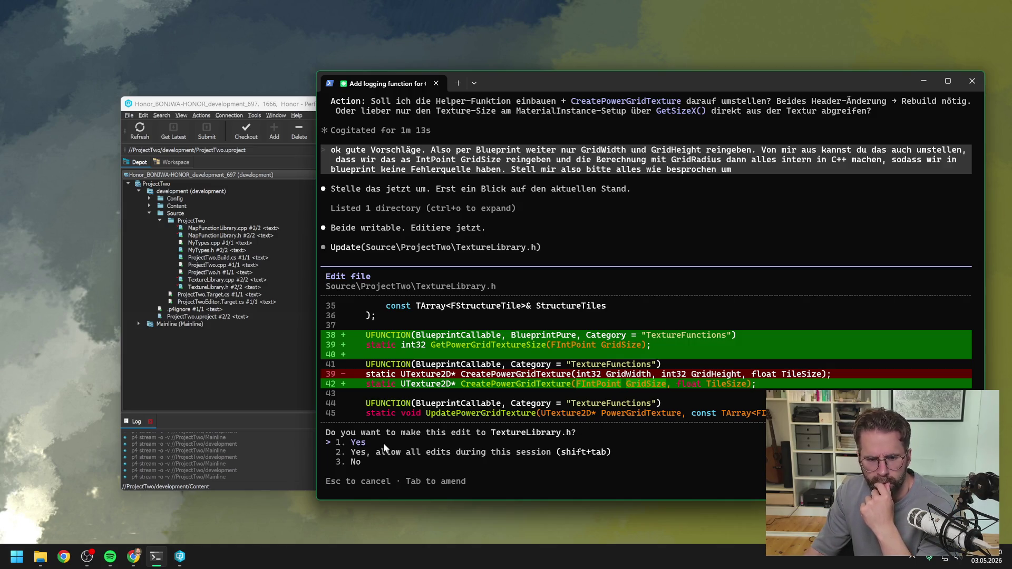
- Accept Claude's edit to TextureLibrary.h that adds GetPowerGridTextureSize
key("Return")
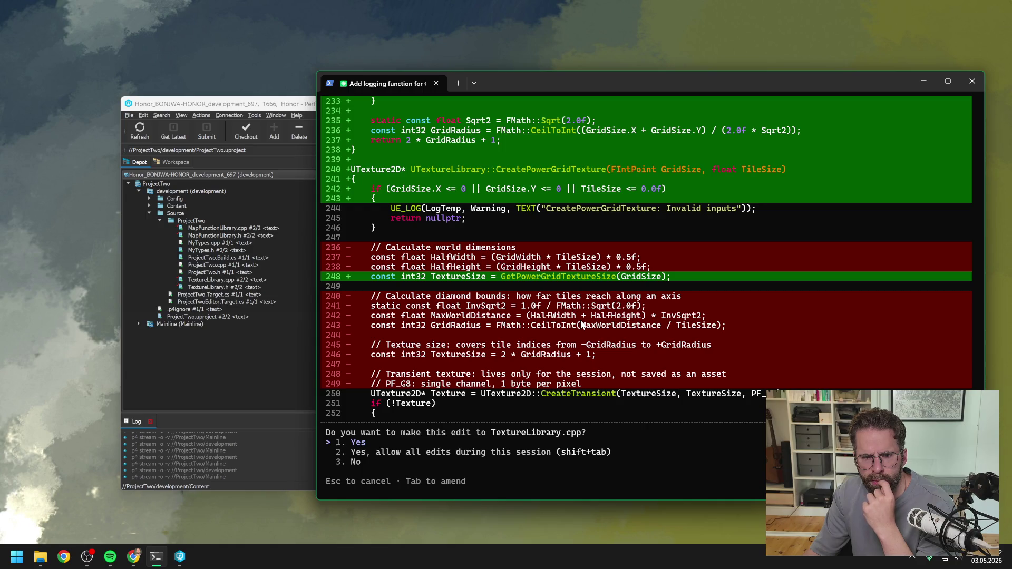
scroll(580, 325, "up", 7)
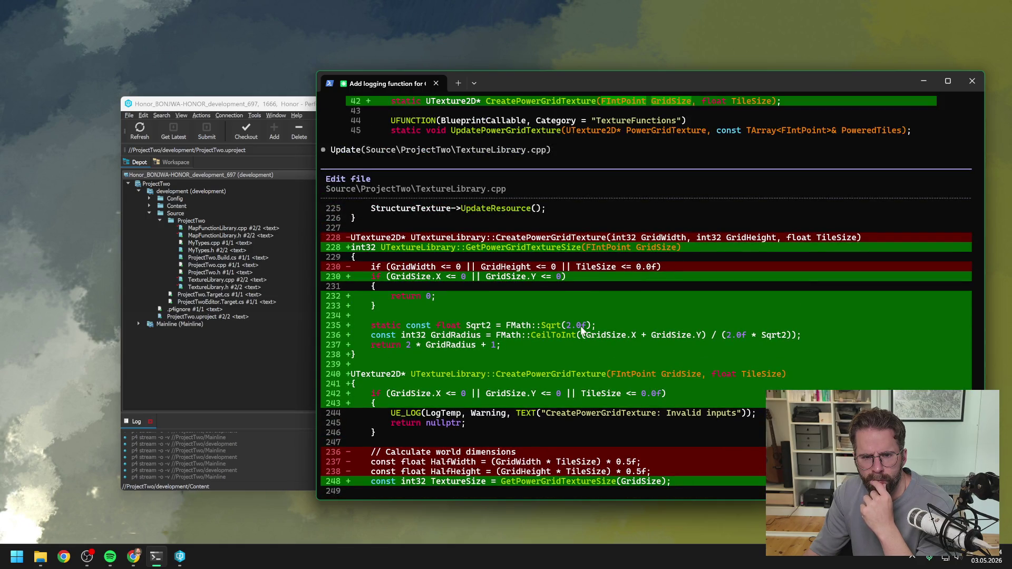
scroll(581, 326, "up", 5)
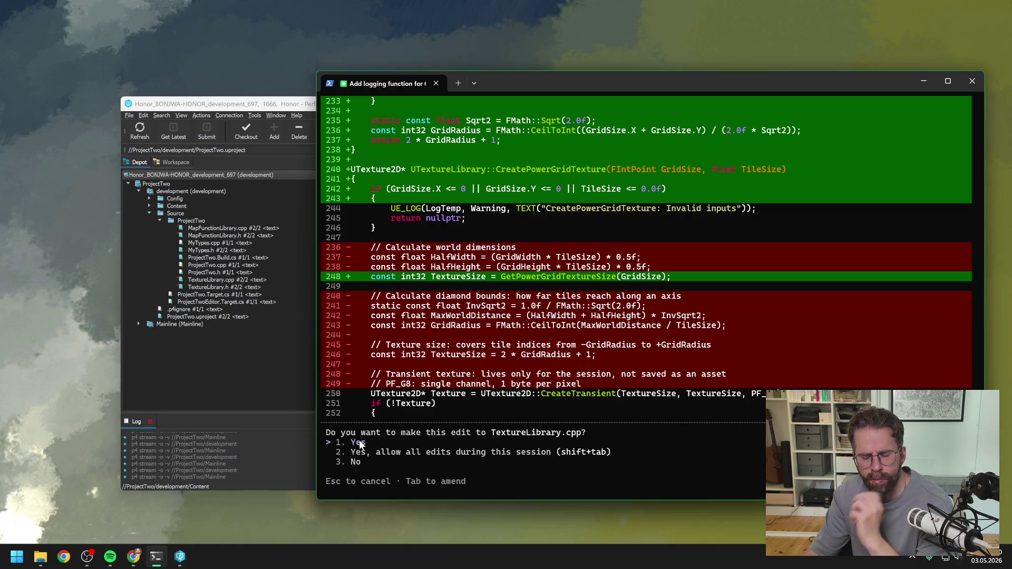
- Accept the TextureLibrary.cpp edit and review Claude's summary of the FIntPoint refactor
key("Return")
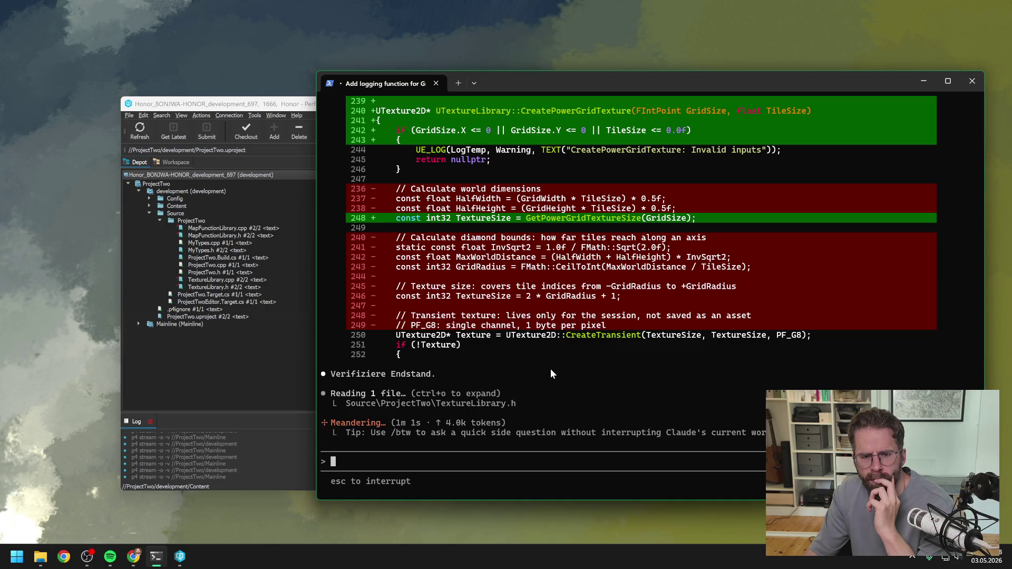
scroll(551, 370, "up", 5)
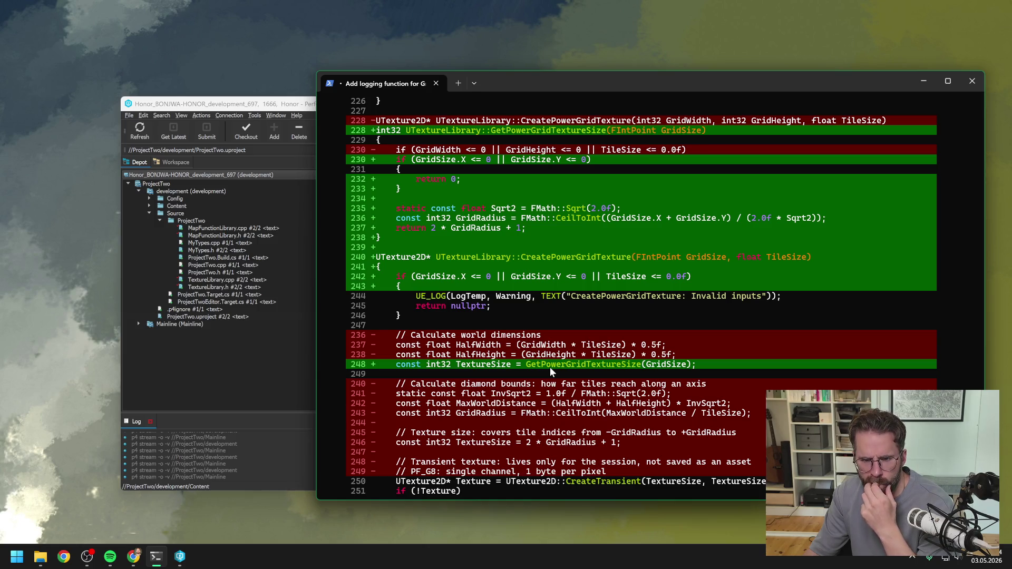
scroll(549, 366, "down", 5)
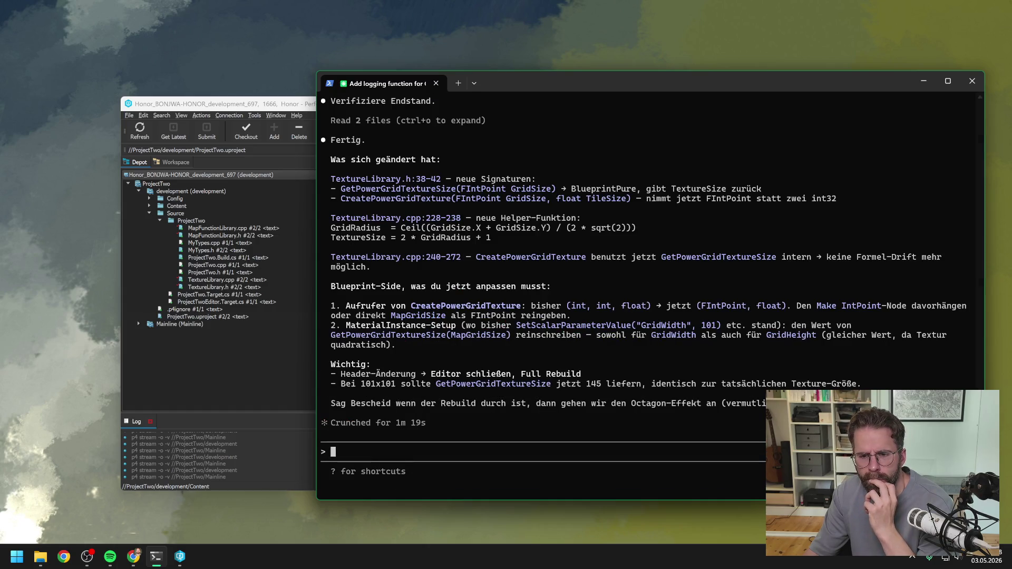
left_click(40, 556)
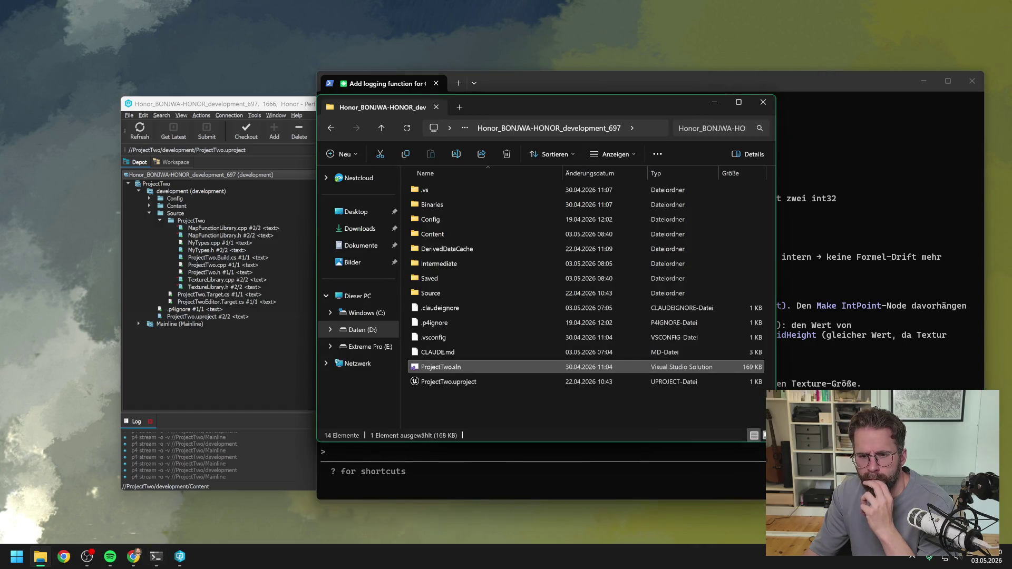
- Launch ProjectTwo.sln from the project folder into Visual Studio 2022
left_click(492, 403)
double_click(446, 366)
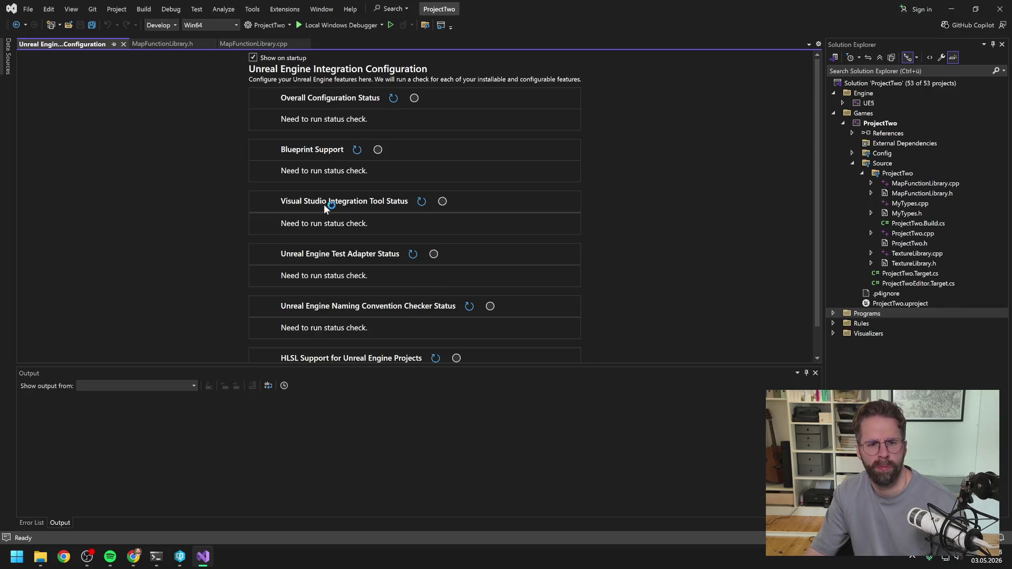
- Close the Unreal Engine configuration page and build the ProjectTwo project
left_click(124, 44)
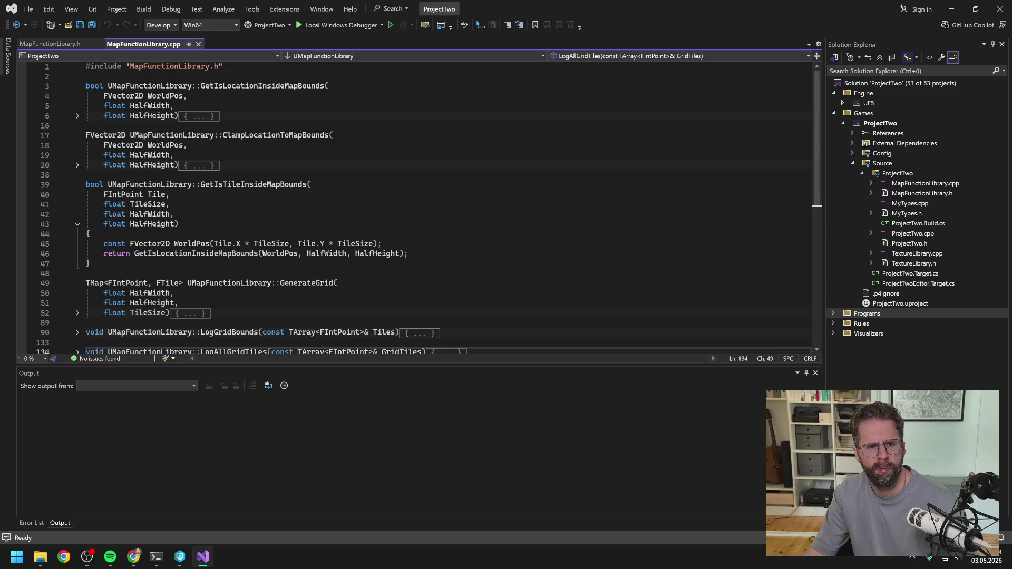
left_click(881, 123)
right_click(870, 123)
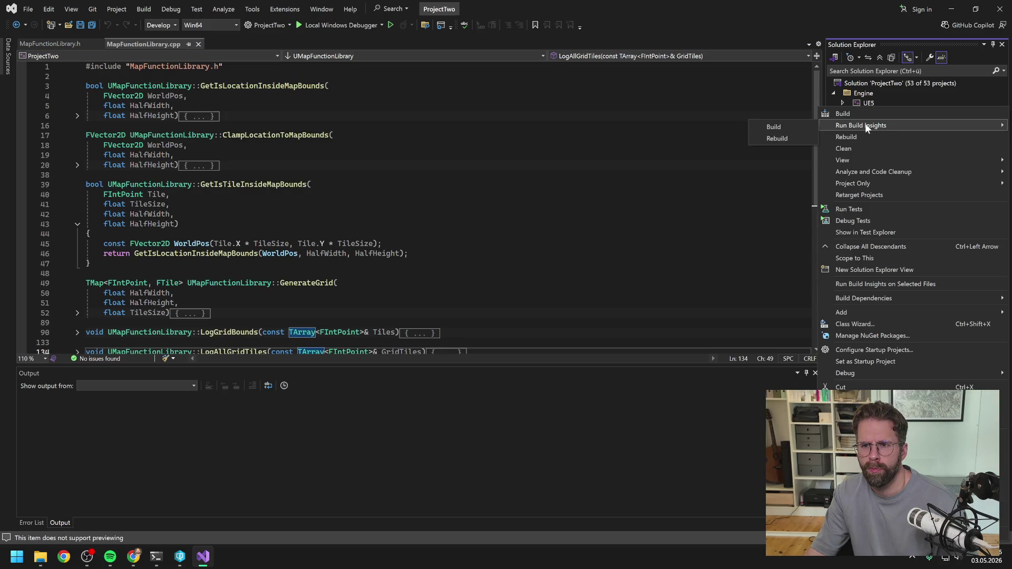
left_click(851, 113)
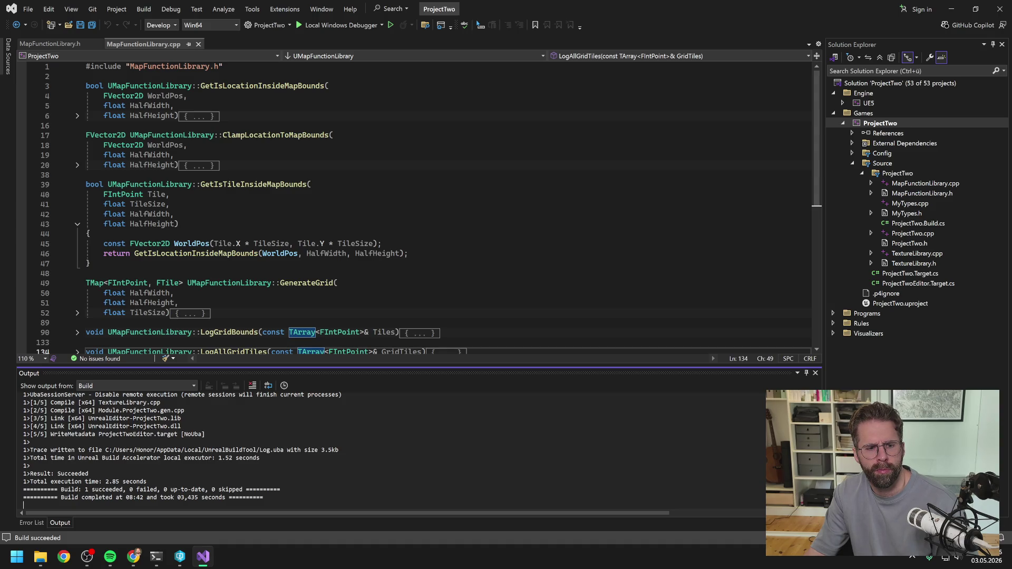
scroll(416, 206, "down", 3)
scroll(416, 206, "up", 3)
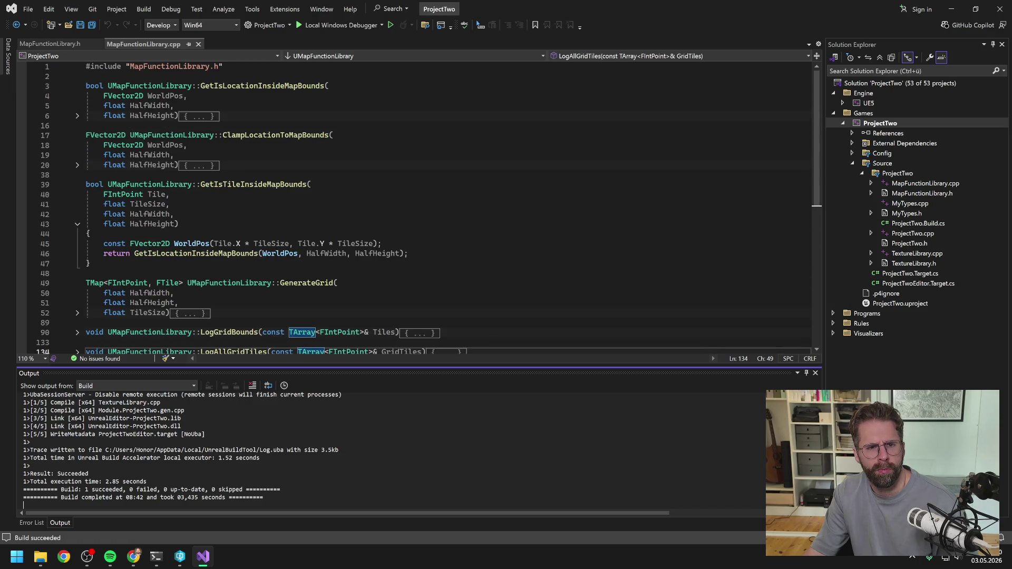
- Close the MapFunctionLibrary header and source file tabs
left_click(45, 42)
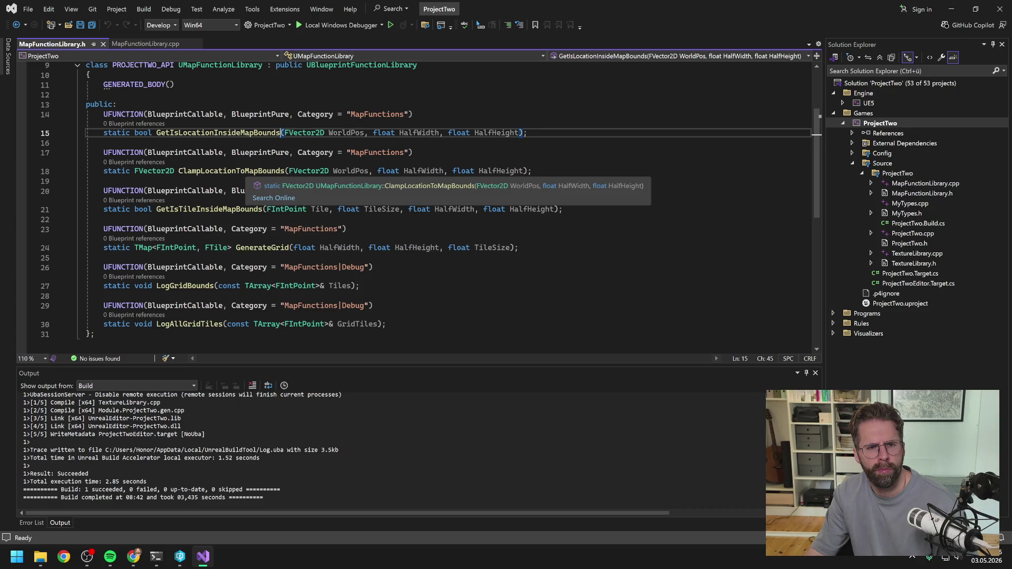
scroll(253, 171, "up", 3)
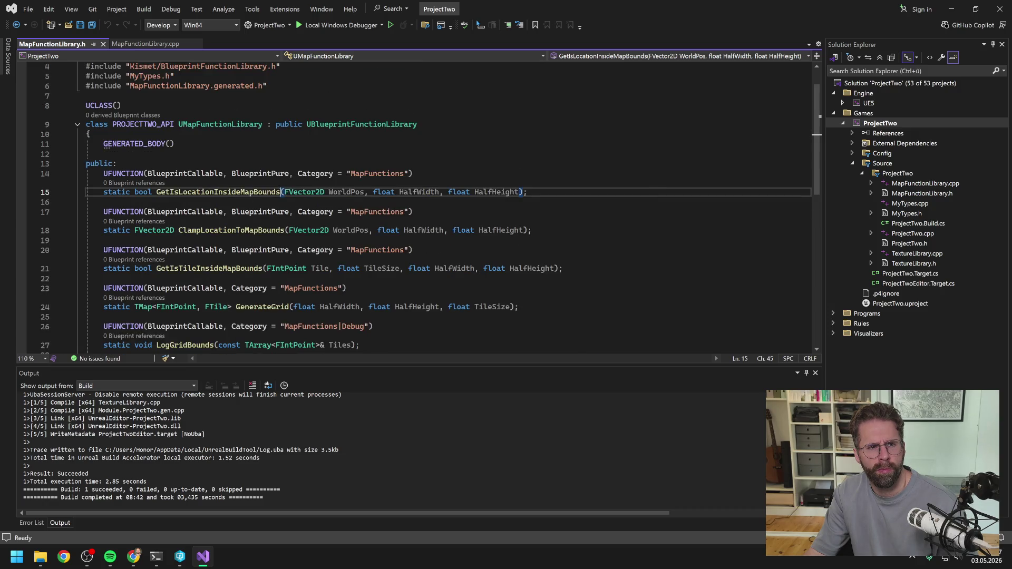
left_click(104, 45)
left_click(105, 45)
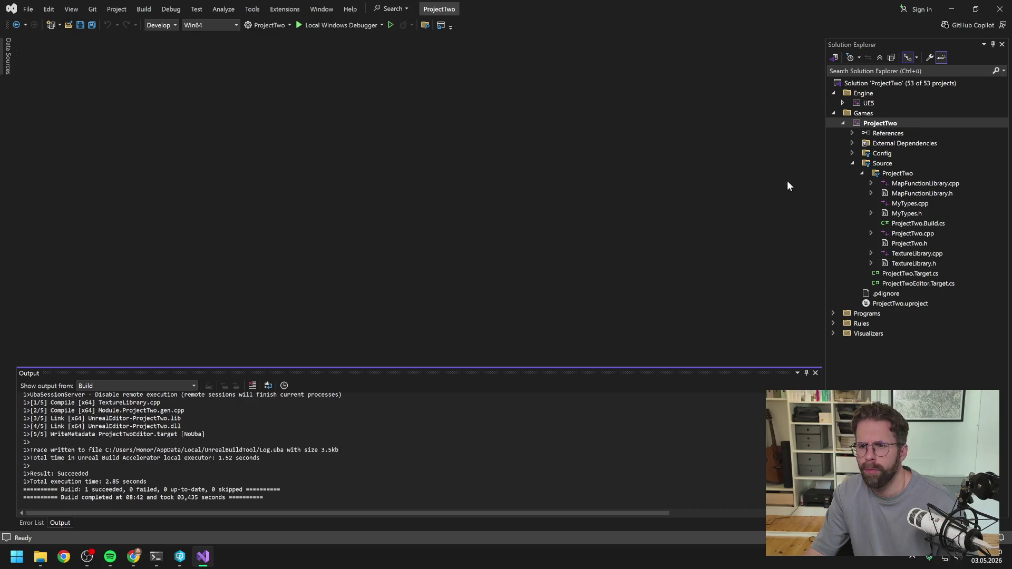
- Open TextureLibrary.cpp and .h, scrolling to GetPowerGridTextureSize and CreatePowerGridTexture(FIntPoint GridSize, float TileSize)
double_click(905, 254)
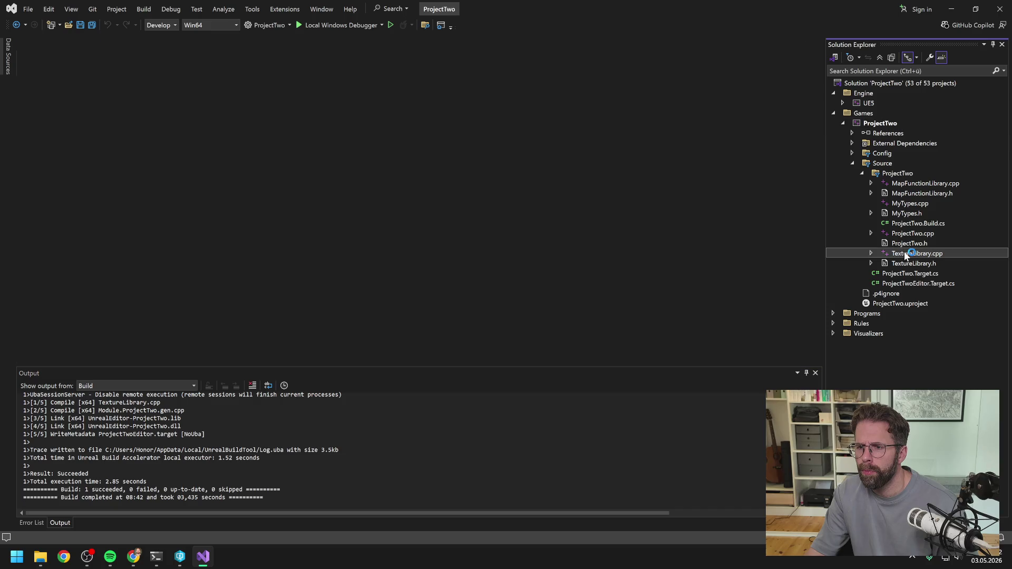
double_click(907, 264)
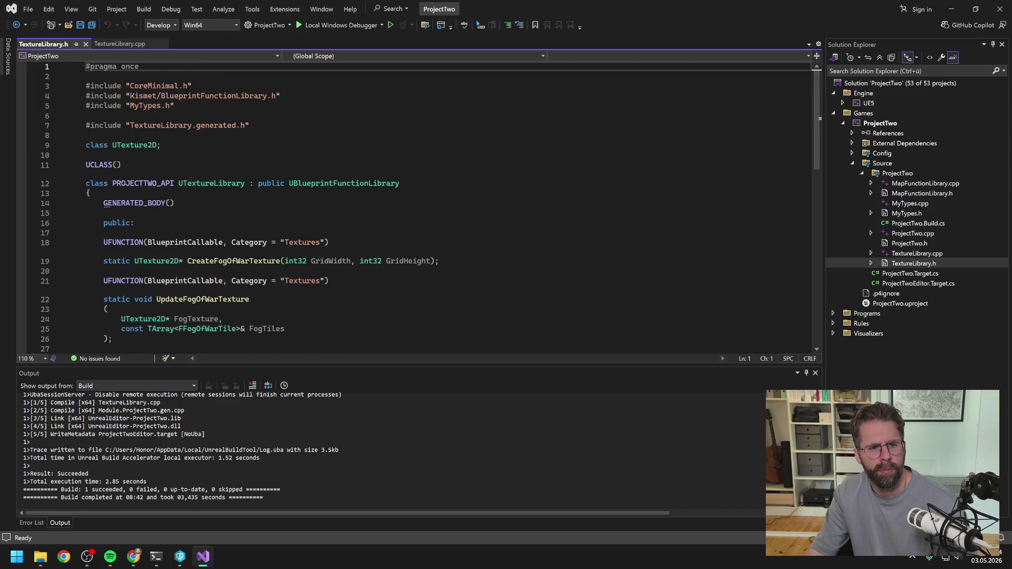
scroll(422, 206, "down", 3)
scroll(417, 206, "down", 2)
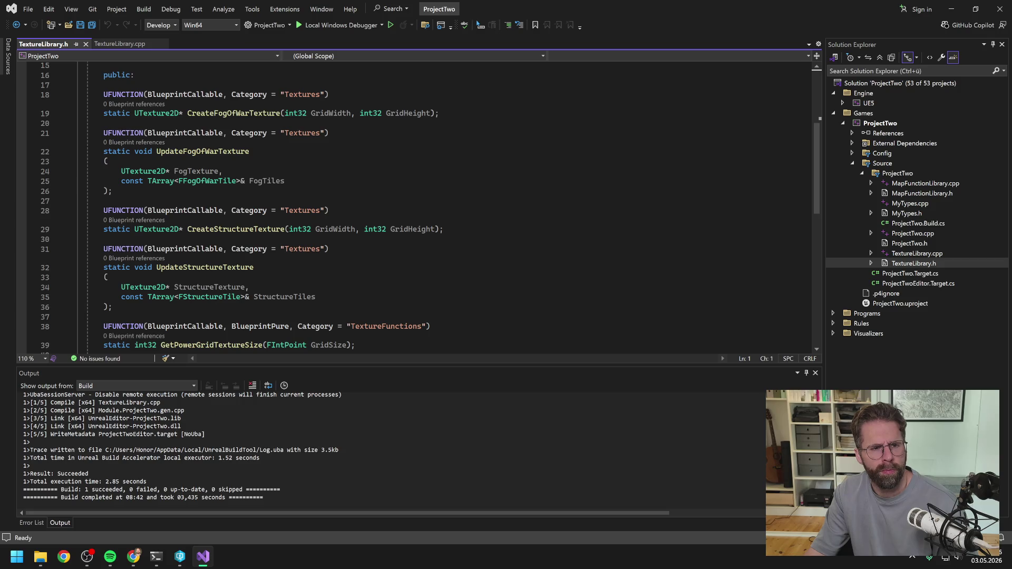
scroll(422, 206, "down", 2)
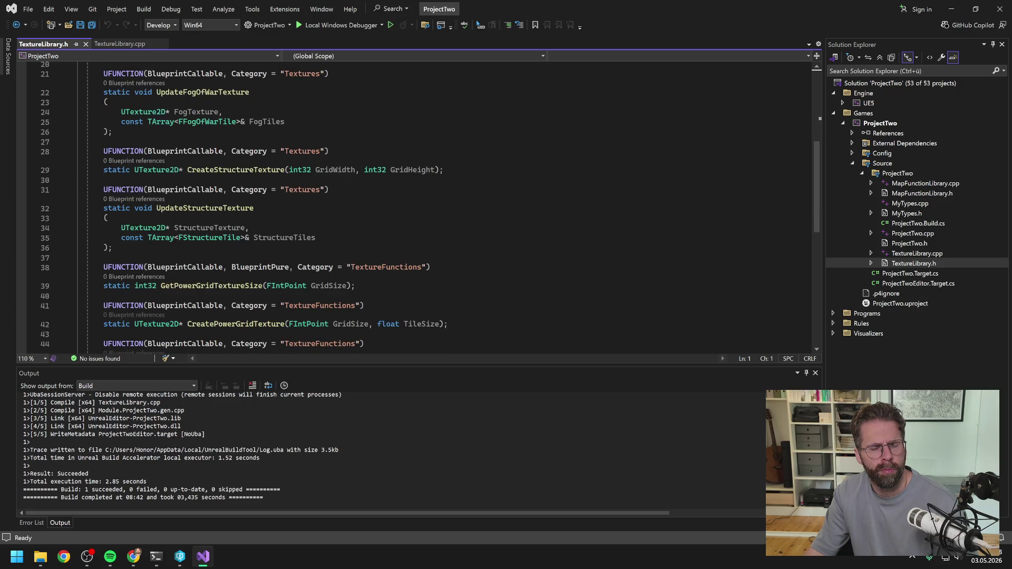
scroll(422, 206, "down", 1)
scroll(417, 205, "down", 2)
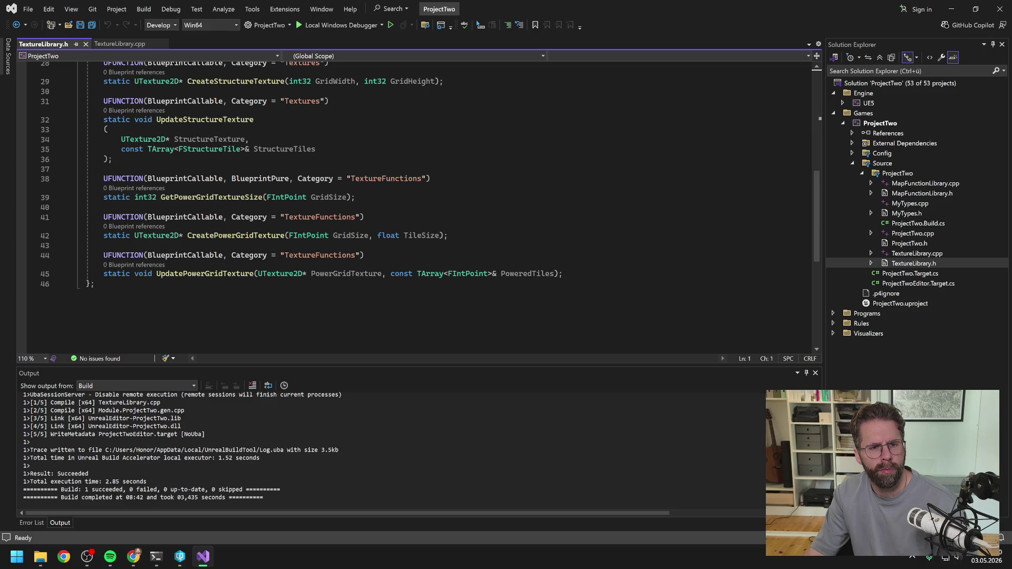
mouse_move(328, 198)
mouse_move(180, 563)
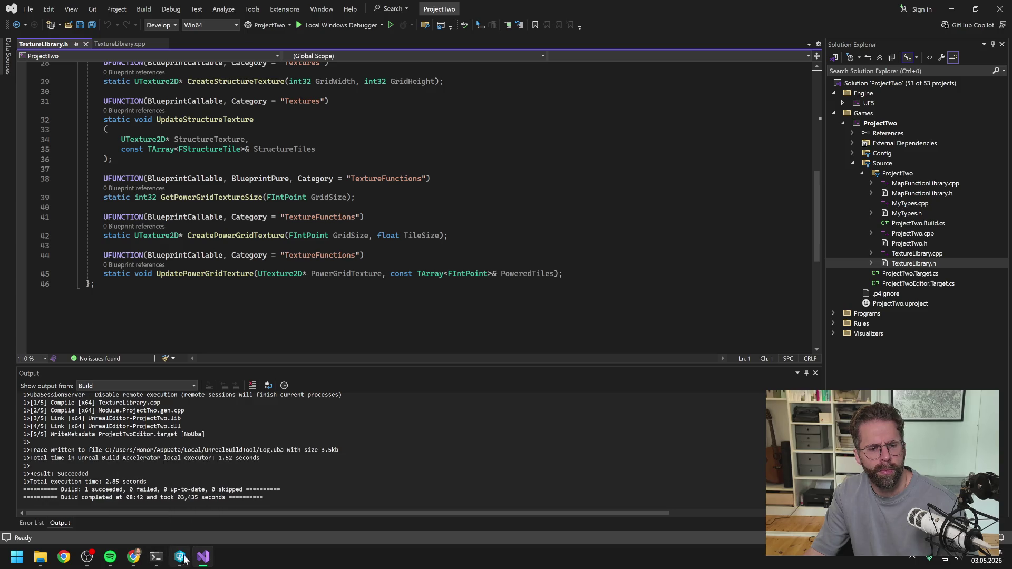
- Begin a German follow-up prompt about the power-grid update, then drag the Claude window right
left_click(159, 562)
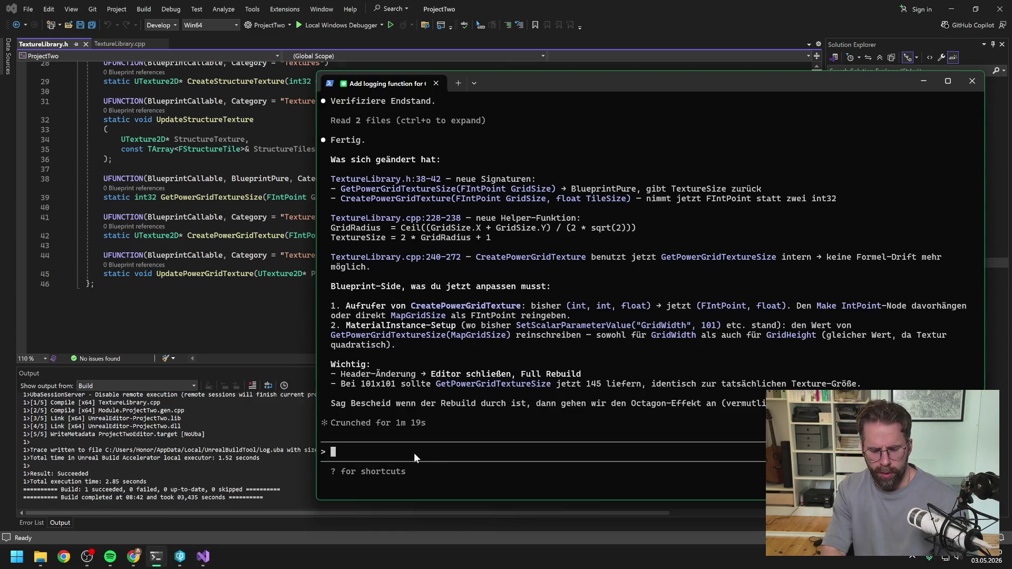
type("Noch eine Sache.")
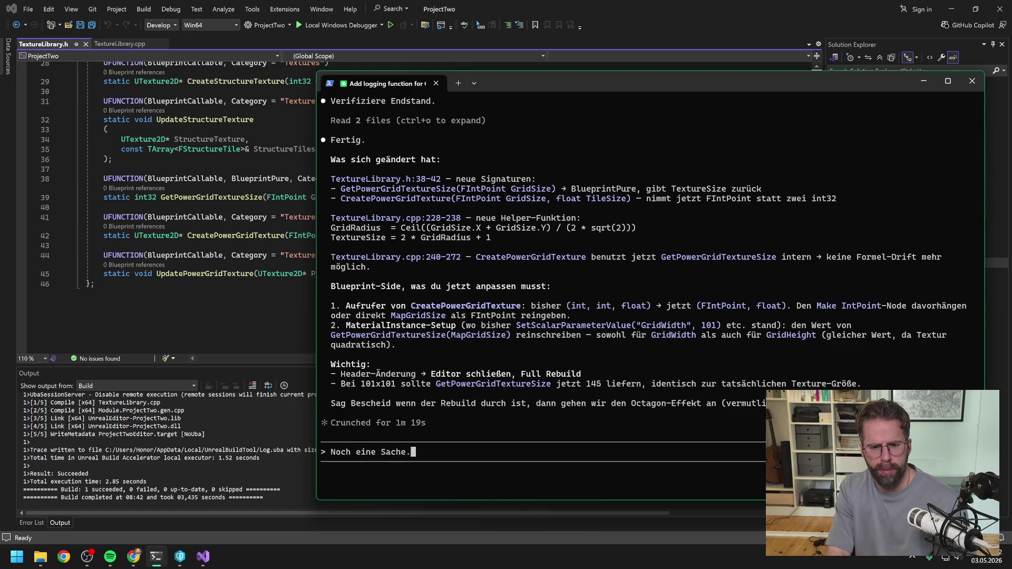
key("BackSpace")
type(": T")
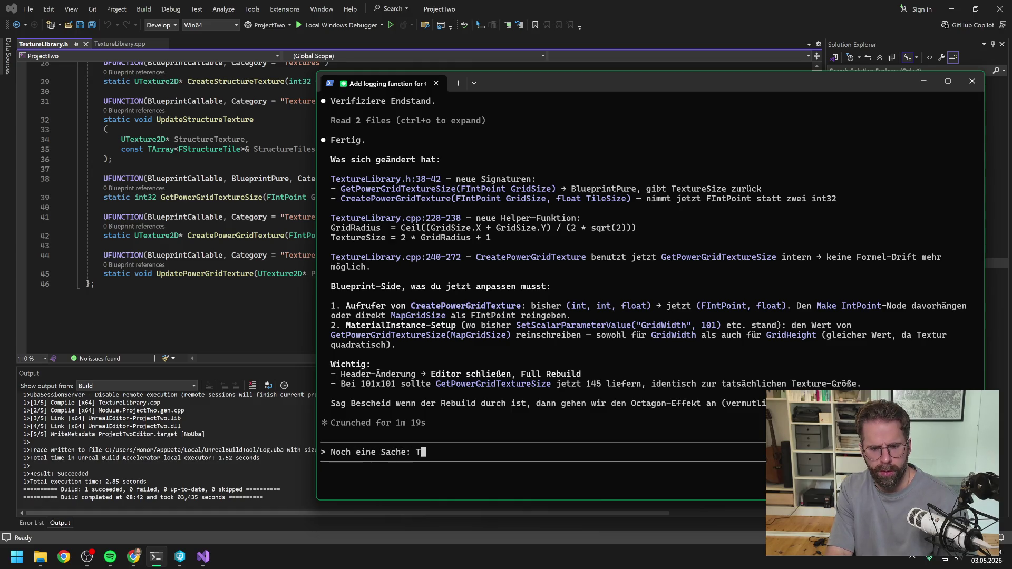
type("heoretisch b")
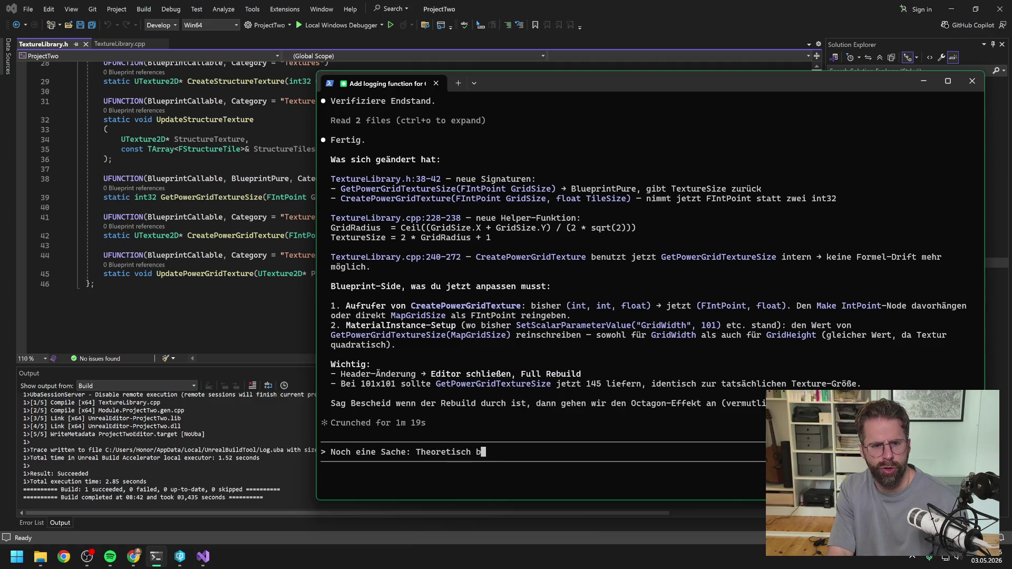
type("rauchen wir bei ")
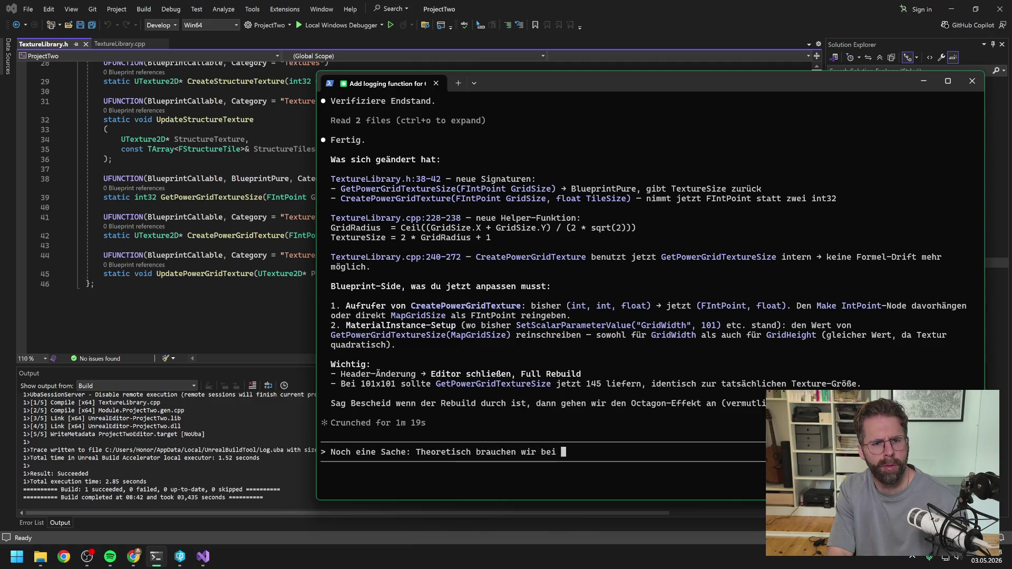
type("Update")
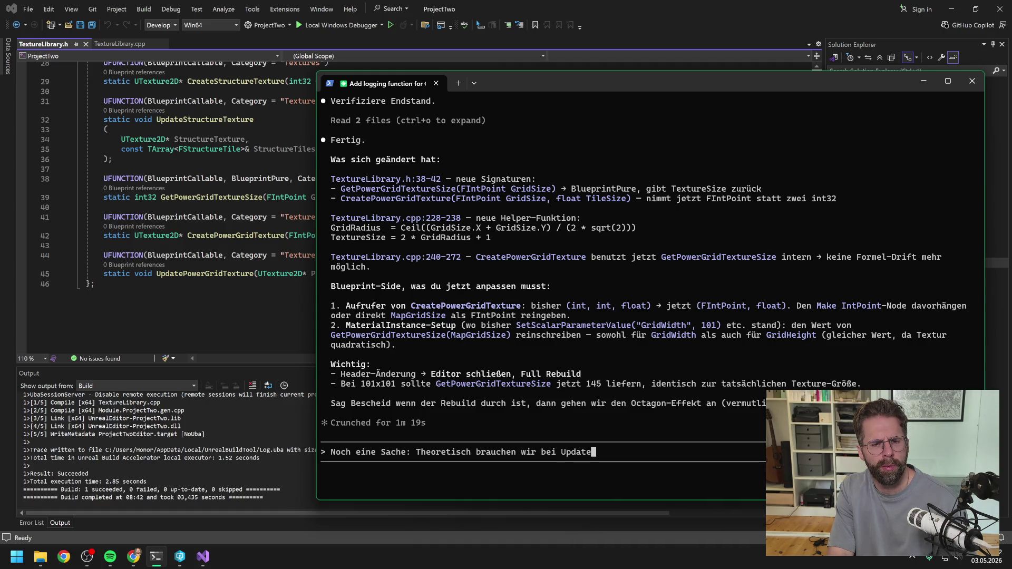
left_click_drag(521, 84, 1011, 79)
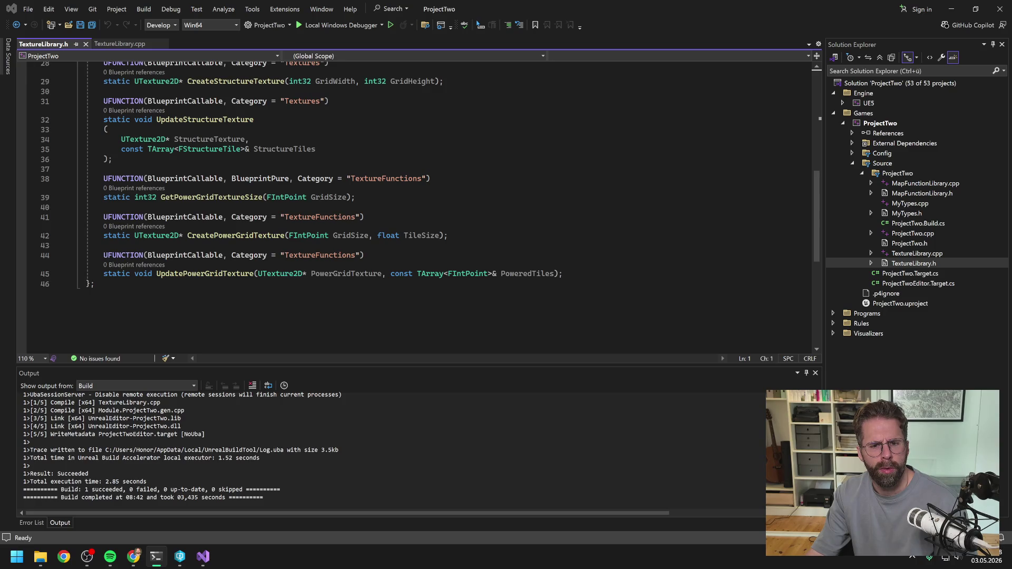
- Review the header code, then switch to TextureLibrary.cpp and scroll through it
mouse_move(221, 276)
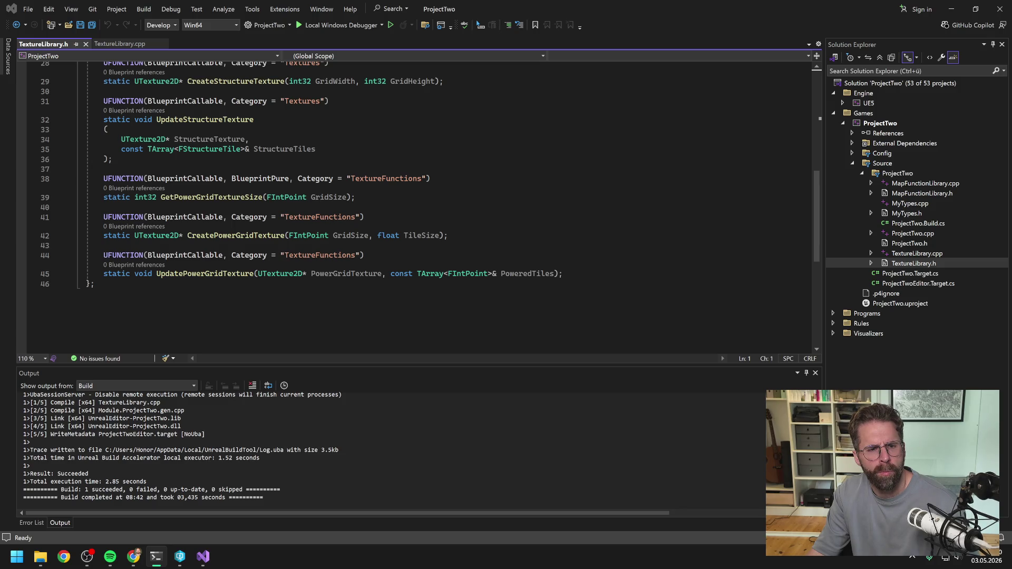
mouse_move(421, 235)
scroll(417, 205, "up", 9)
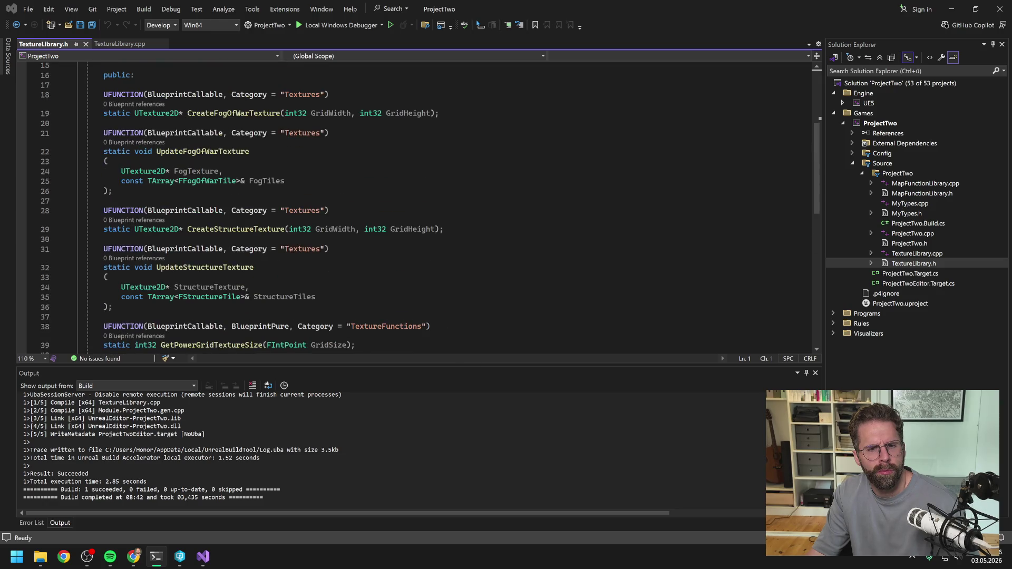
scroll(417, 206, "down", 6)
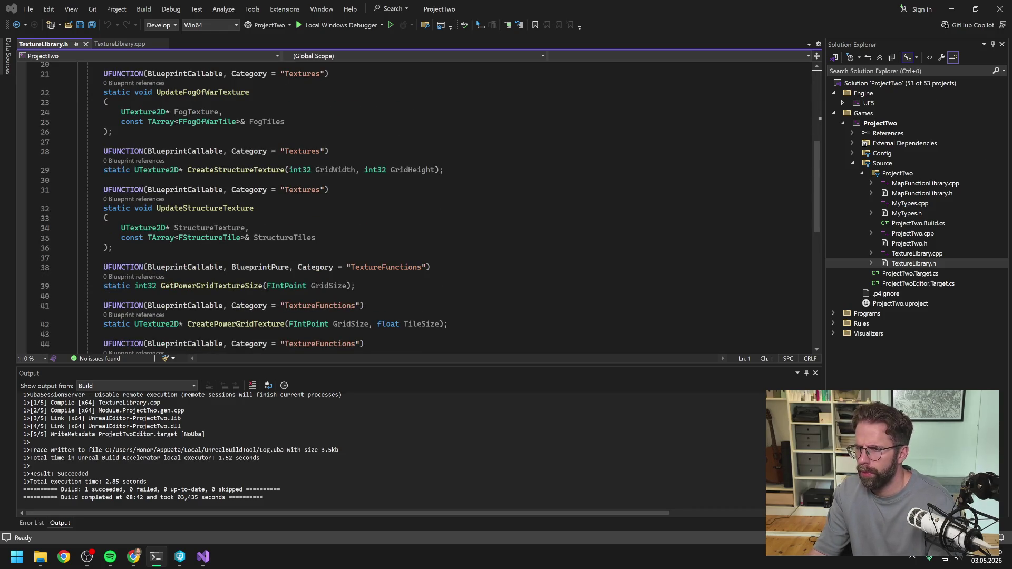
left_click(111, 45)
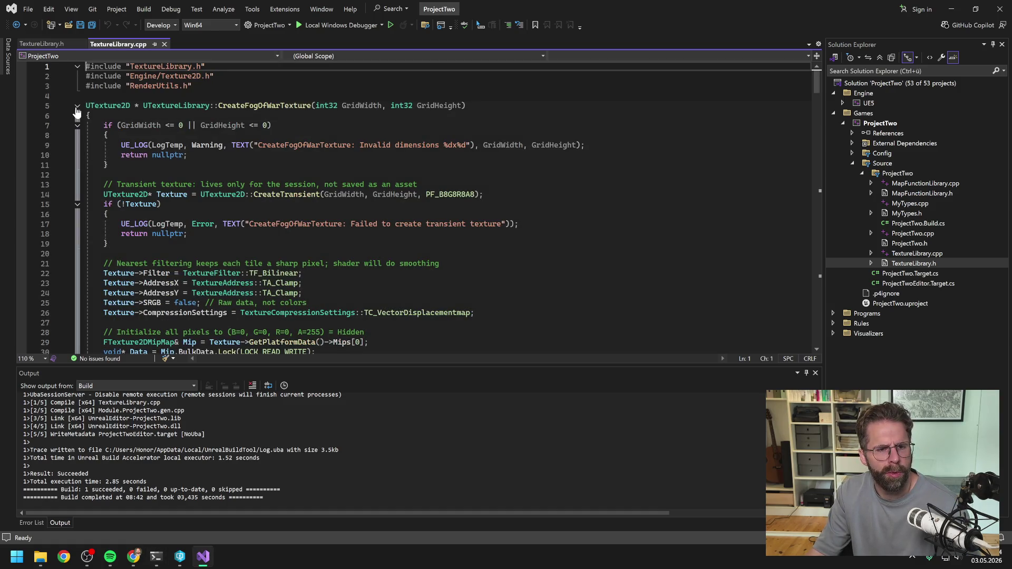
scroll(222, 174, "down", 7)
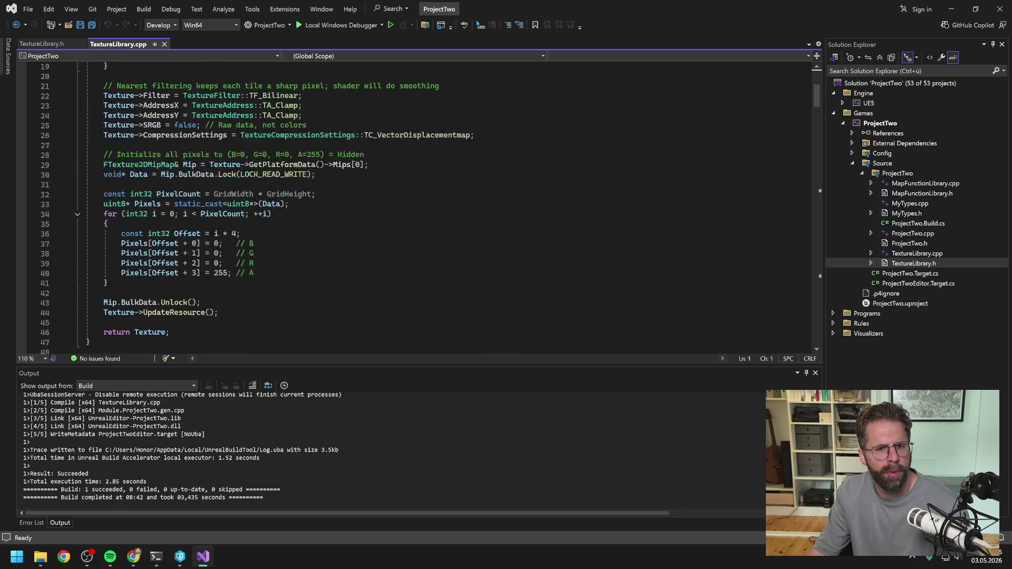
scroll(221, 174, "down", 2)
scroll(222, 179, "down", 5)
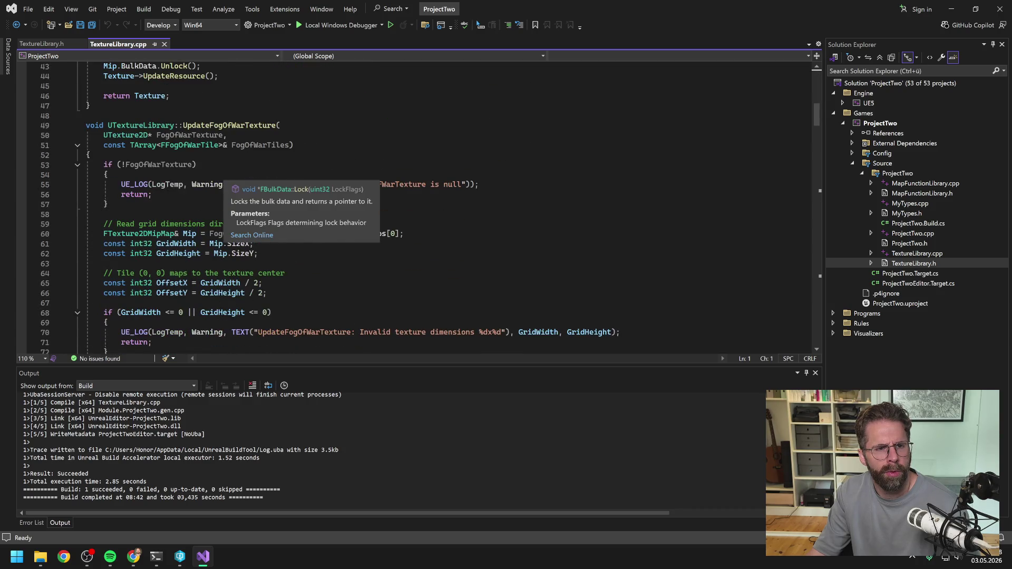
scroll(221, 179, "up", 14)
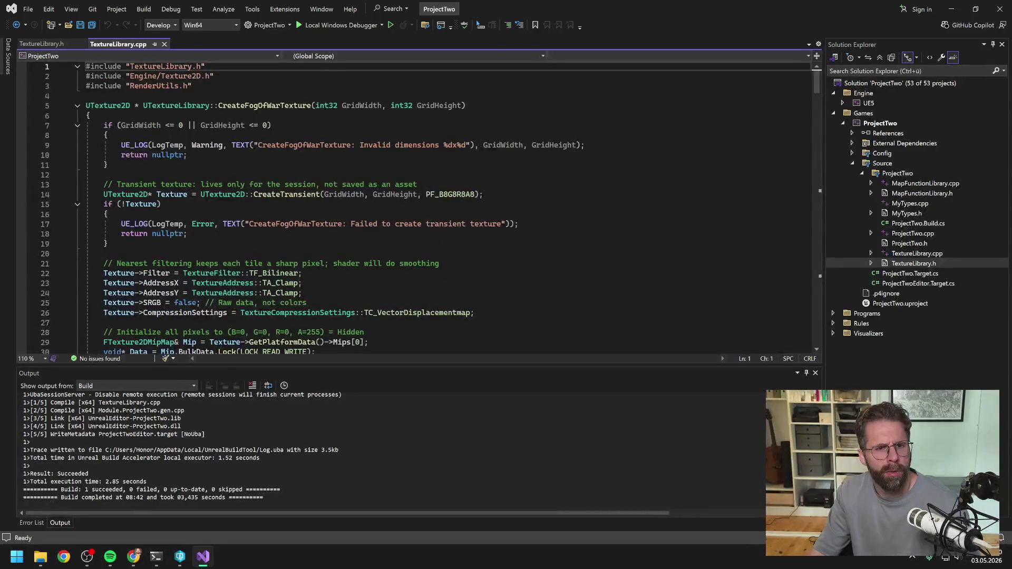
- Collapse the seven function bodies from CreateFogOfWarTexture through UpdatePowerGridTexture
left_click(77, 105)
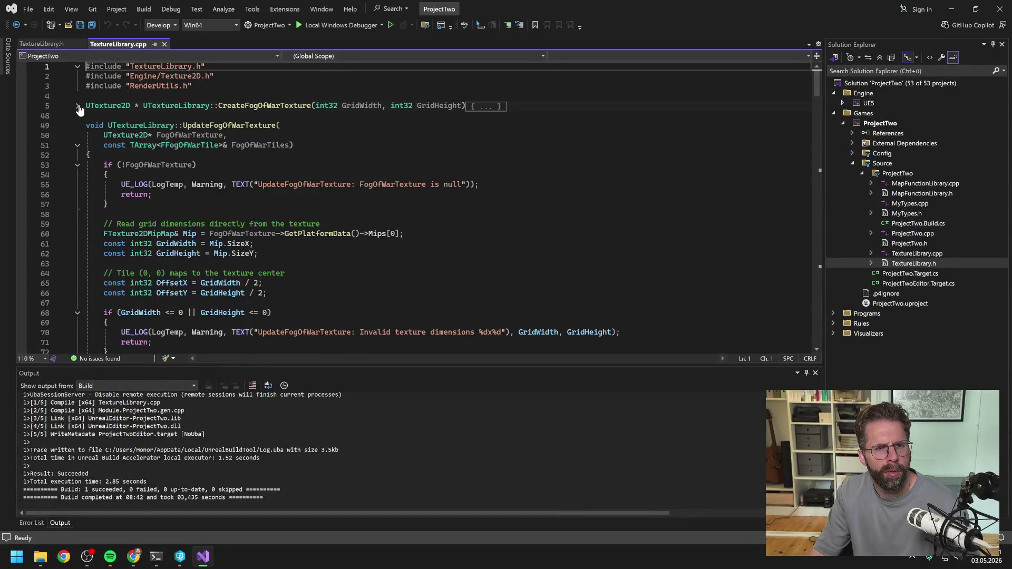
left_click(77, 147)
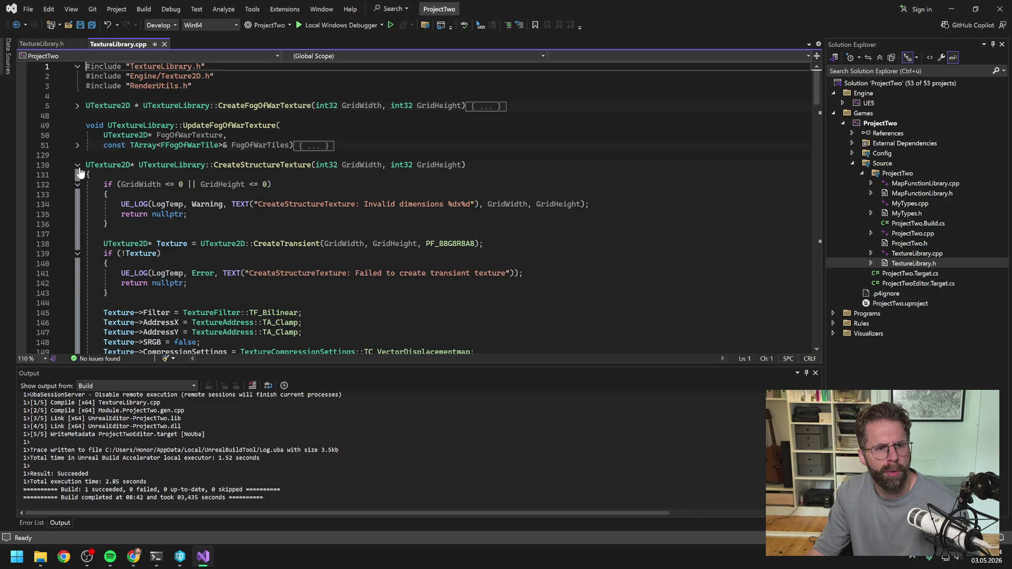
left_click(78, 165)
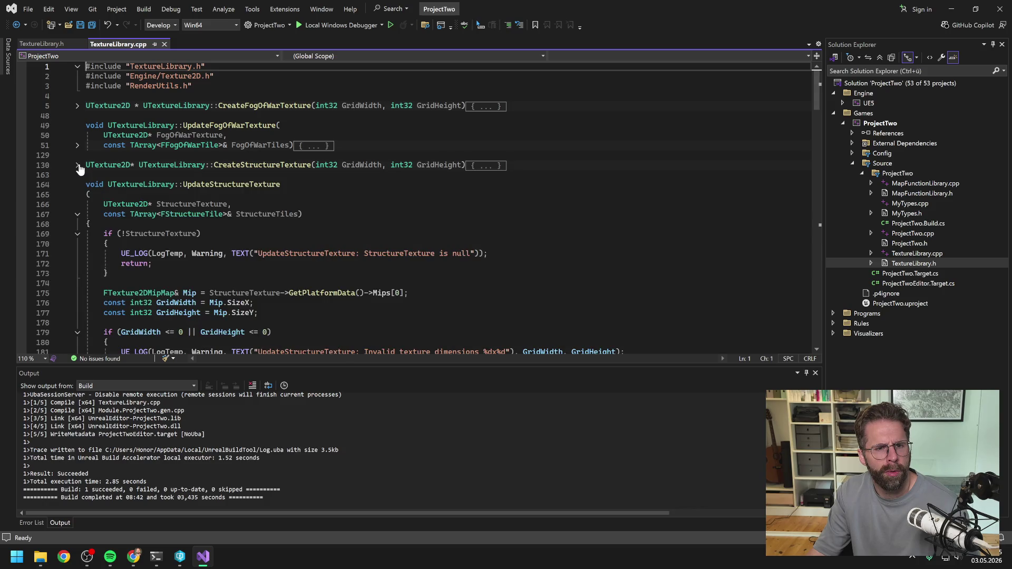
left_click(77, 214)
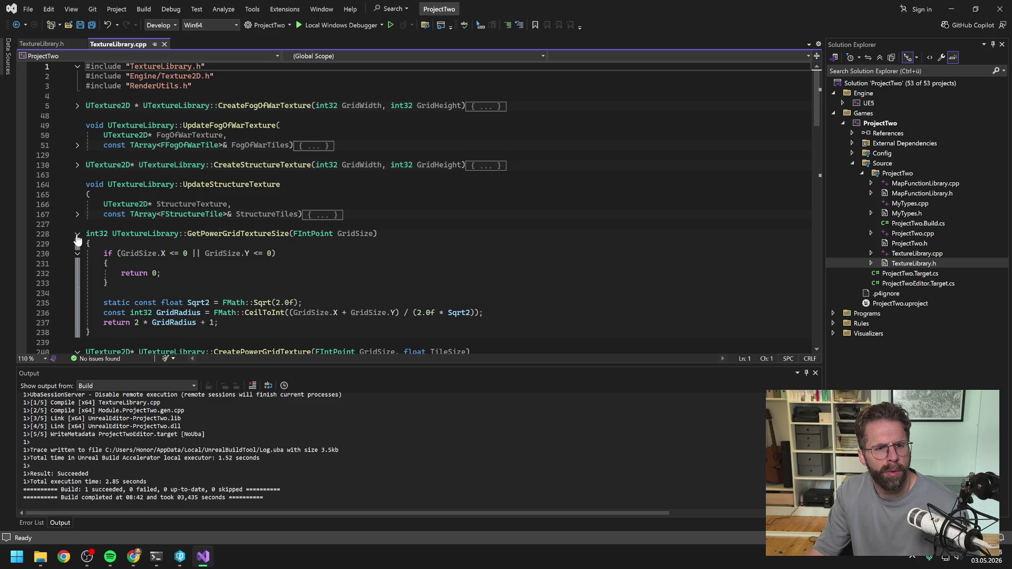
left_click(78, 234)
left_click(78, 254)
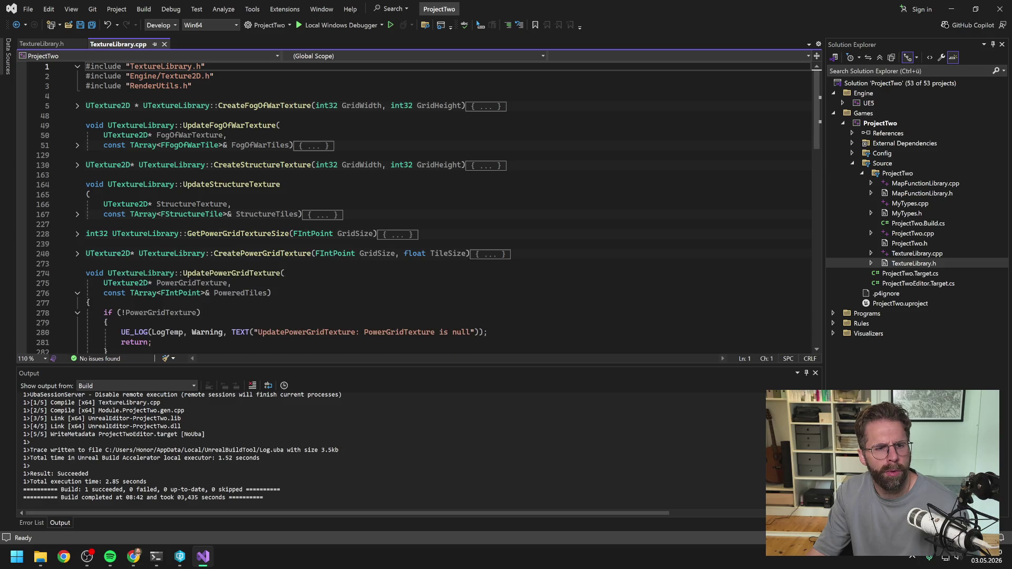
left_click(77, 293)
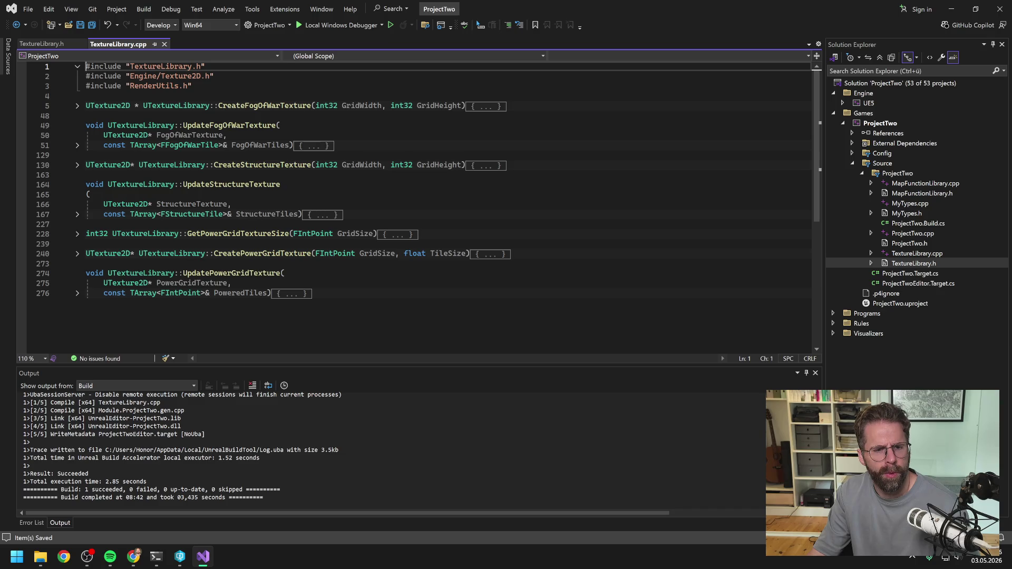
- Close Visual Studio and select ProjectTwo.uproject in Perforce P4V
left_click(1000, 9)
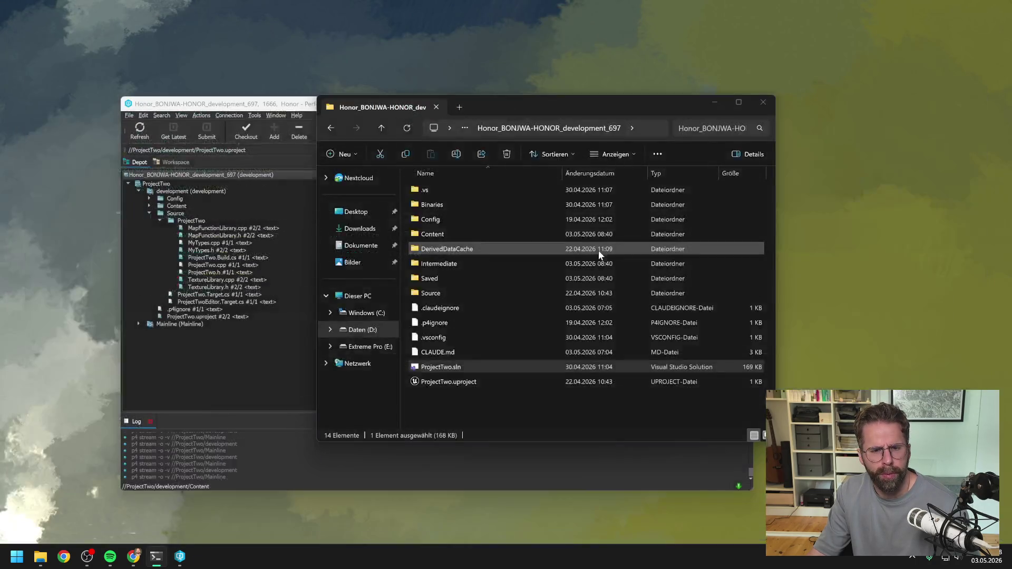
left_click(246, 376)
left_click(203, 317)
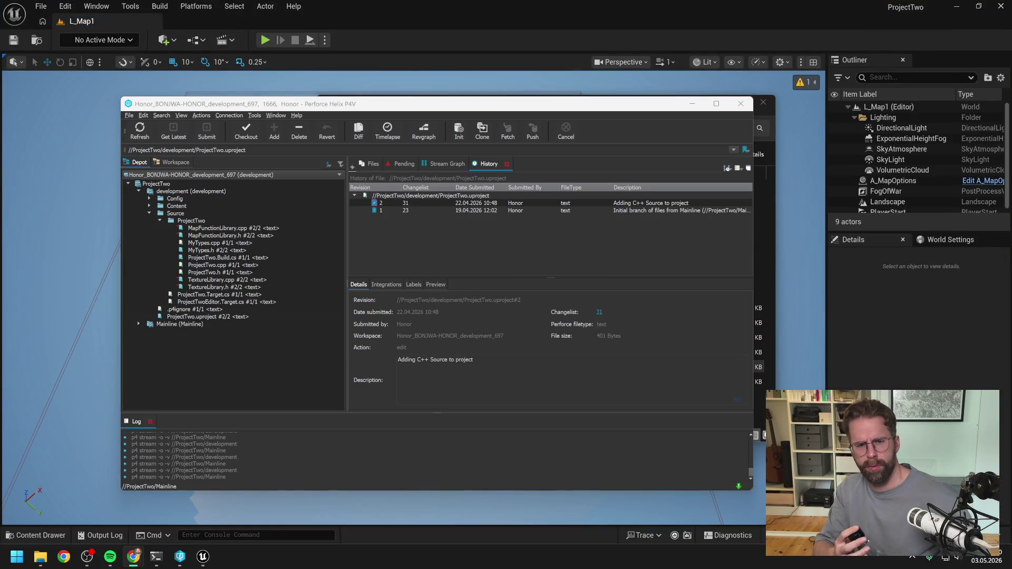
- Minimize P4V and inspect the Map Grid Size X pin in A_IngameGameState's Event Graph
left_click(692, 104)
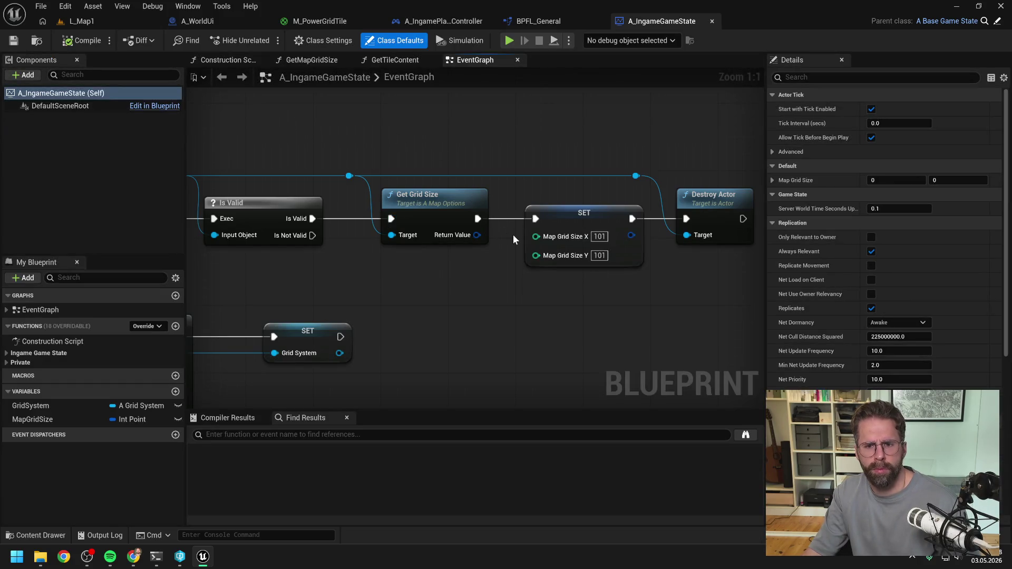
right_click(543, 236)
left_click(488, 125)
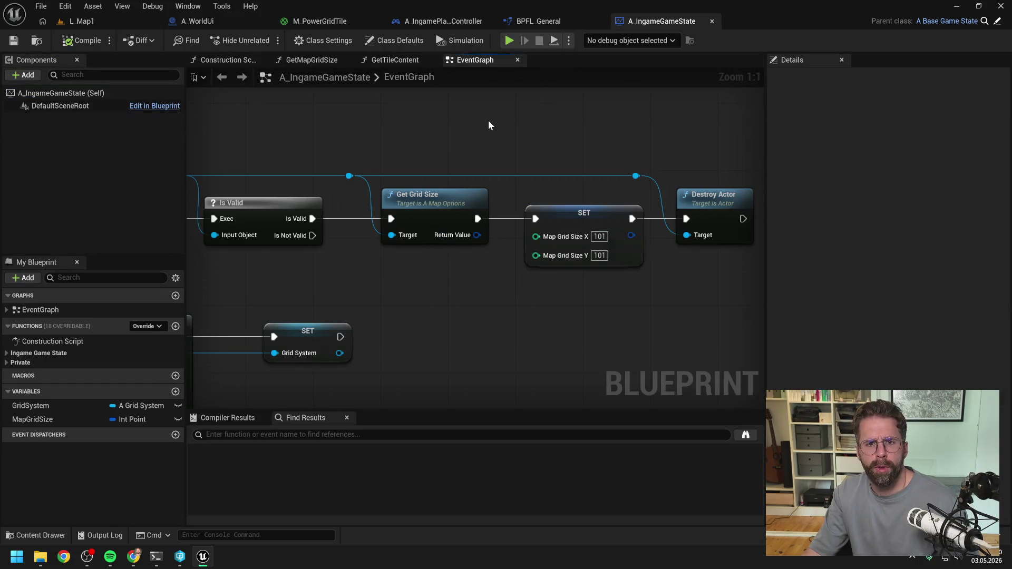
- Refresh Create Power Grid Texture and wire the recombined Get Map Grid Size into Grid Size
left_click(446, 20)
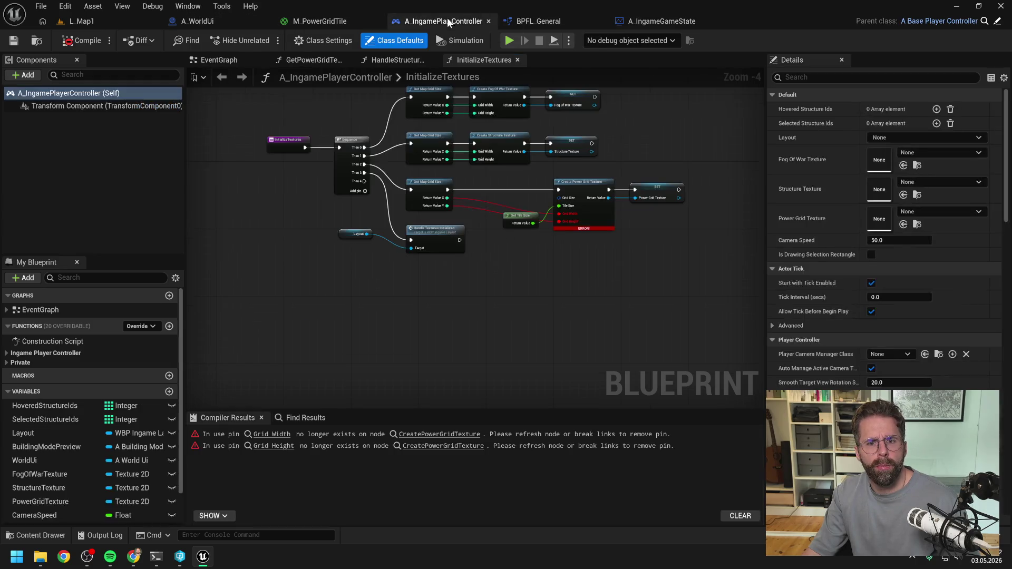
scroll(553, 209, "up", 3)
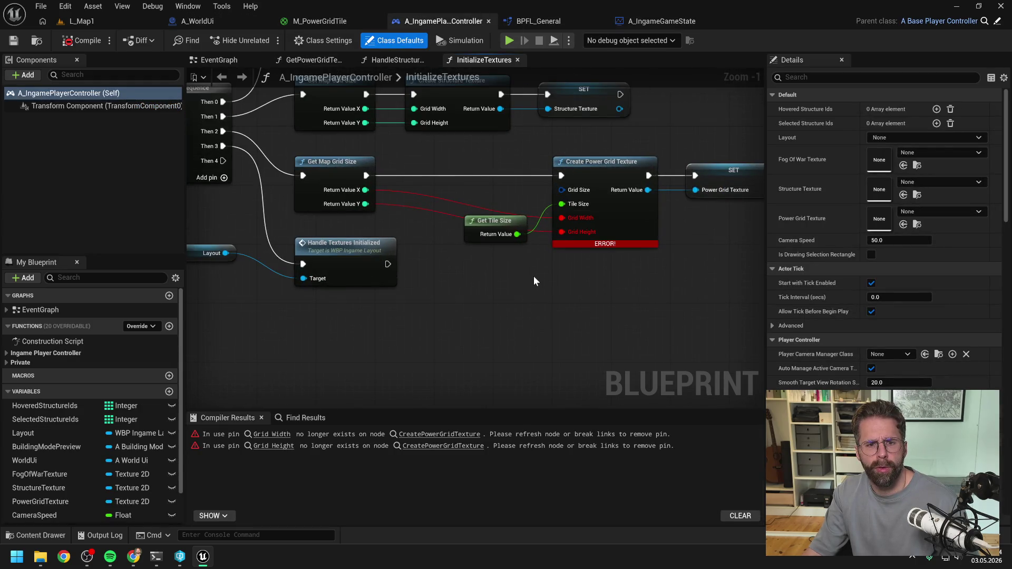
left_click(562, 232, "alt")
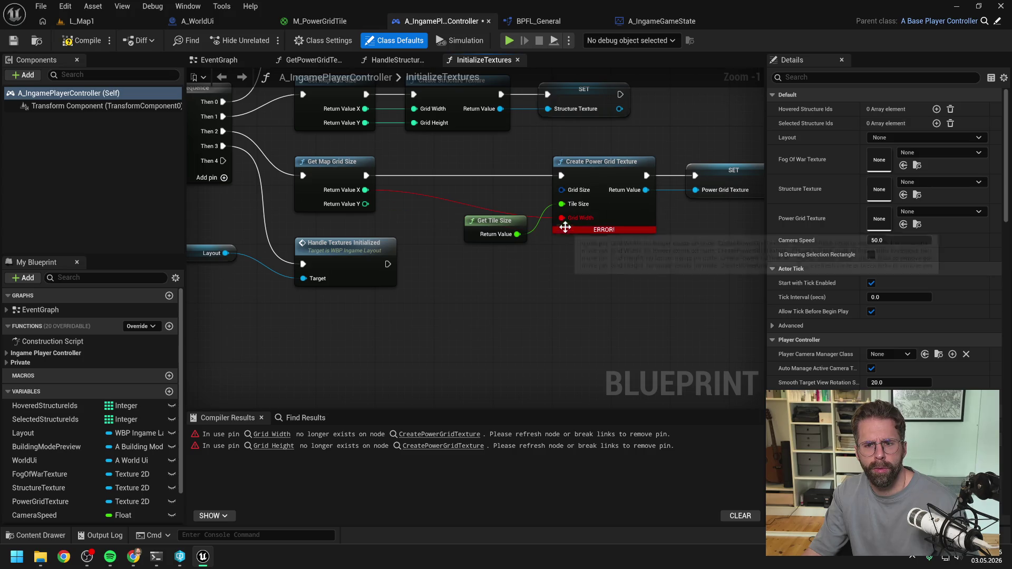
left_click(562, 217, "alt")
right_click(366, 204)
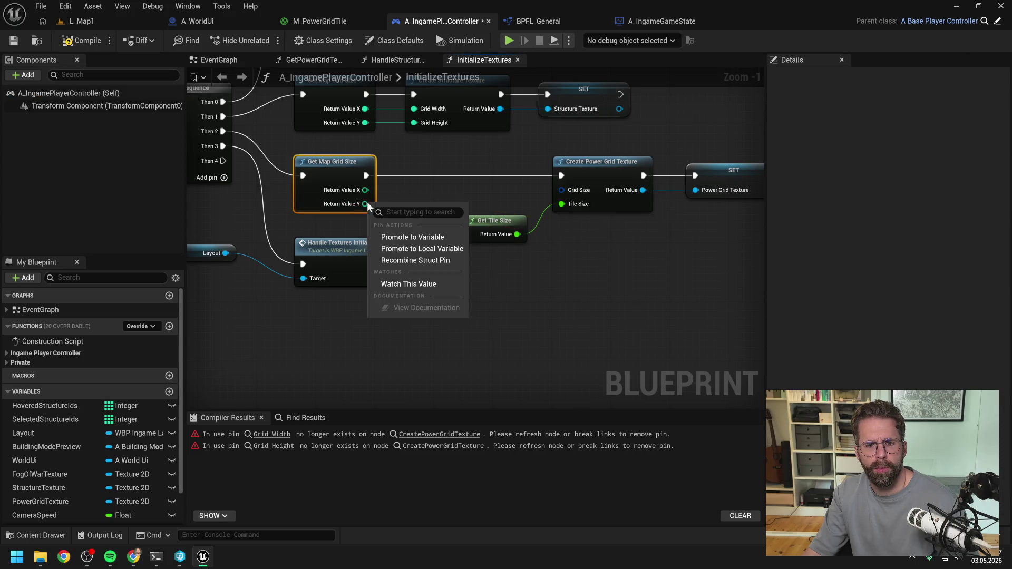
left_click(406, 261)
left_click_drag(362, 190, 561, 190)
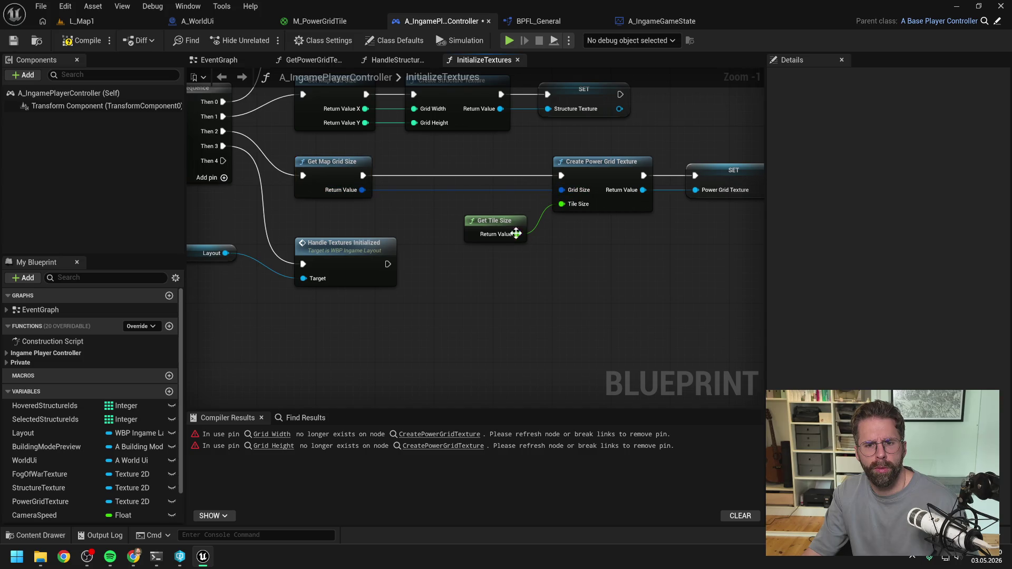
left_click(495, 221)
- Shift the tile size, texture and SET nodes left to tidy InitializeTextures
scroll(500, 248, "down", 1)
left_click_drag(457, 182, 695, 251)
left_click_drag(564, 191, 508, 191)
left_click(508, 169)
- Check the HandleStructureBuilt and GetPowerGridTexture graphs, then save and compile the player controller
left_click(397, 60)
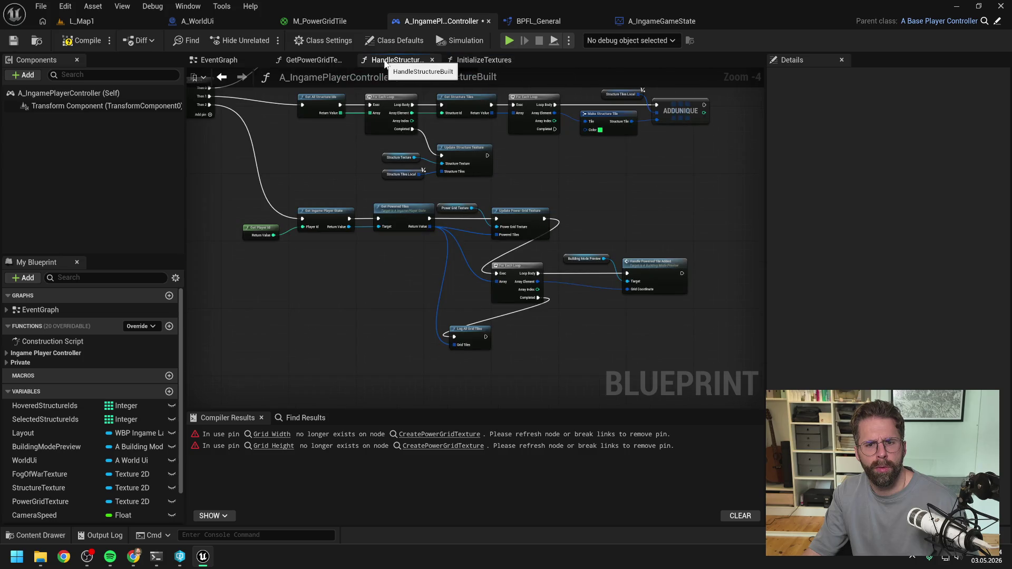
left_click(307, 61)
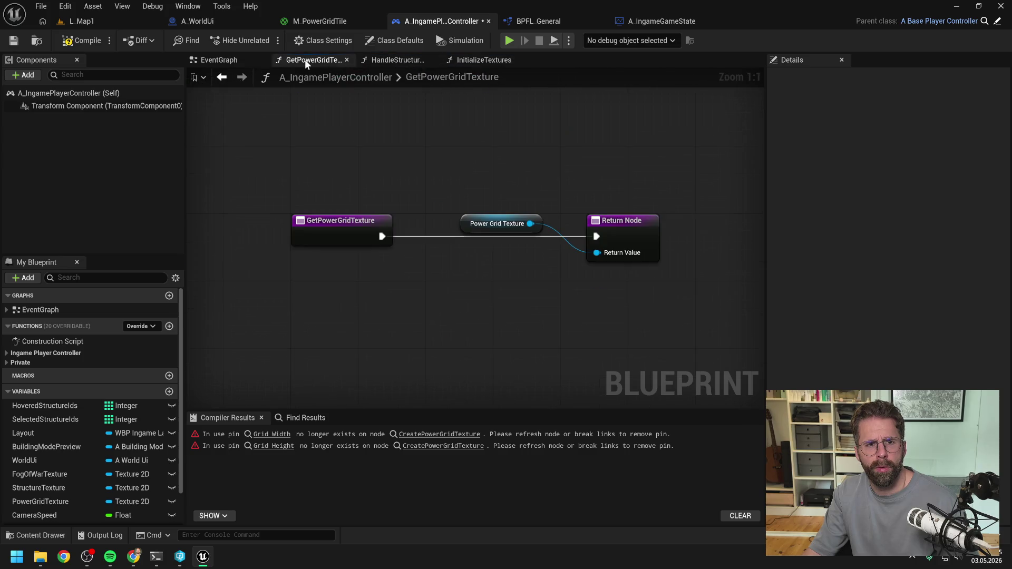
left_click(393, 64)
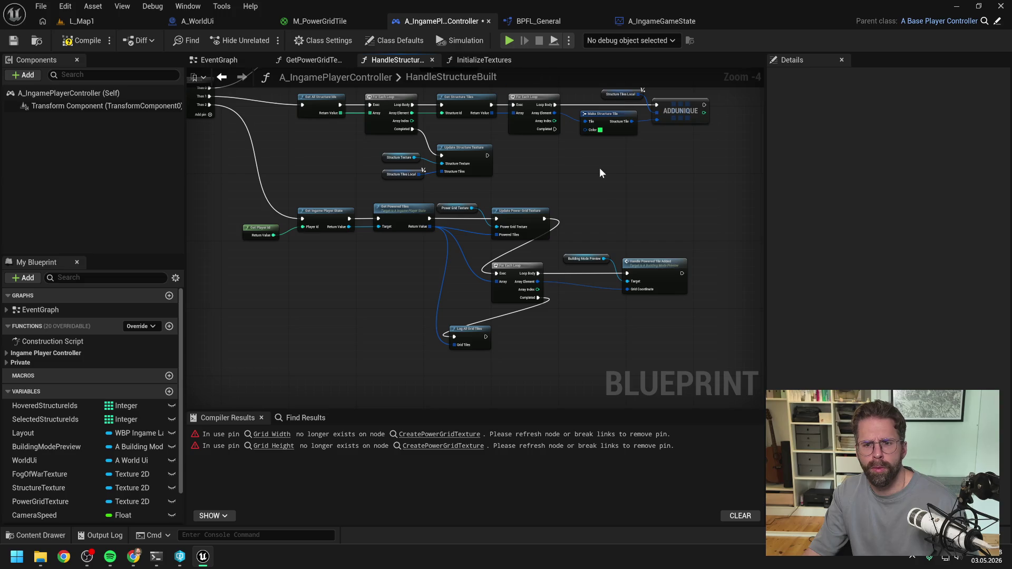
key("ctrl+s")
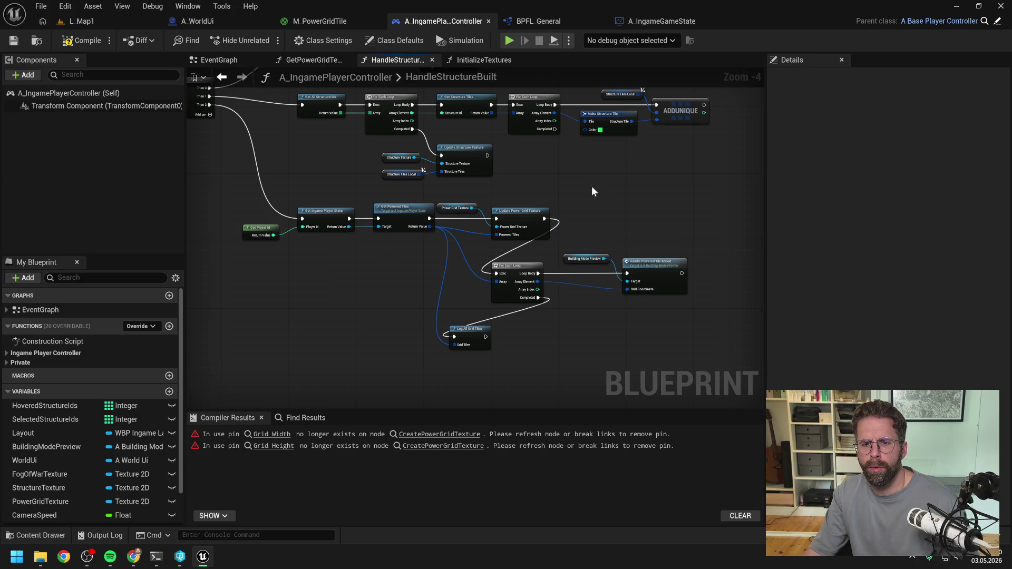
left_click(88, 41)
left_click(96, 23)
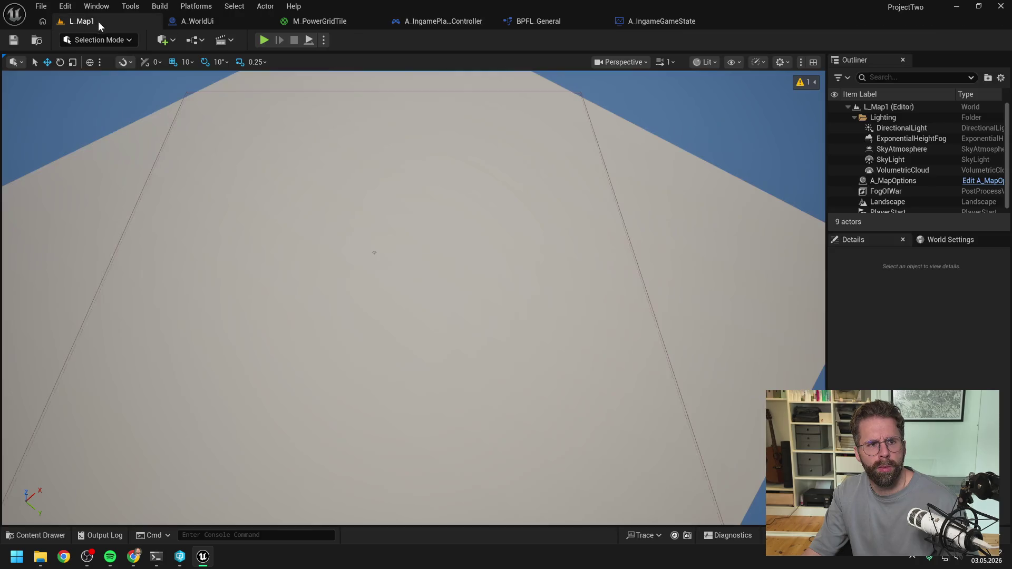
left_click(263, 40)
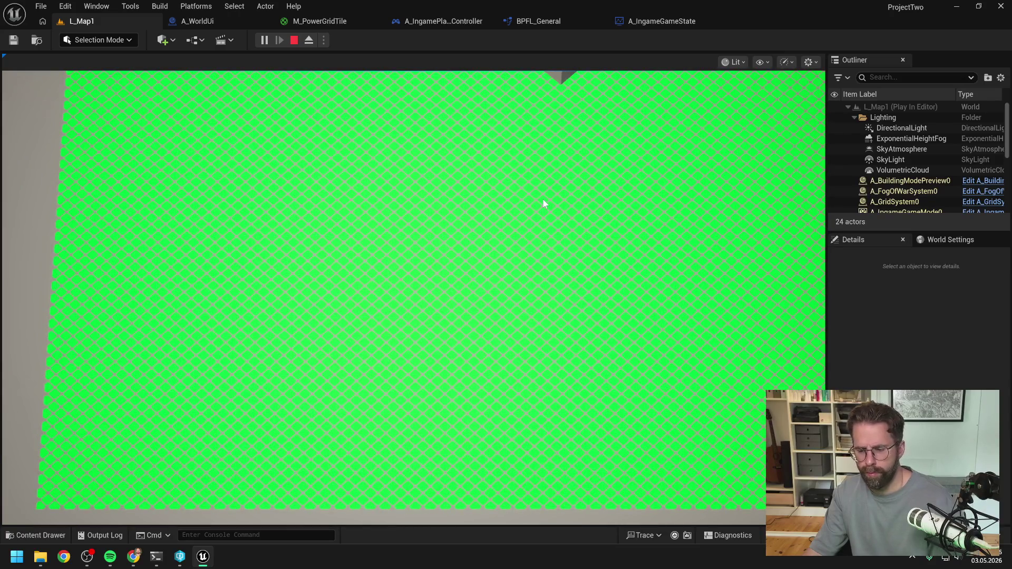
key("Escape")
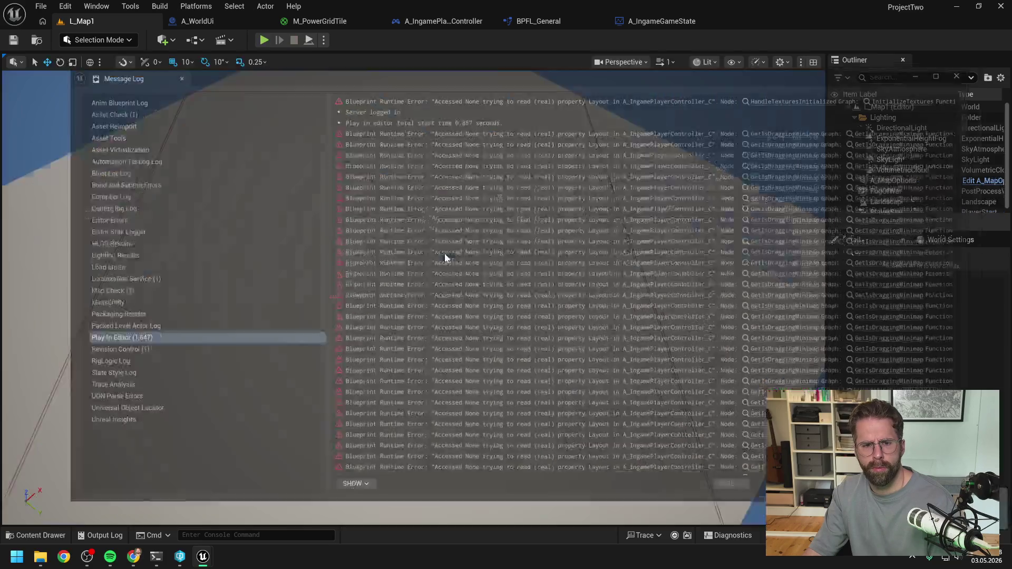
left_click(1005, 62)
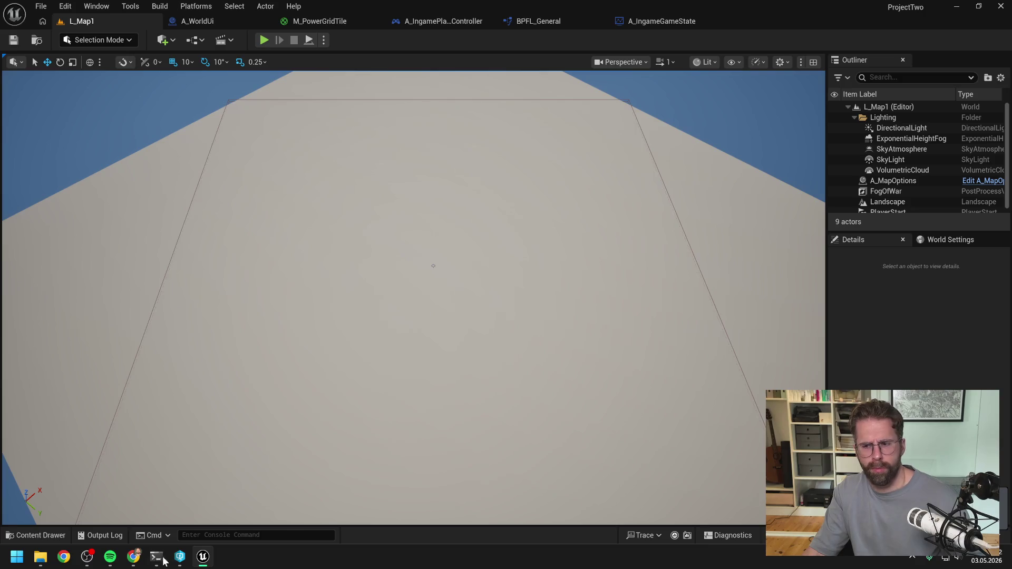
- Send Claude 'ok build und test funktioniert' and ask whether the texture plane should rotate 45°
key("alt+Tab")
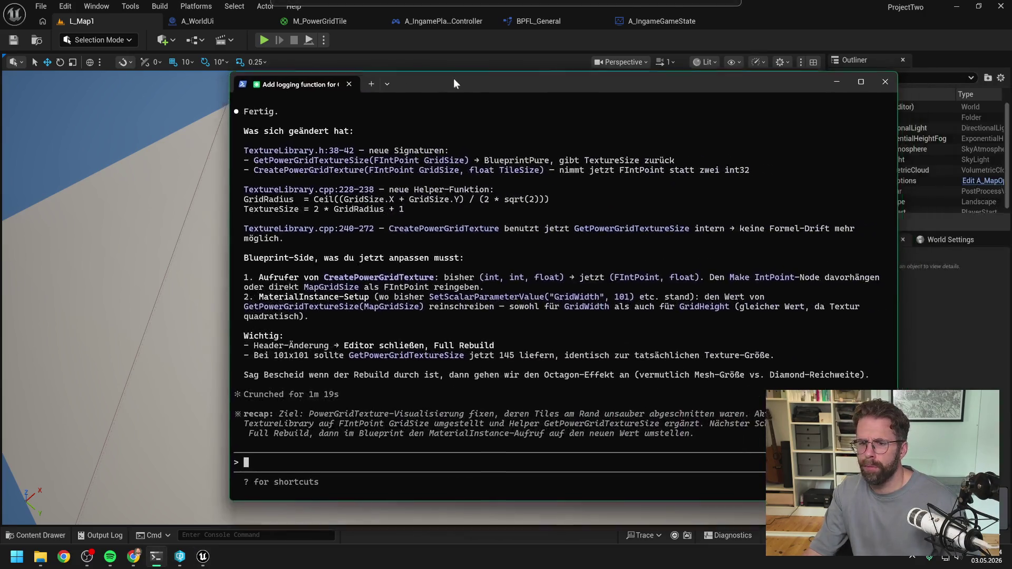
type("ok")
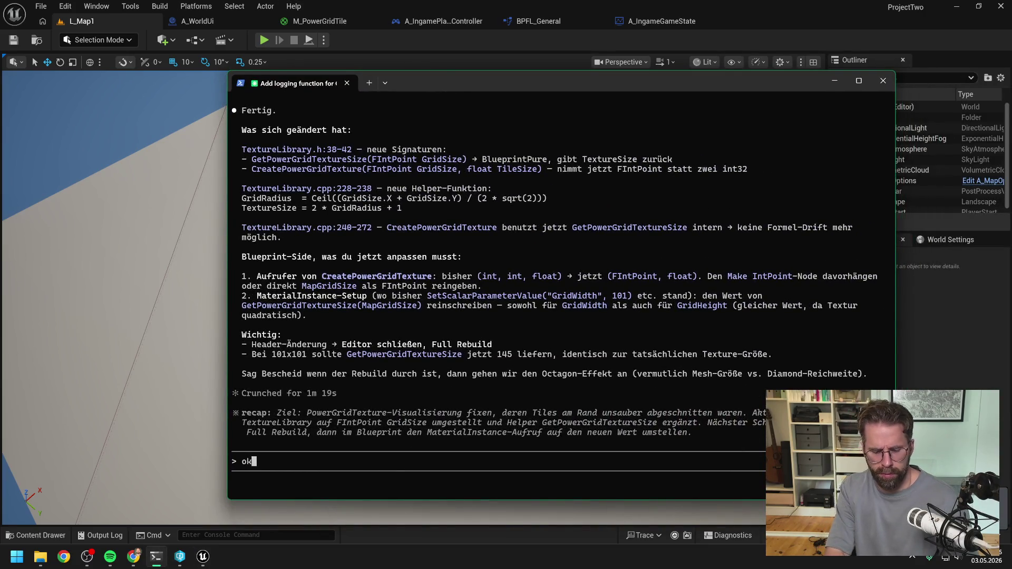
type(" build und ")
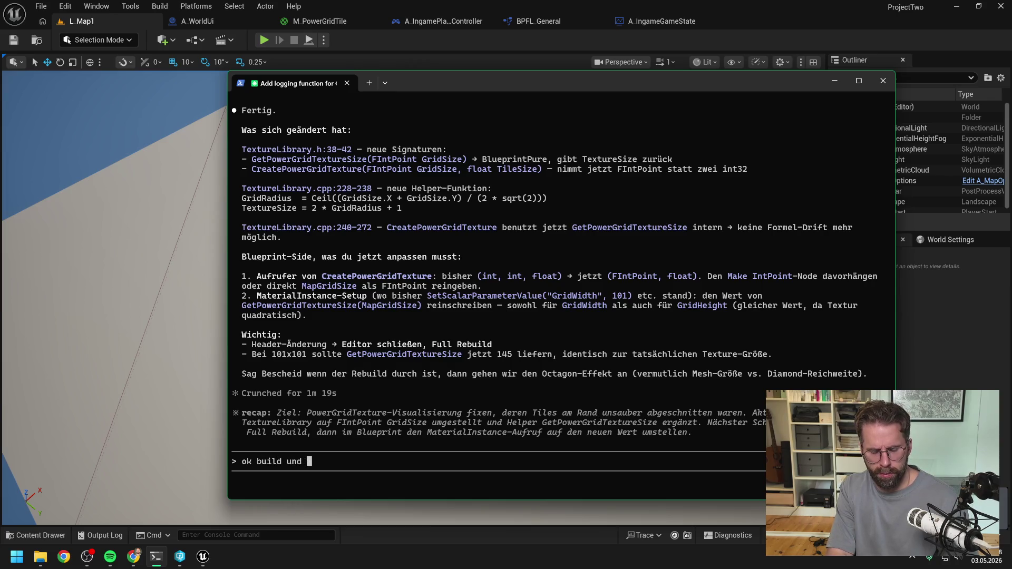
type("test funktioniert")
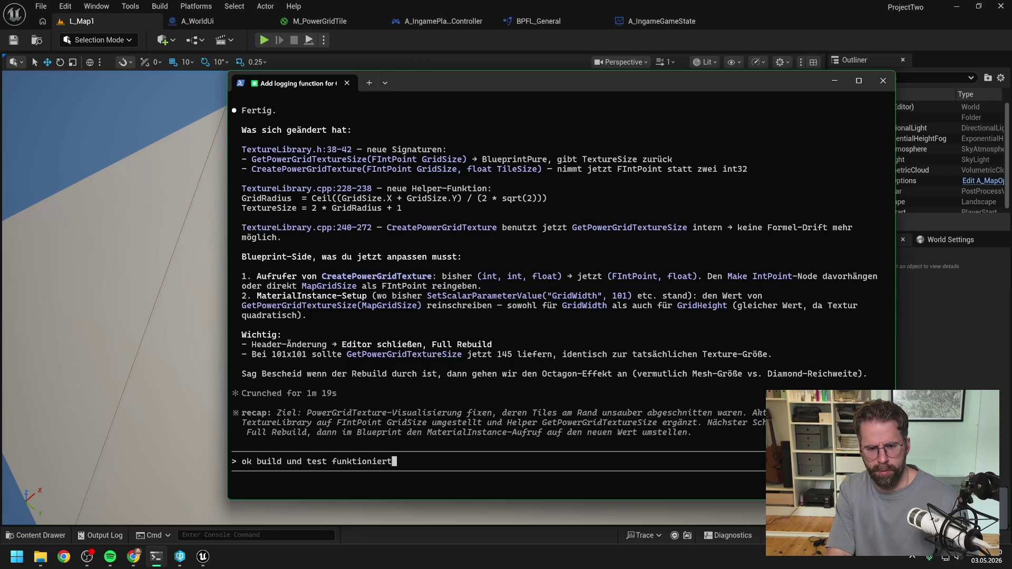
type(", macht nun ")
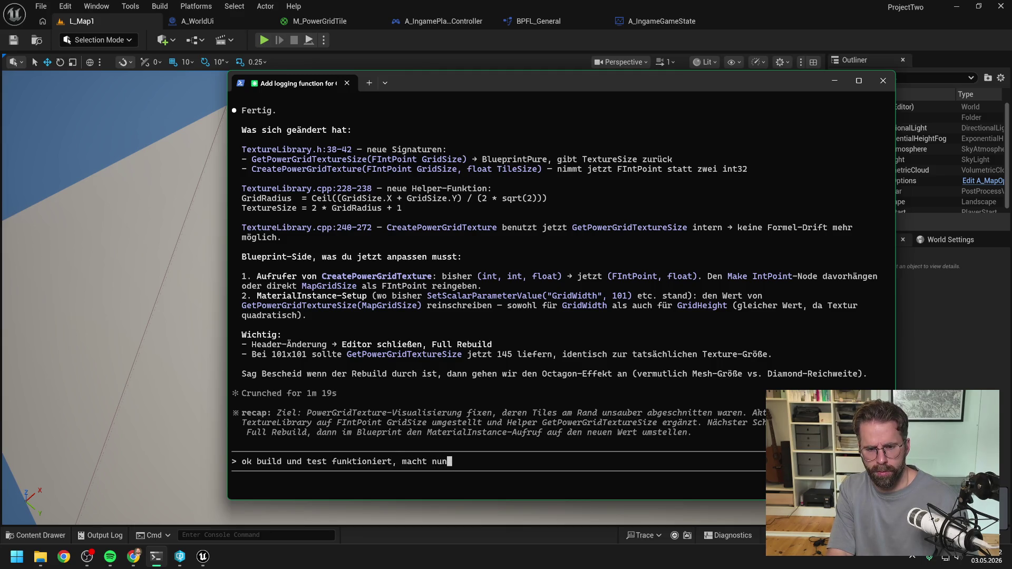
type("zuverlöss")
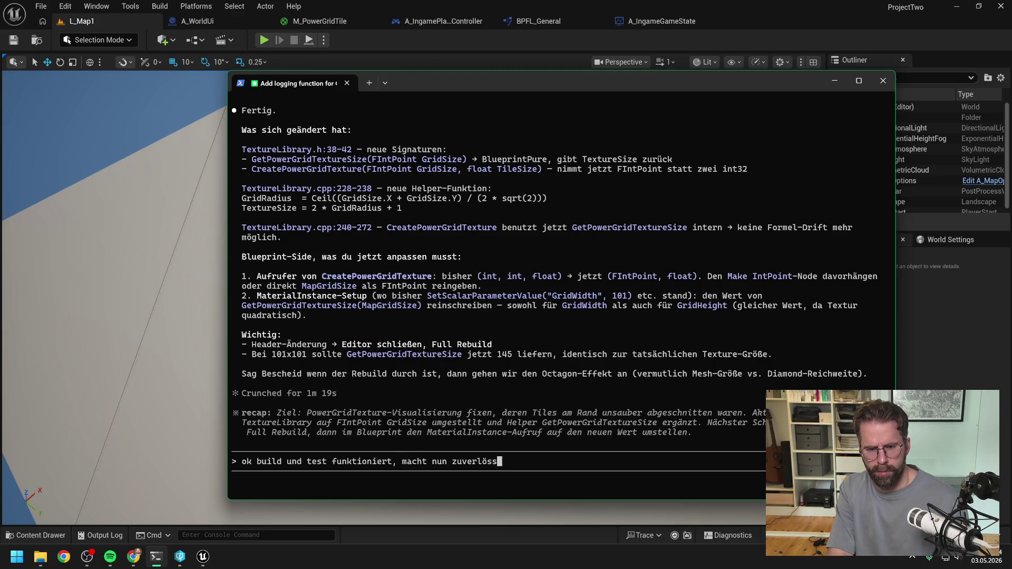
key("BackSpace")
key("BackSpace")
key("BackSpace")
type("äs")
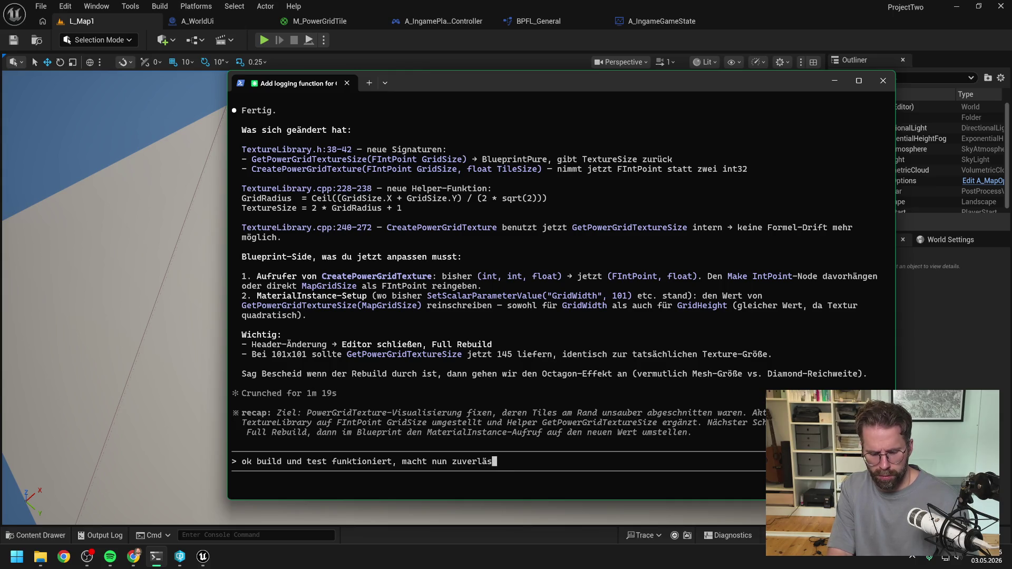
type("sig dyn")
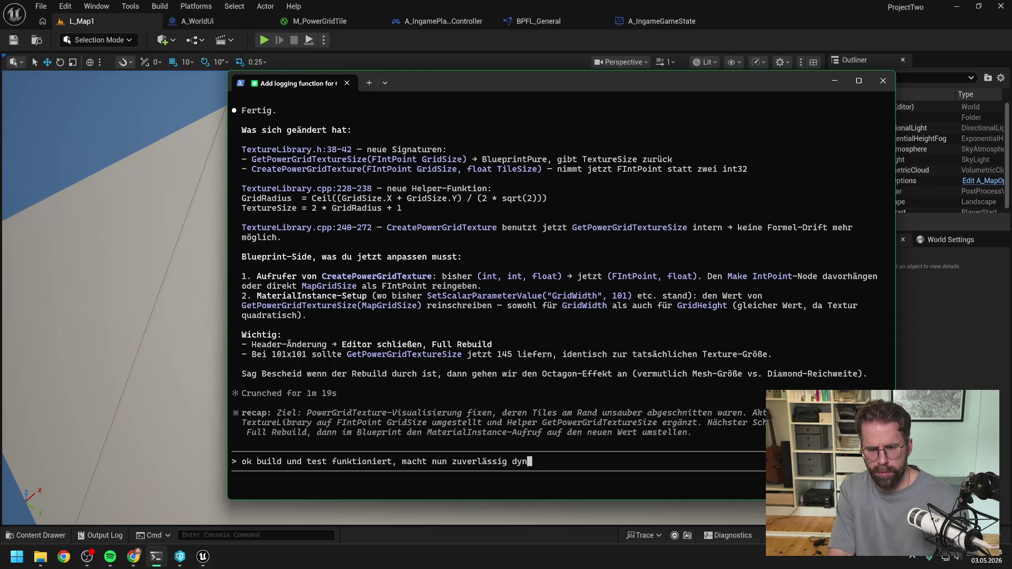
type("amisch das richtige. ")
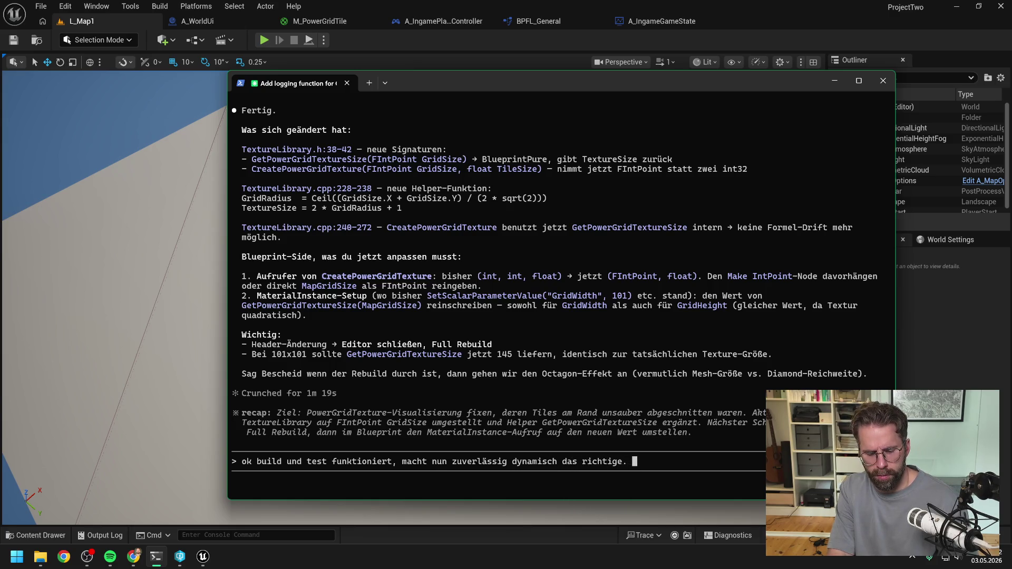
type("Weiter:")
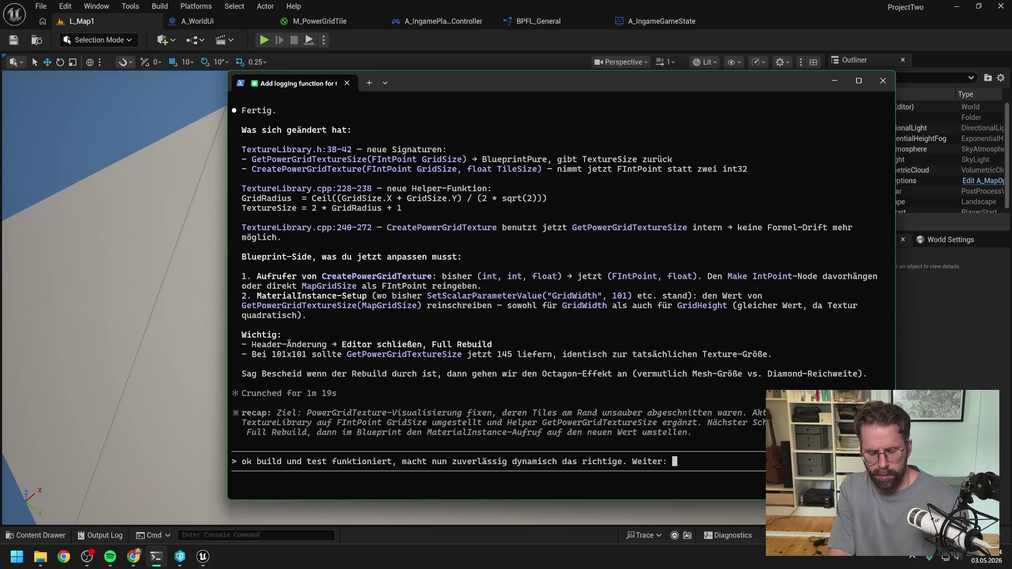
type(" Jetzt ha")
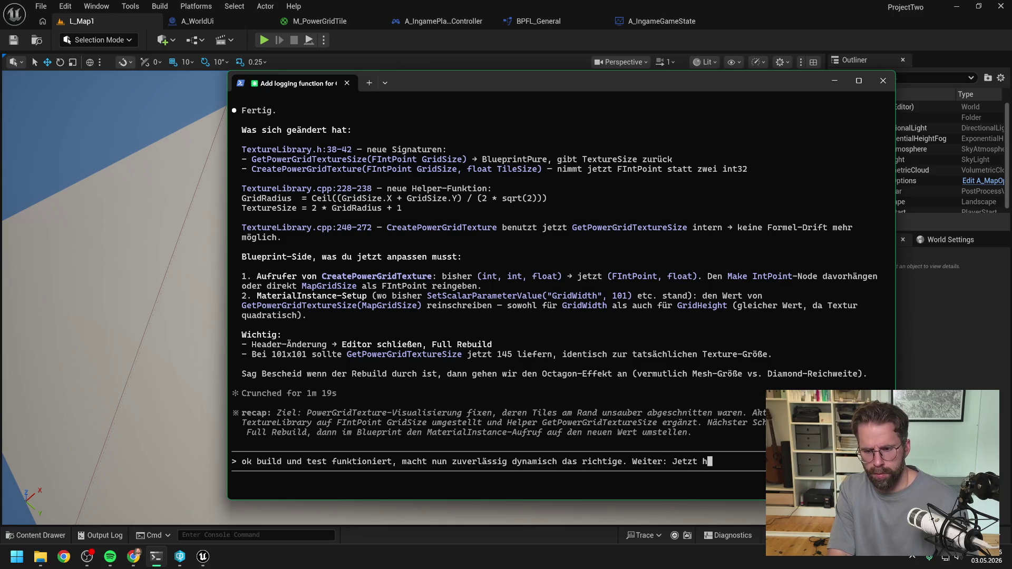
type("ben wir das ")
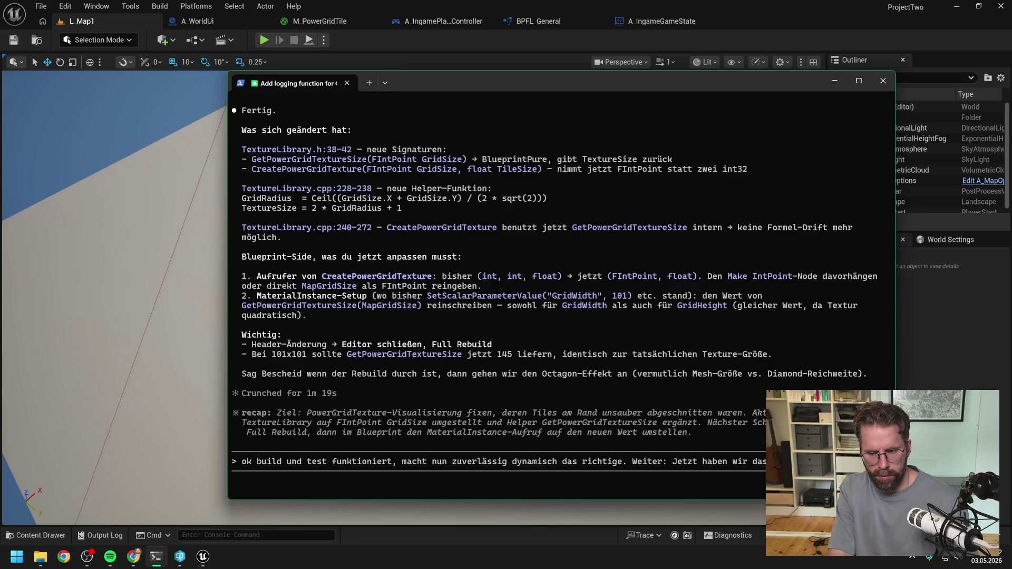
type("denke wir müss")
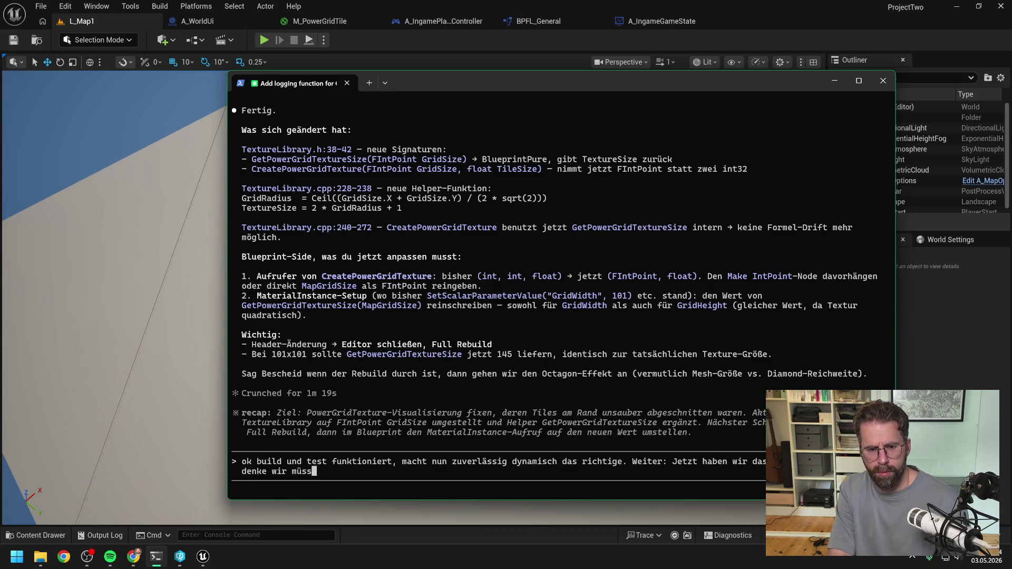
type("en das Plane um 45 d")
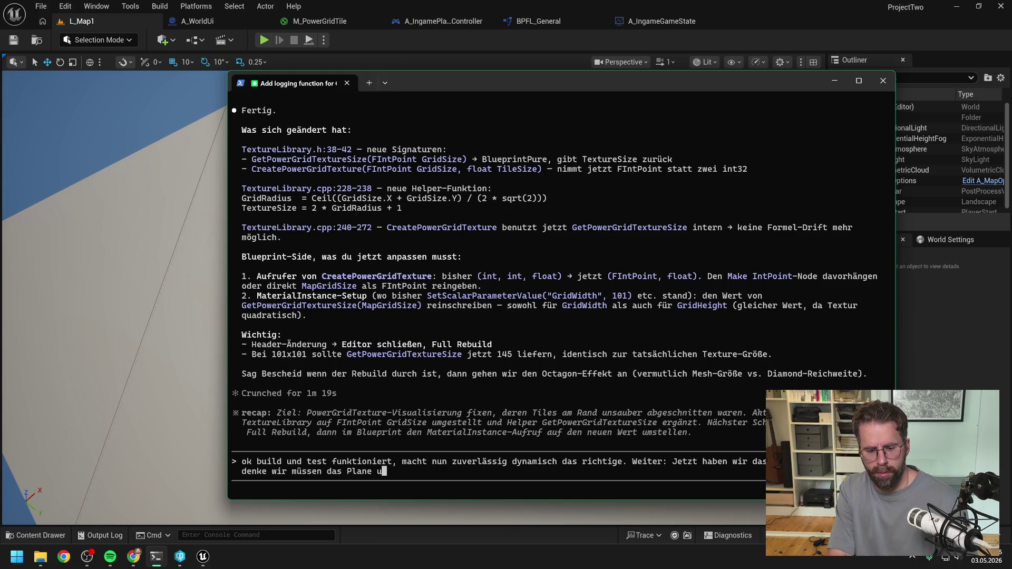
type("rehen auf")
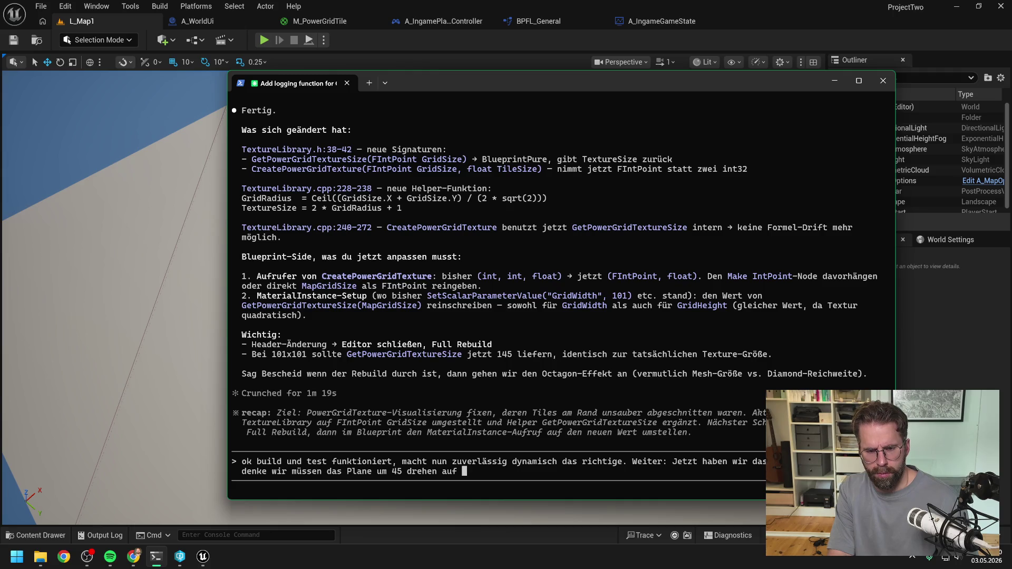
type("dem die Texture lie")
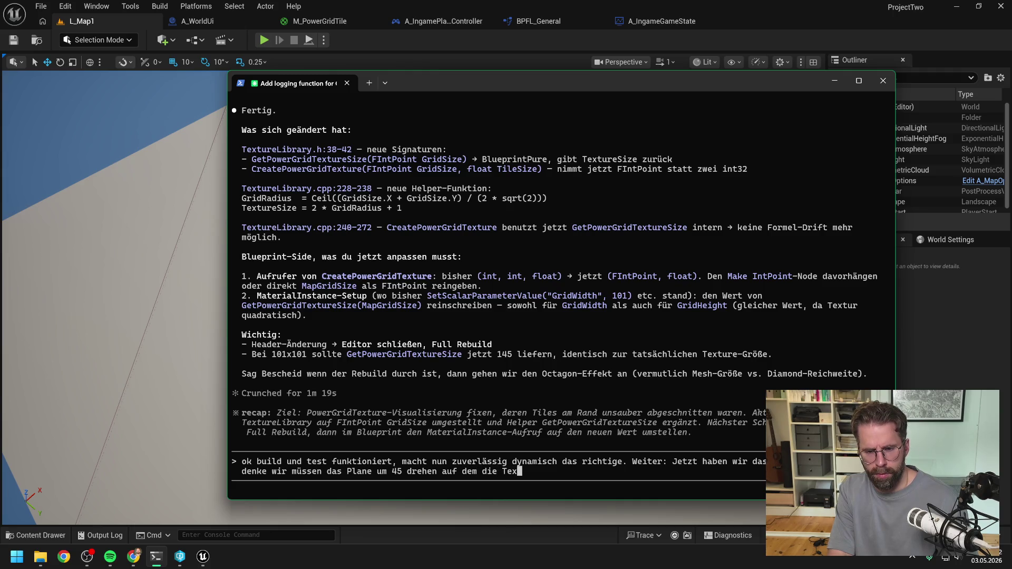
type("gt")
type(", was meinst du?")
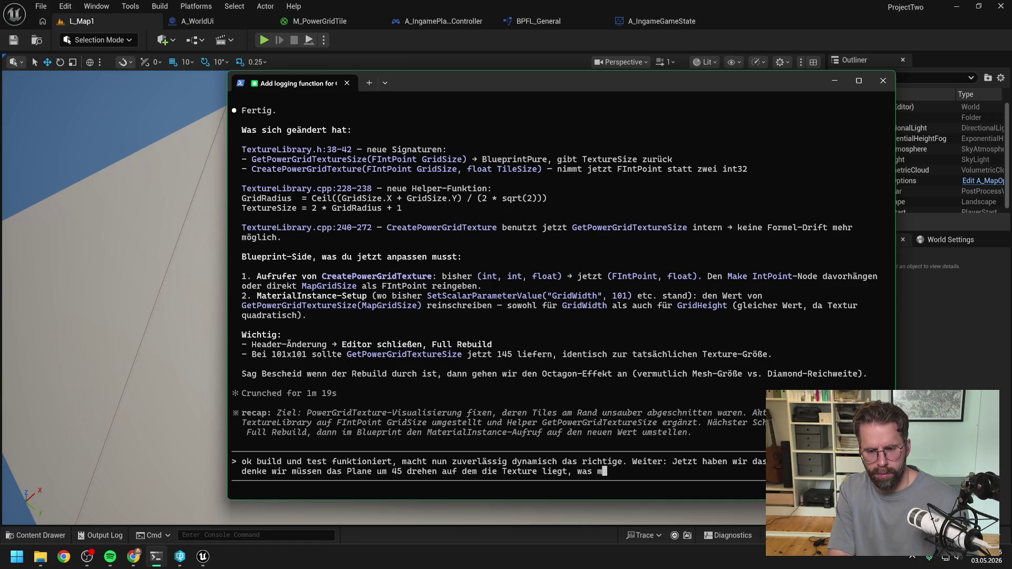
key("Return")
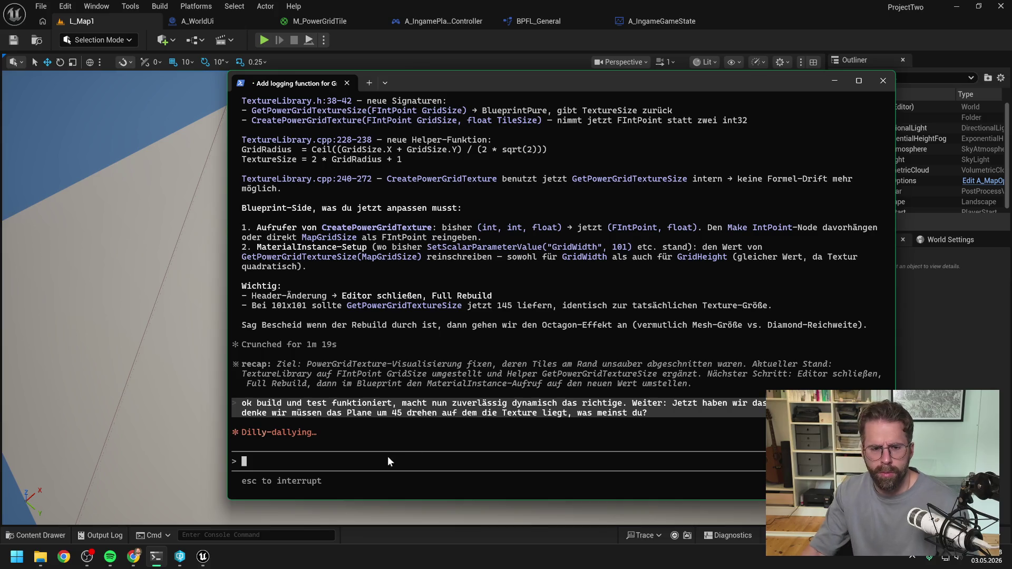
left_click(919, 360)
- Set A_IngameGameState's Map Grid Size X and Y to 11 and compile
left_click(538, 21)
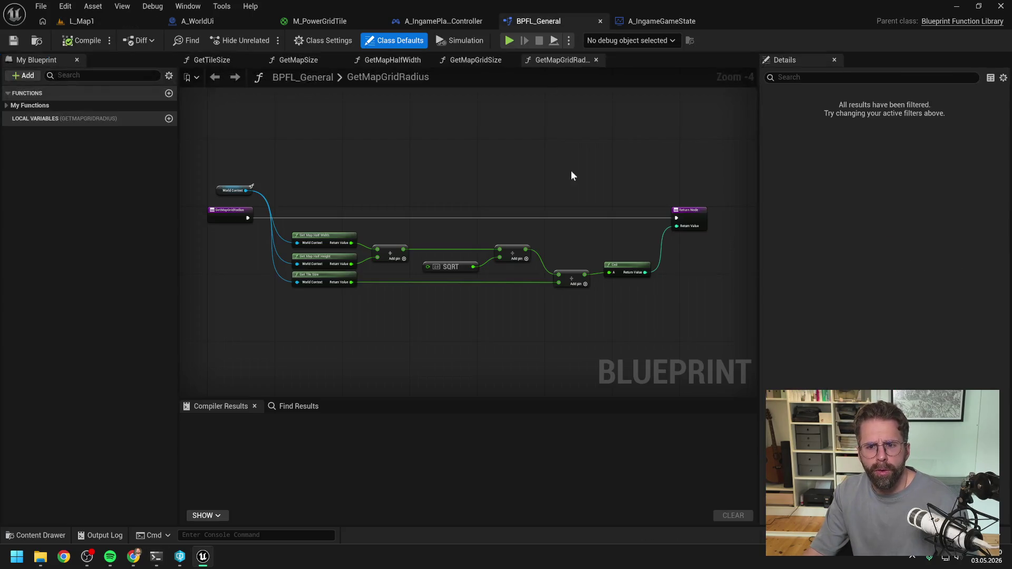
left_click(661, 21)
left_click(599, 237)
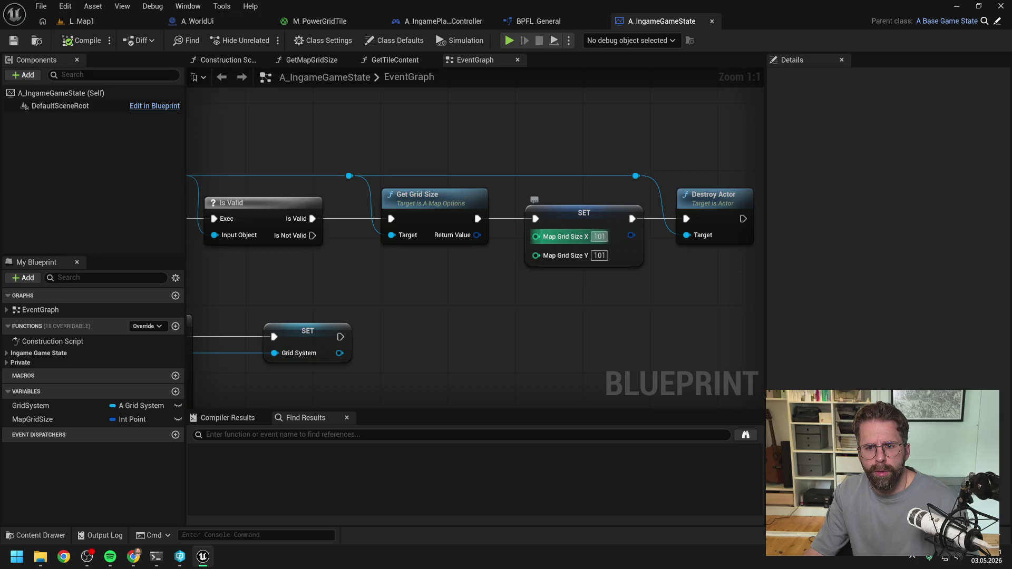
type("11")
key("Return")
left_click(601, 255)
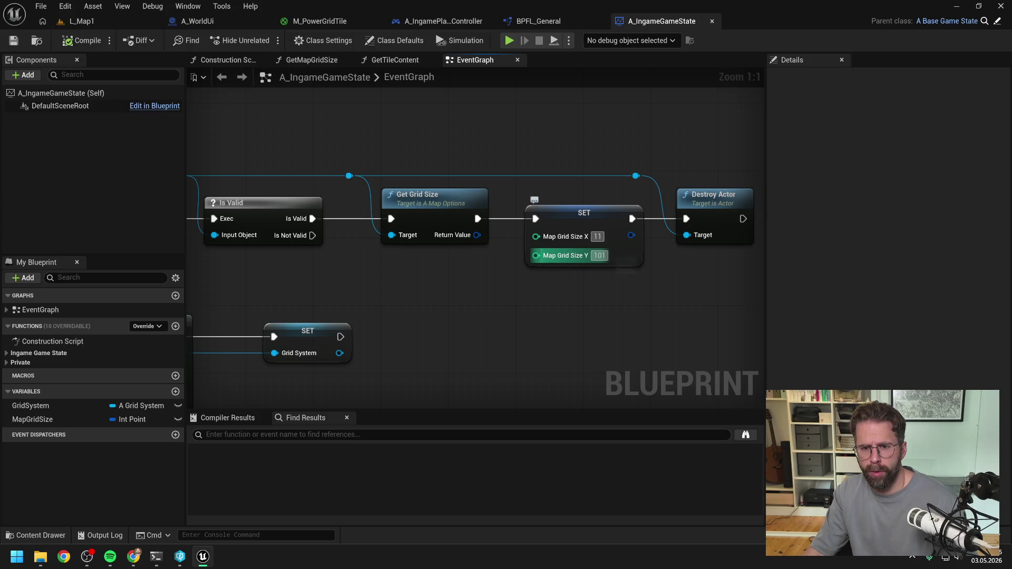
type("11")
key("Return")
left_click(79, 41)
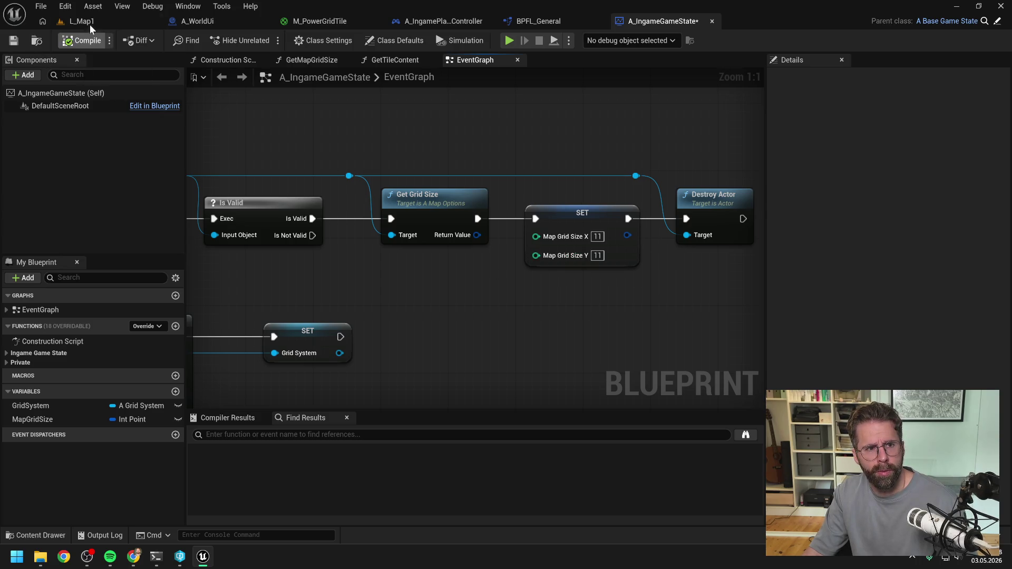
- Playtest the green power grid on L_Map1, then stop and close the Message Log
left_click(82, 21)
left_click(265, 41)
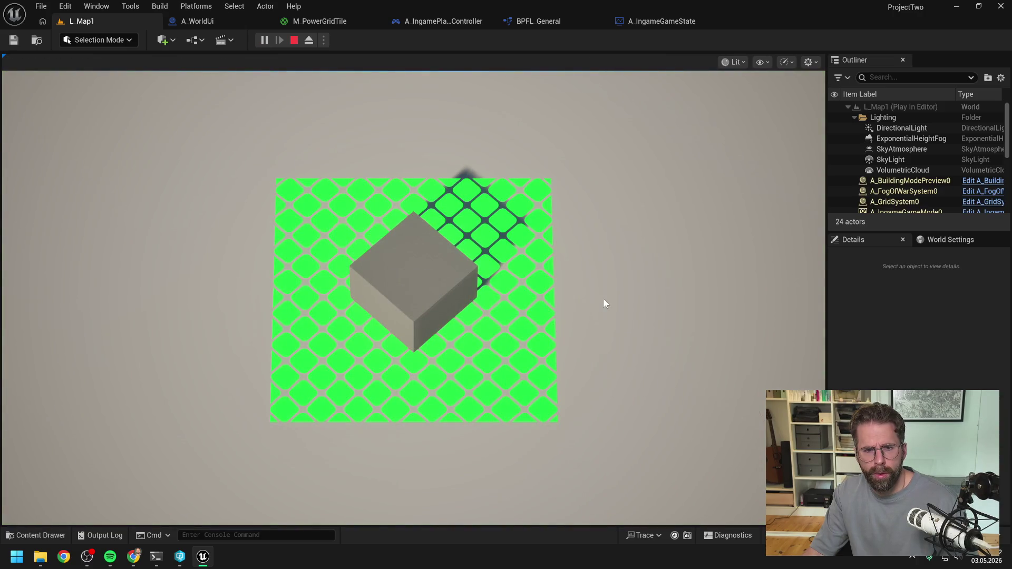
scroll(604, 305, "down", 3)
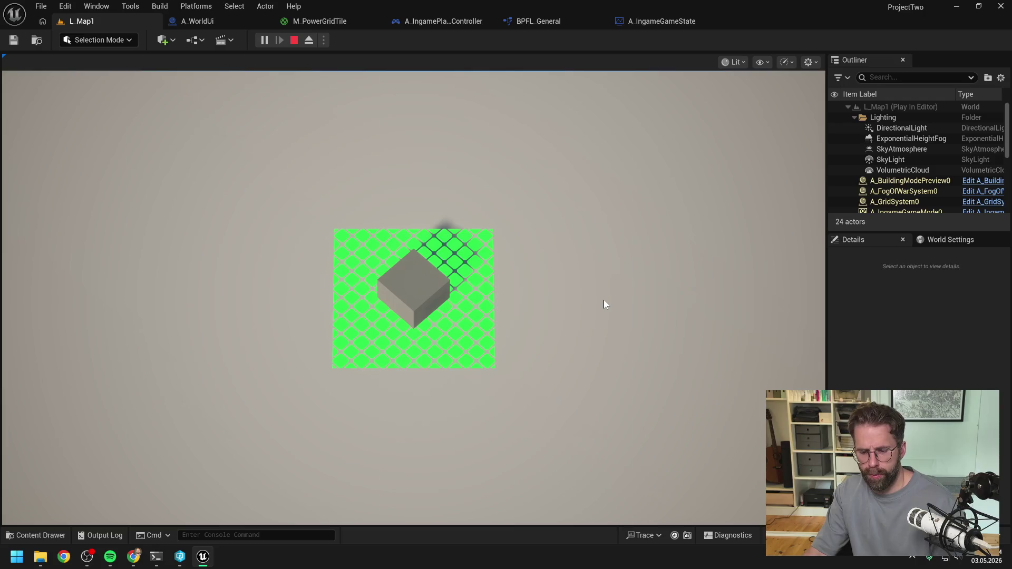
key("Escape")
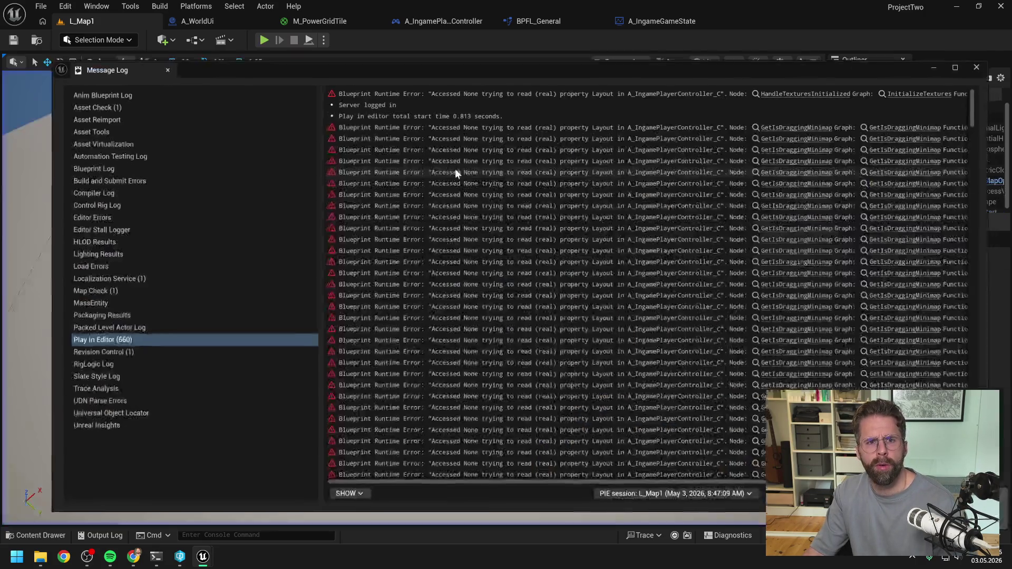
left_click(998, 62)
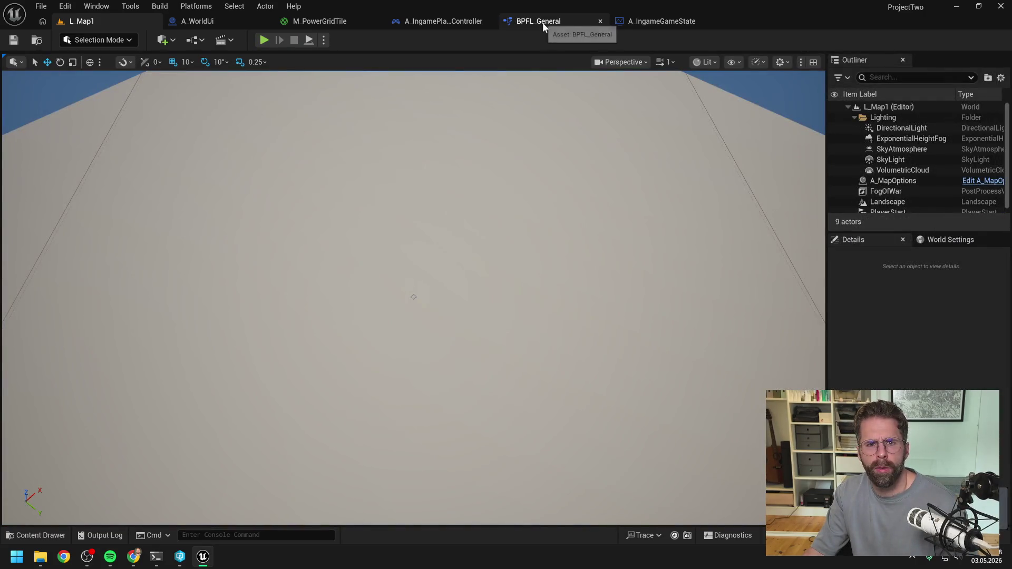
left_click(206, 23)
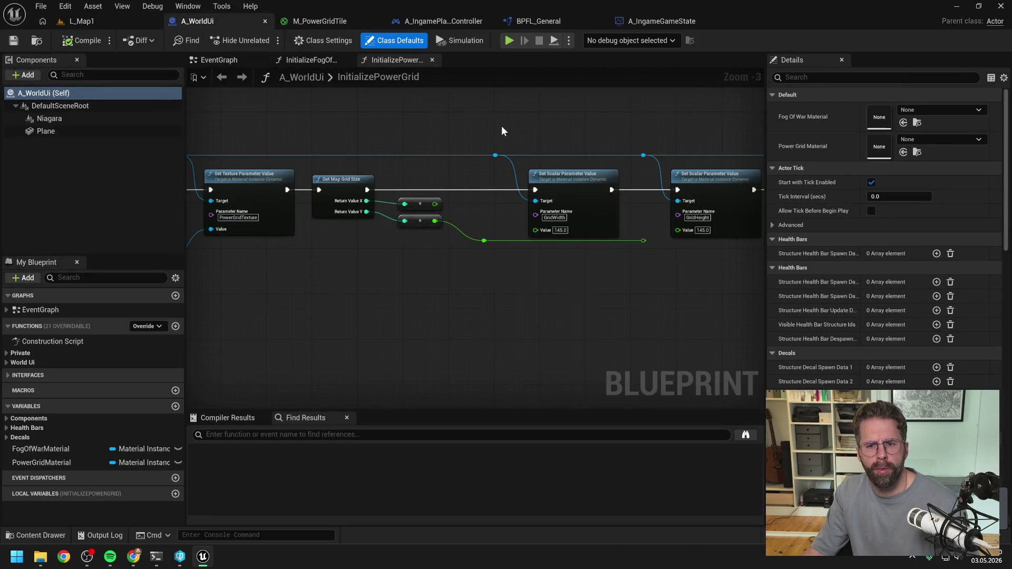
left_click_drag(524, 248, 513, 254)
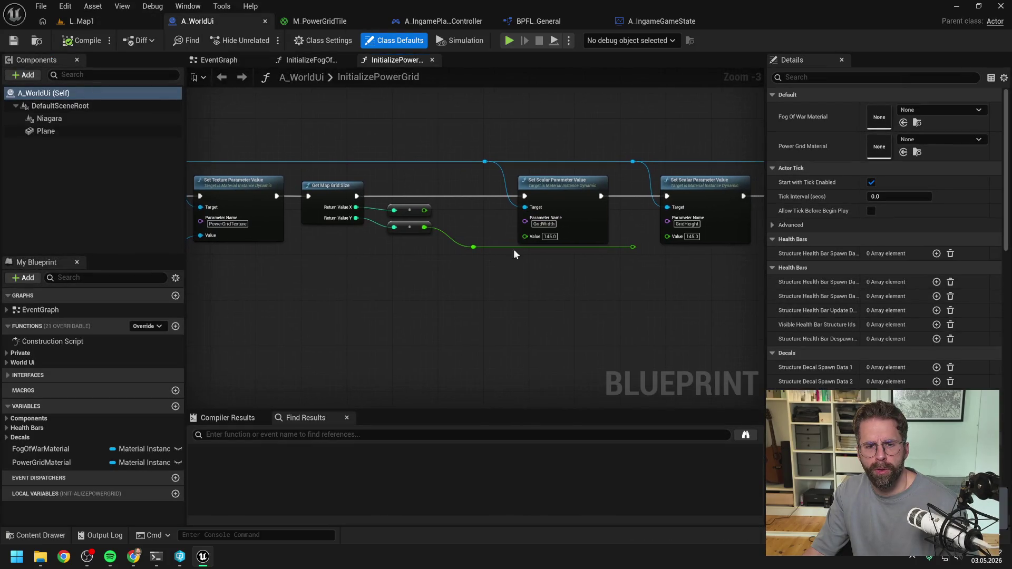
scroll(513, 254, "up", 1)
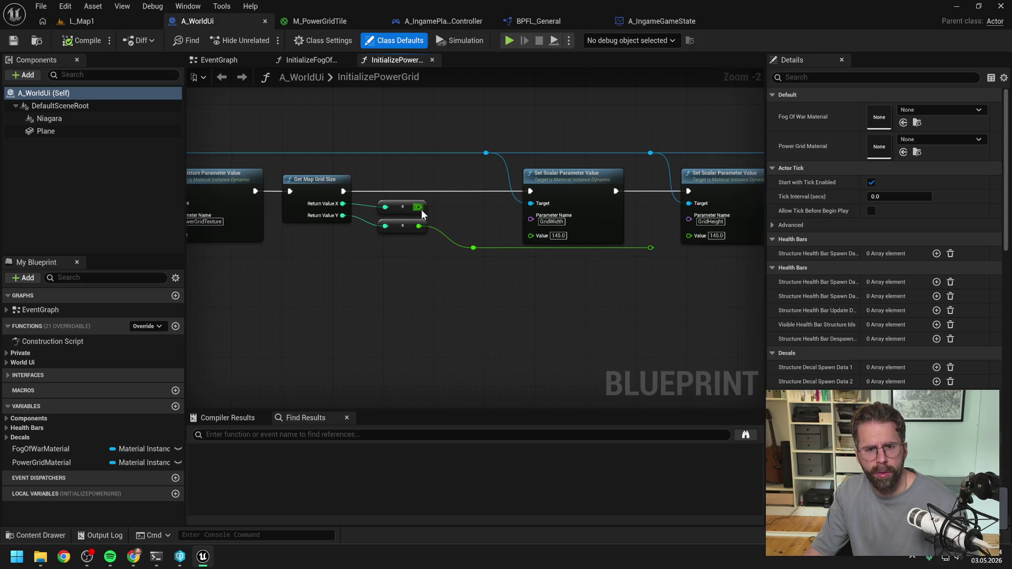
mouse_move(421, 210)
left_mouse_down()
mouse_move(511, 217)
mouse_move(505, 228)
left_mouse_up()
scroll(485, 210, "down", 1)
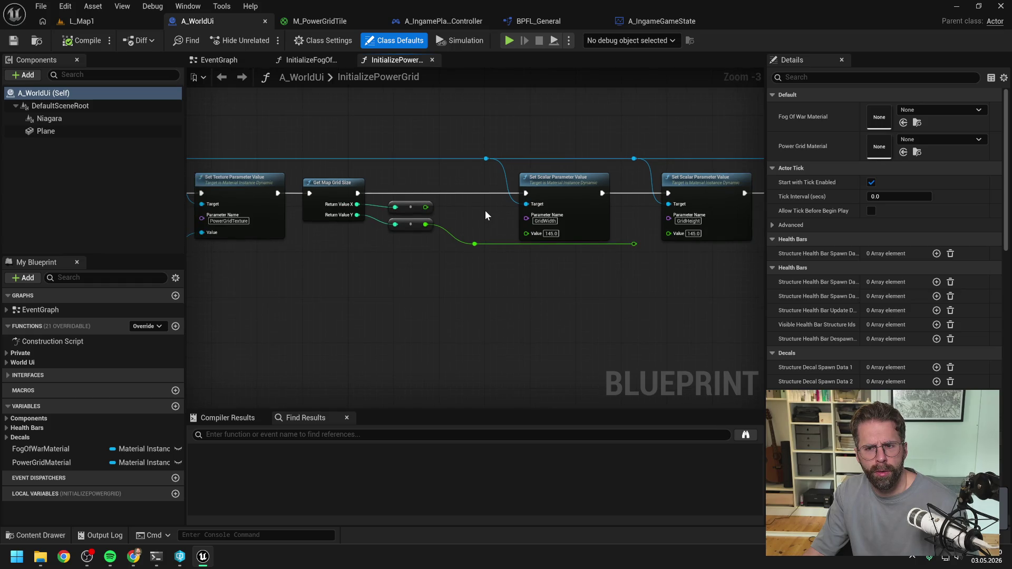
left_click_drag(485, 210, 374, 214)
scroll(375, 214, "down", 1)
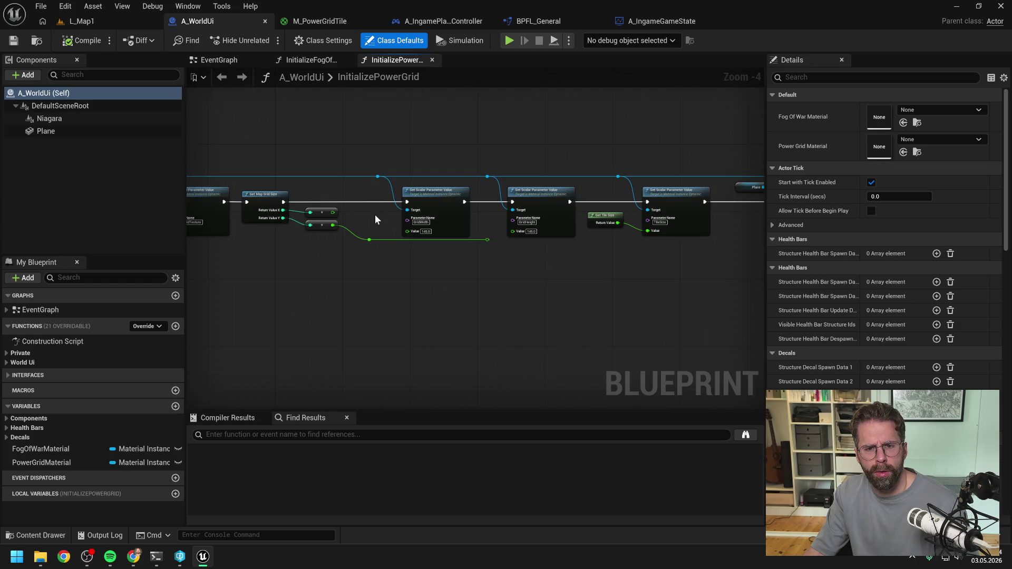
scroll(375, 214, "up", 1)
left_click_drag(375, 215, 564, 209)
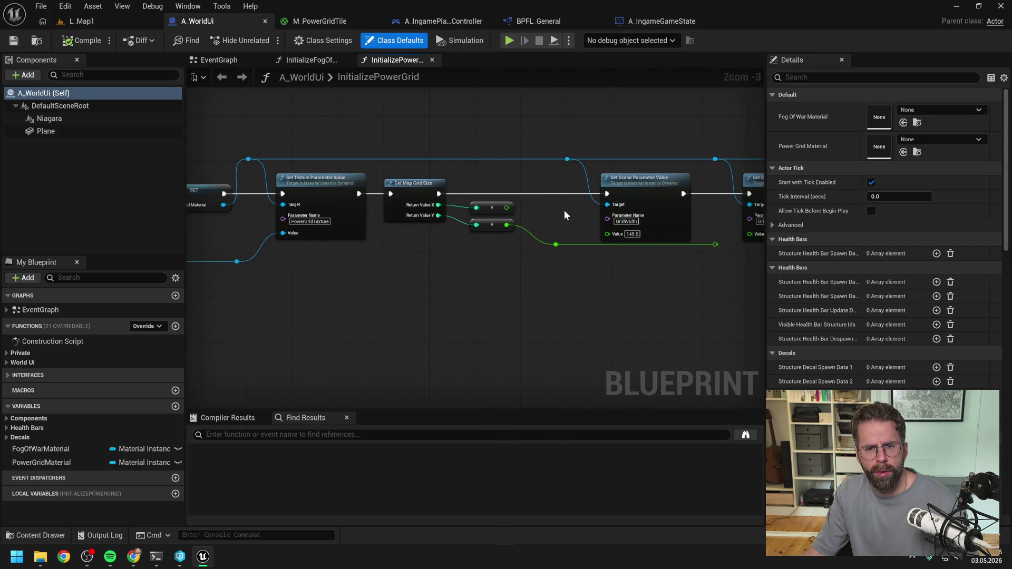
scroll(564, 215, "down", 1)
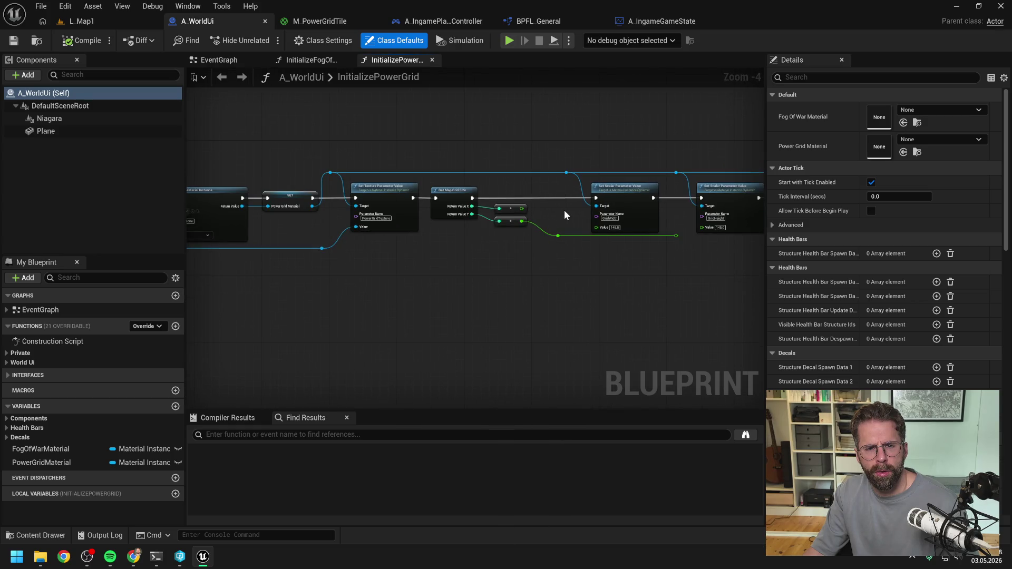
left_click_drag(565, 210, 464, 212)
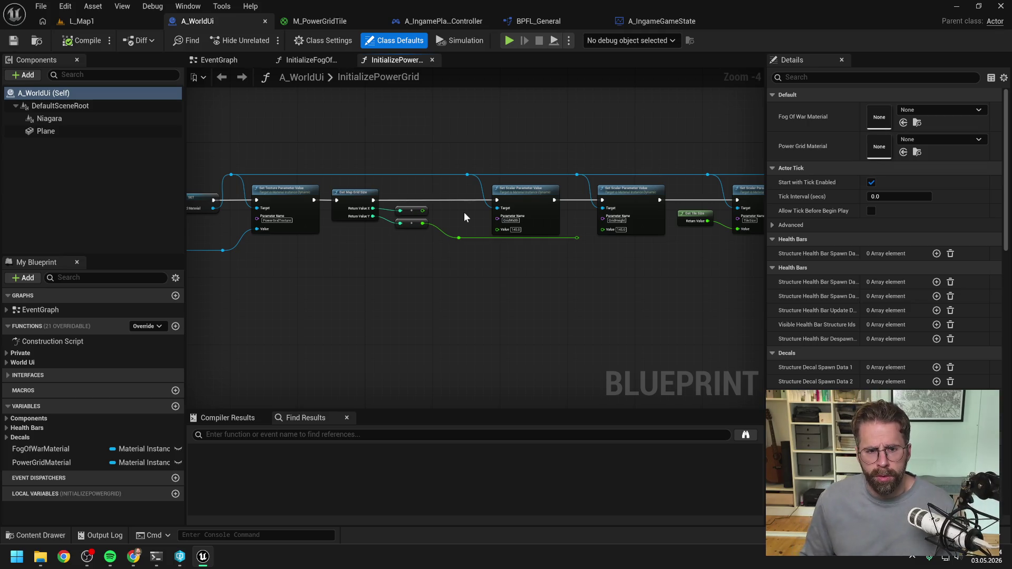
left_click_drag(454, 217, 607, 203)
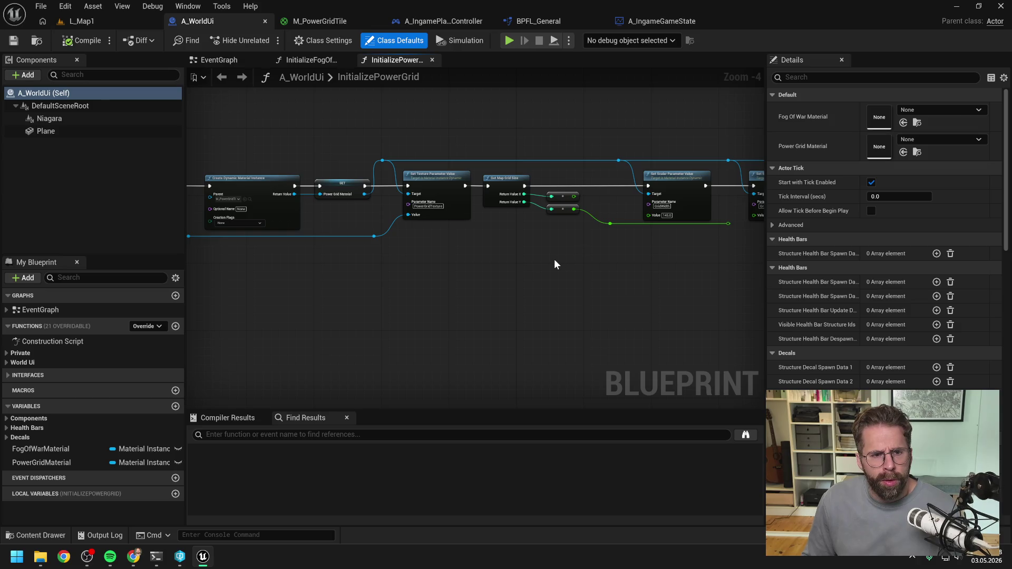
left_click_drag(555, 259, 541, 263)
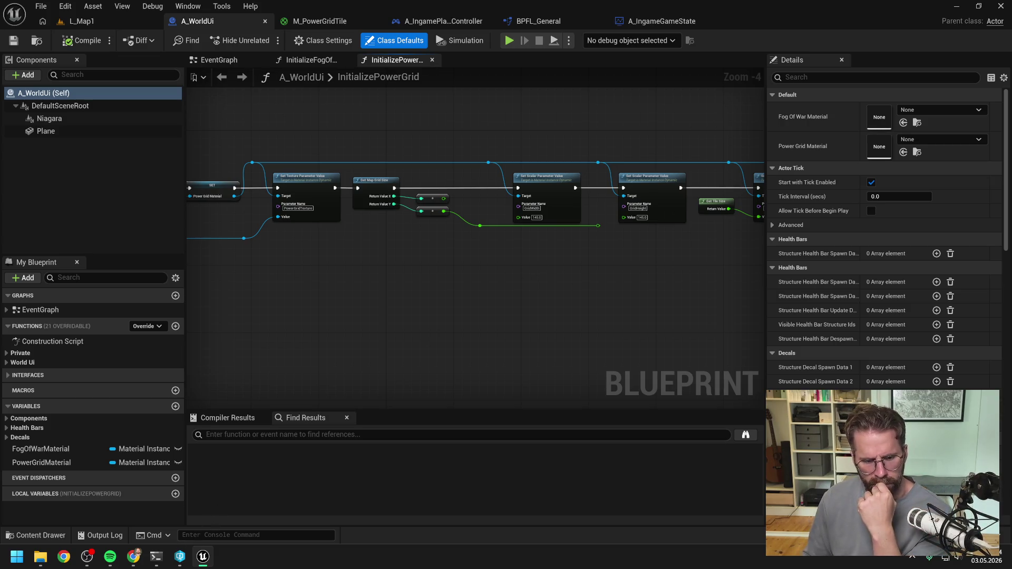
- Scroll back through Claude's earlier diff and plan for the GetPowerGridTextureSize helper, then return to Unreal
key("alt+Tab")
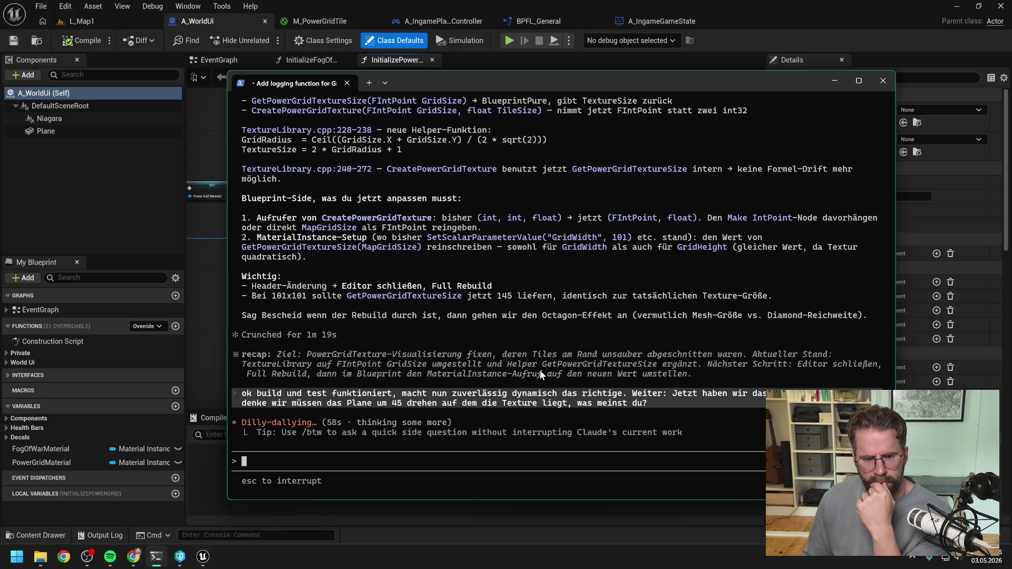
left_click(756, 17)
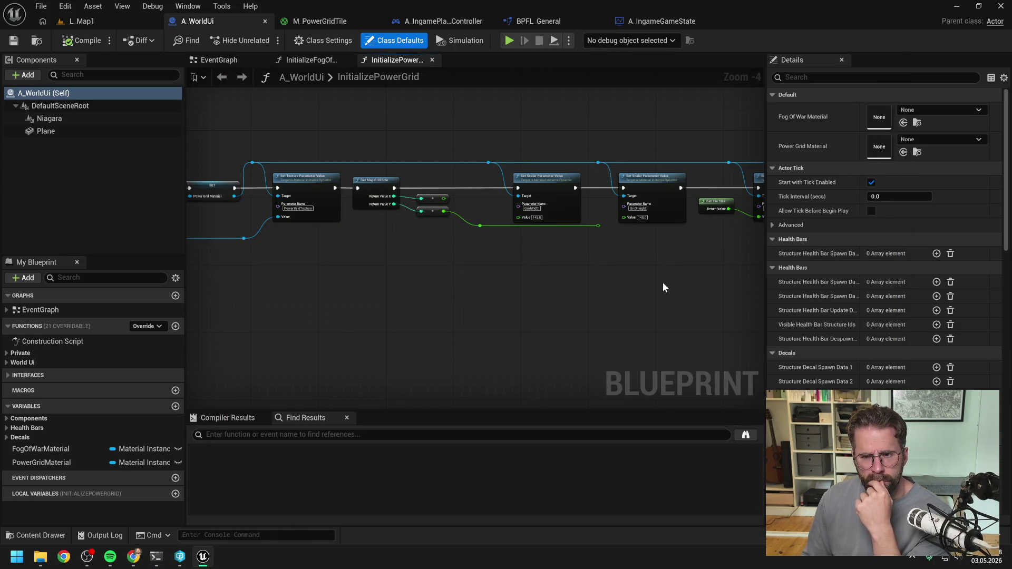
key("alt+Tab")
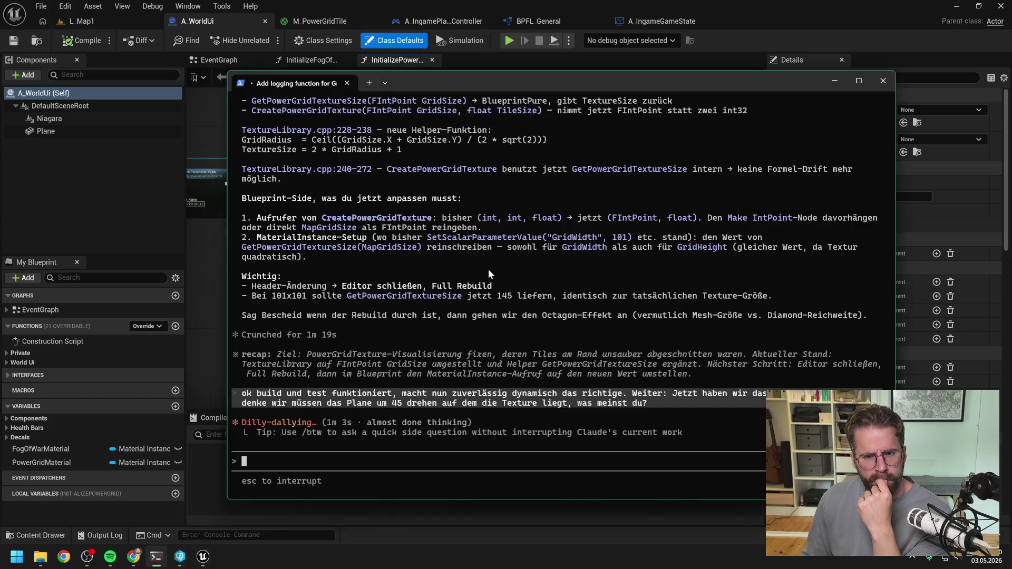
scroll(498, 280, "up", 15)
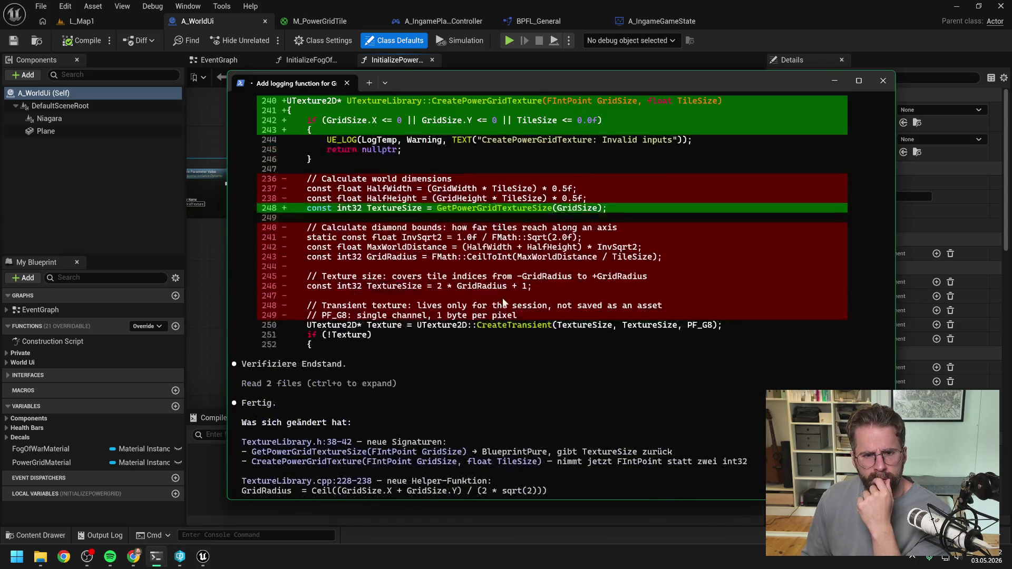
scroll(512, 330, "down", 5)
scroll(513, 342, "up", 4)
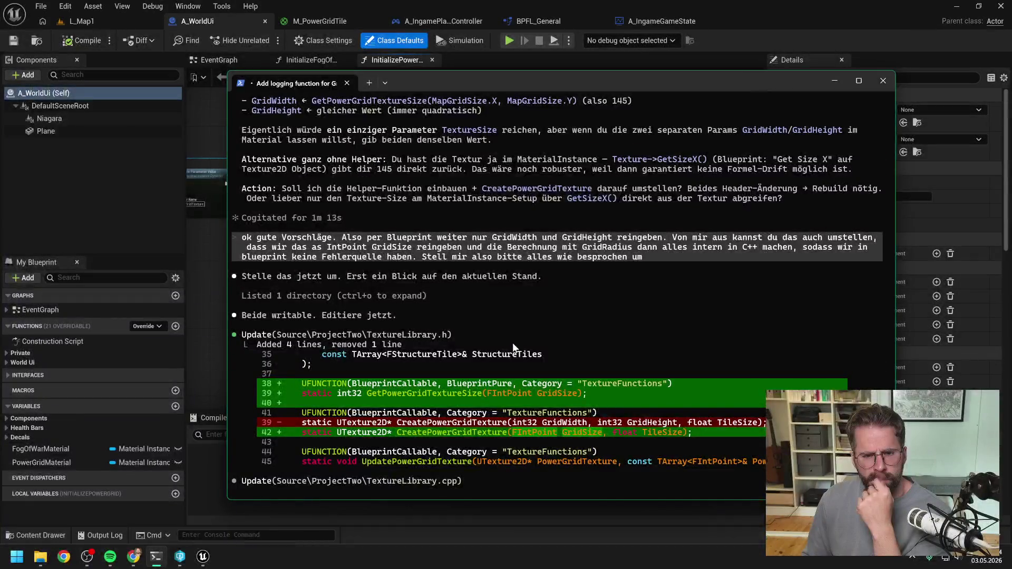
scroll(511, 341, "up", 2)
scroll(511, 343, "up", 1)
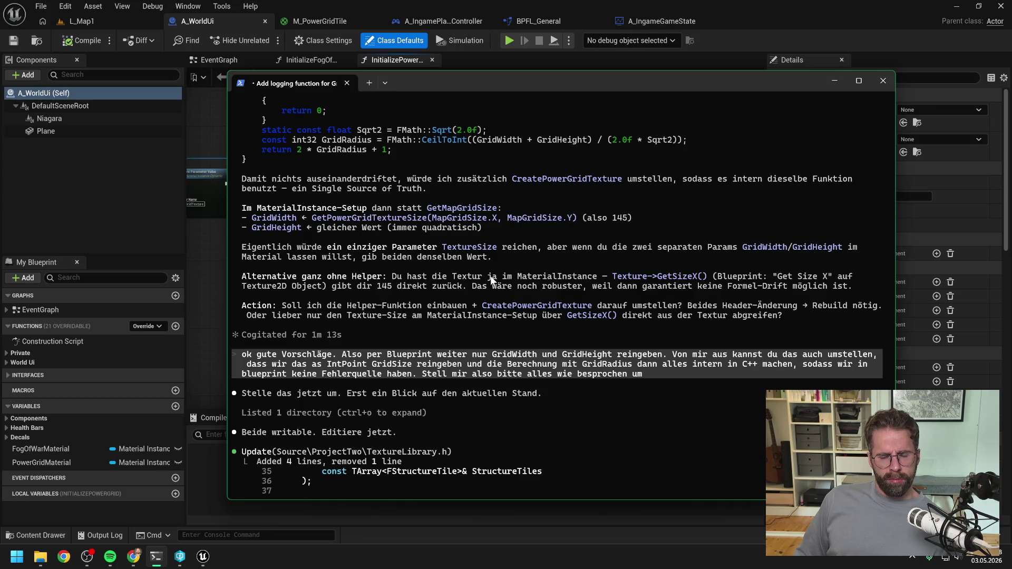
scroll(491, 279, "up", 1)
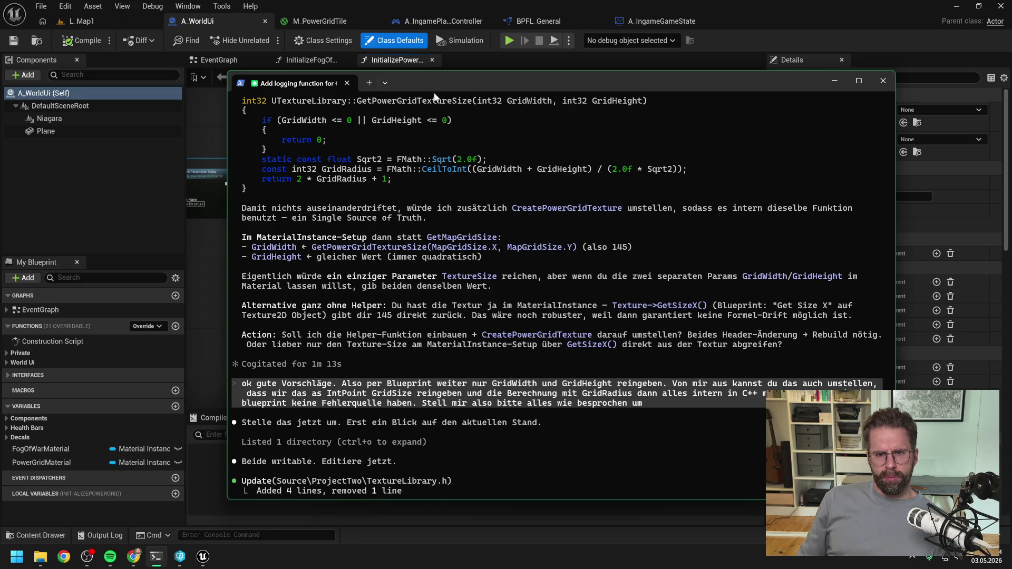
left_click(834, 80)
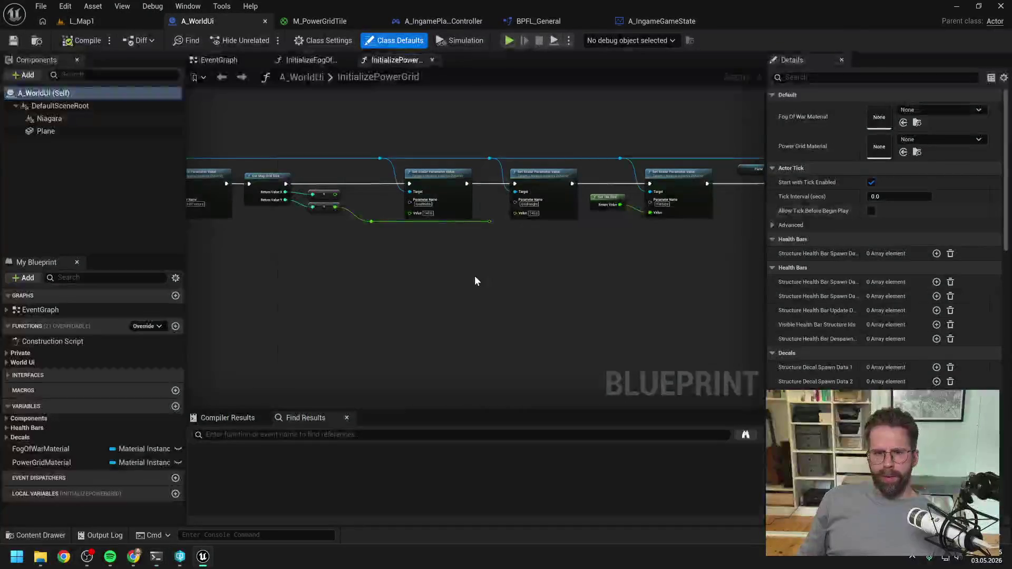
- In A_IngameGameState, set Map Grid Size X and Y to 101 and compile
left_click(538, 21)
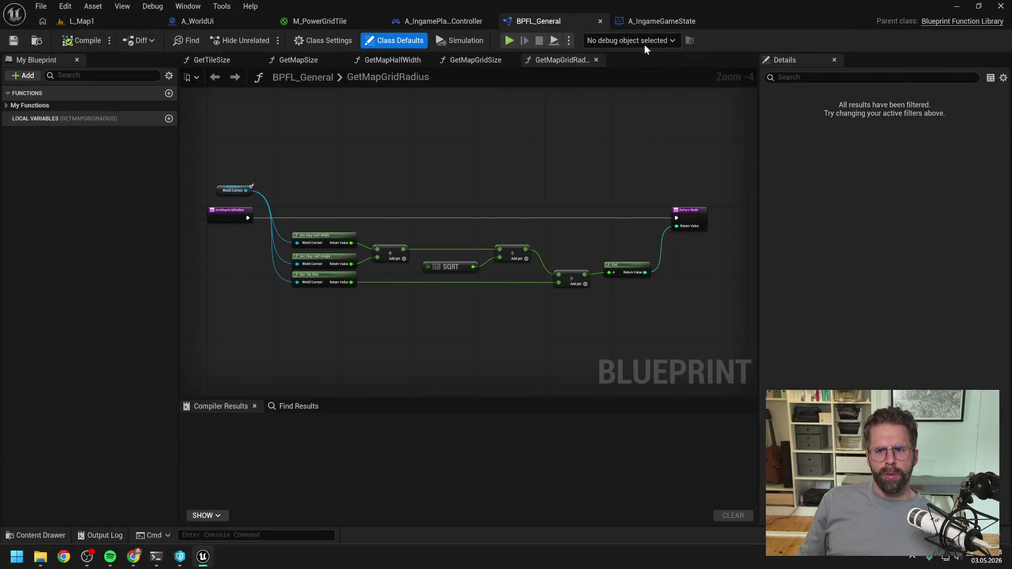
left_click(661, 21)
left_click(598, 237)
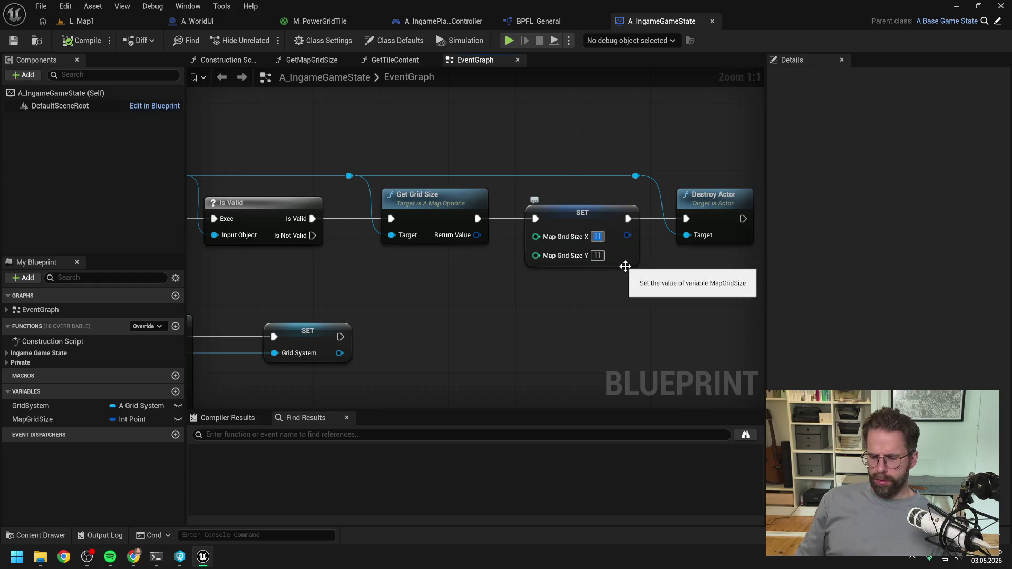
type("101")
key("Return")
key("Tab")
type("101")
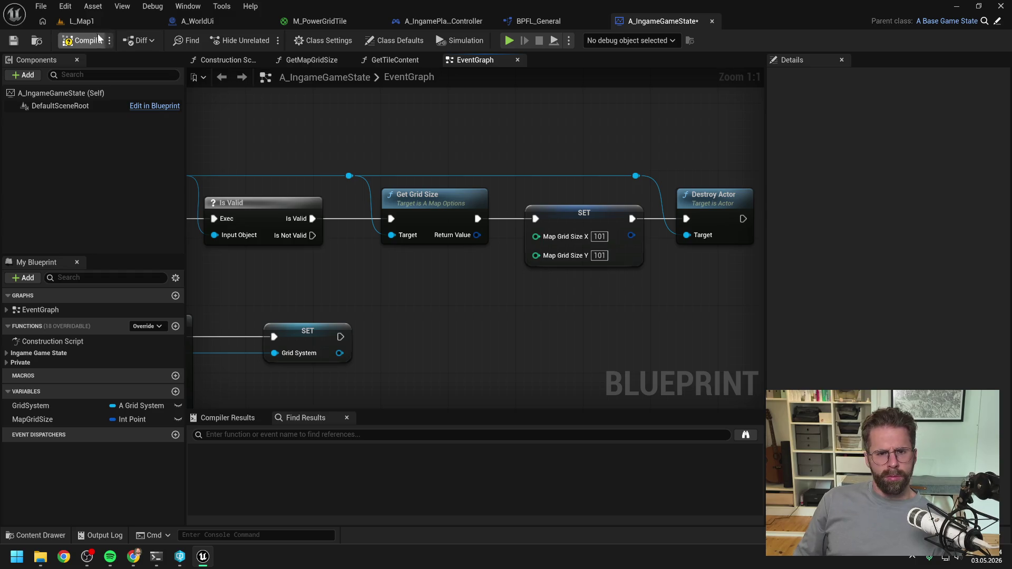
left_click(81, 40)
scroll(465, 131, "down", 2)
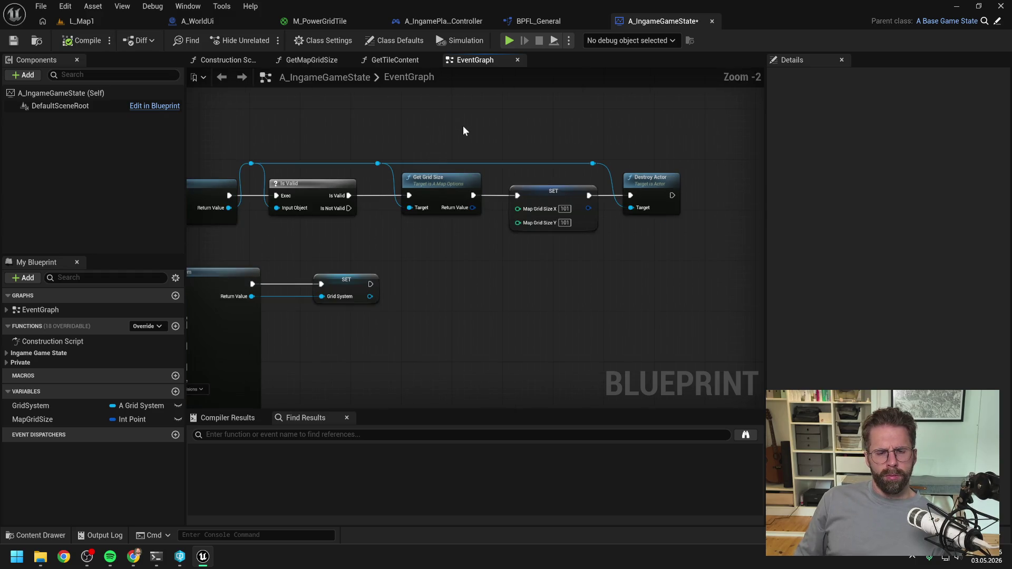
- Go back through the open tabs to A_WorldUi's InitializePowerGrid graph
left_click(358, 24)
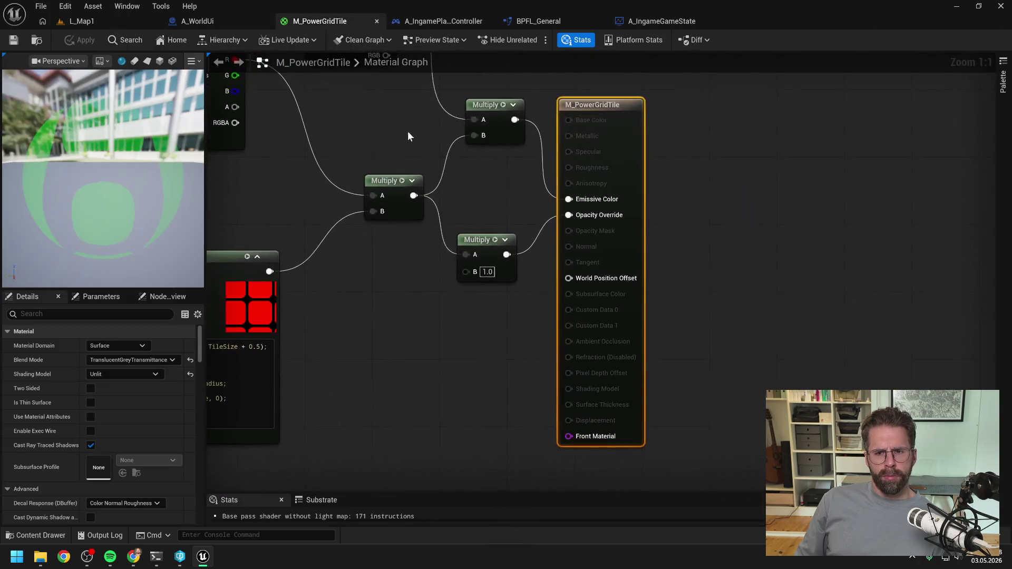
scroll(408, 136, "down", 3)
left_click(447, 22)
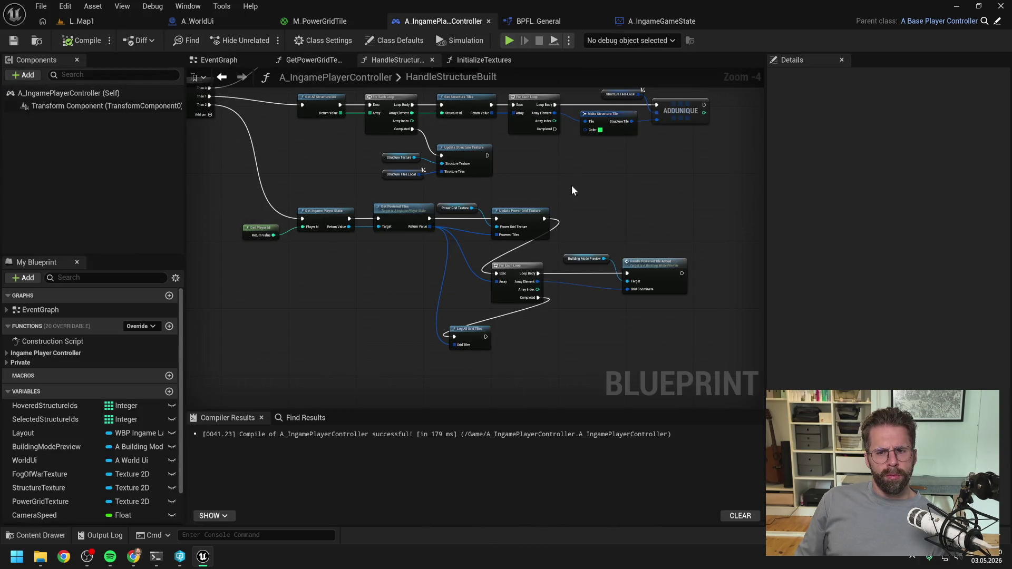
left_click(198, 22)
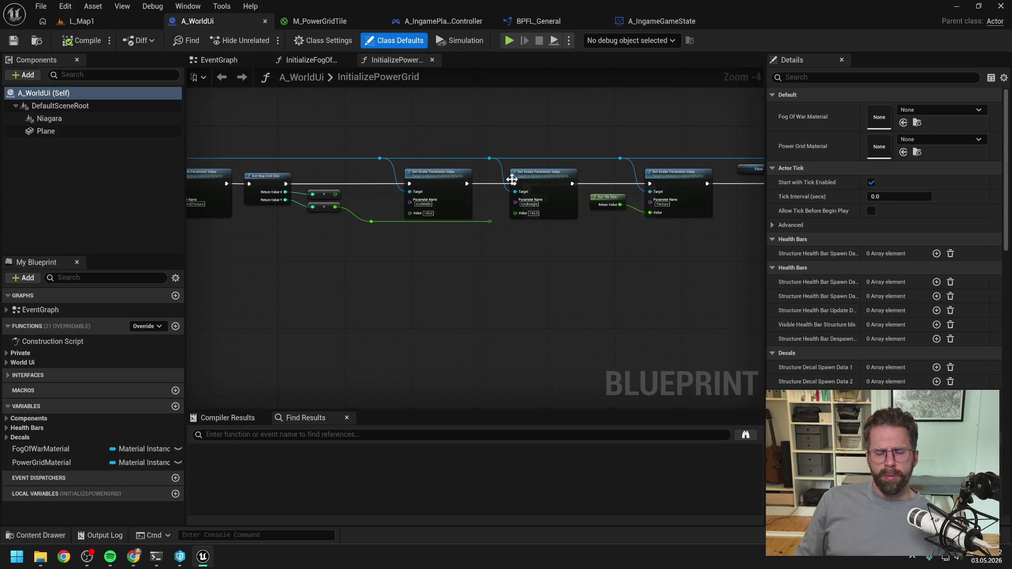
- Set the Plane component's yaw rotation to 0, compile A_WorldUi and play-test the level
left_click_drag(418, 130, 457, 147)
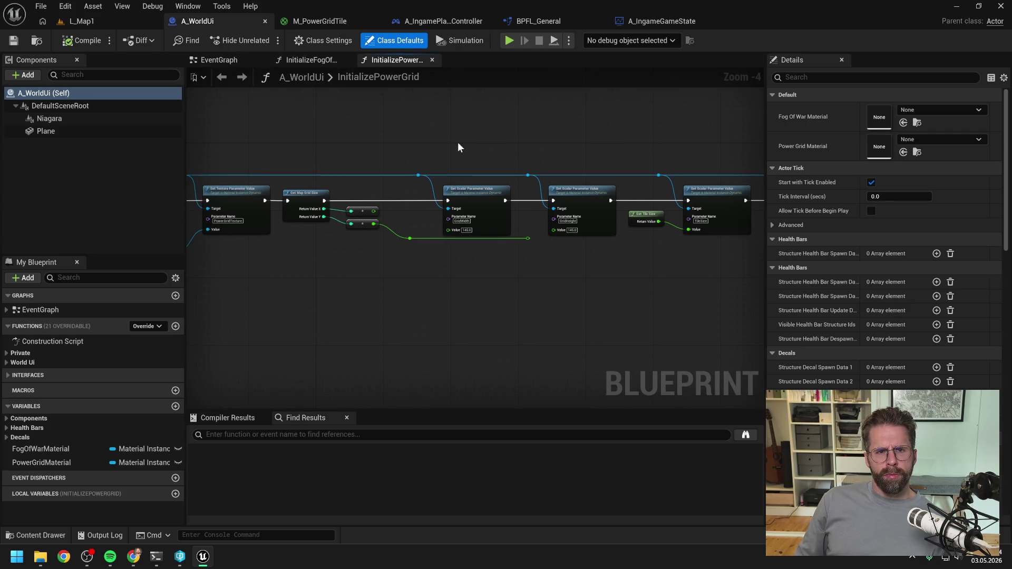
left_click(77, 134)
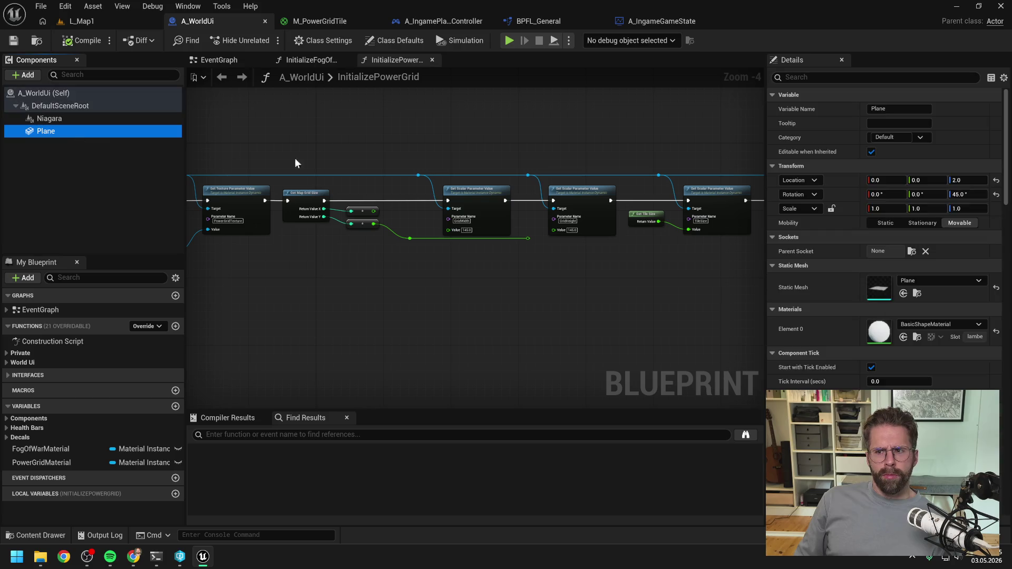
left_click(959, 194)
type("0")
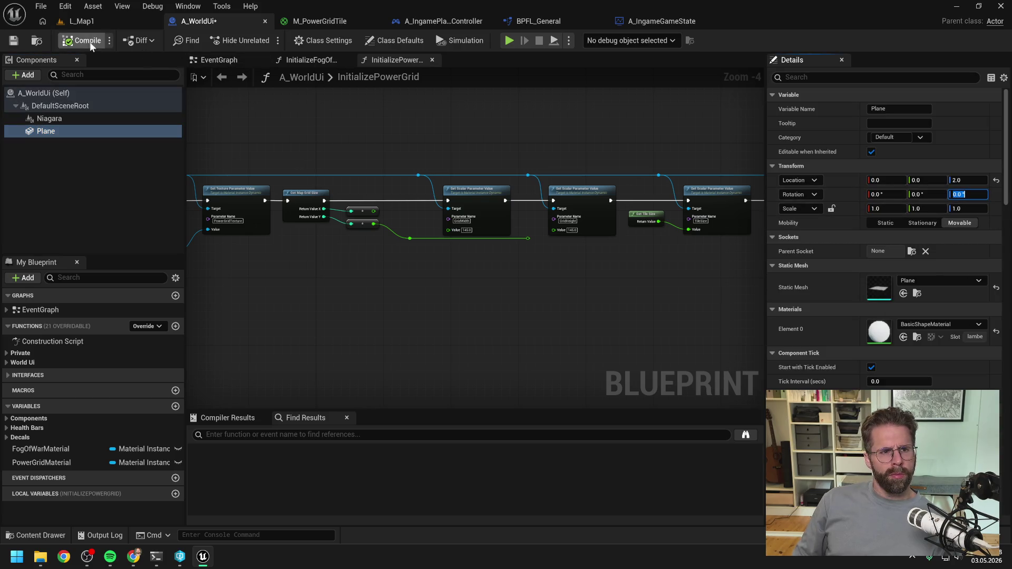
left_click(103, 19)
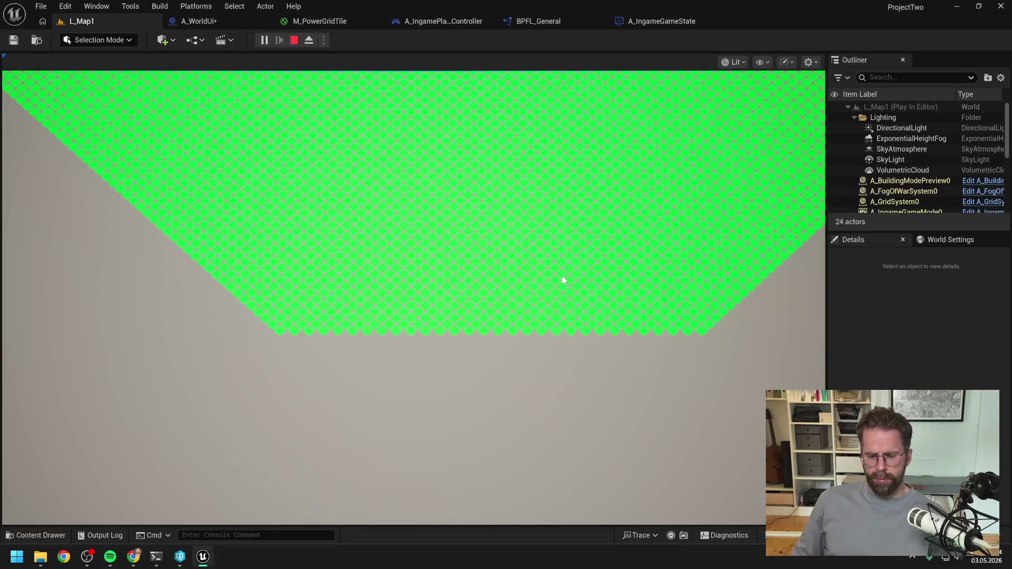
key("Escape")
left_click(993, 61)
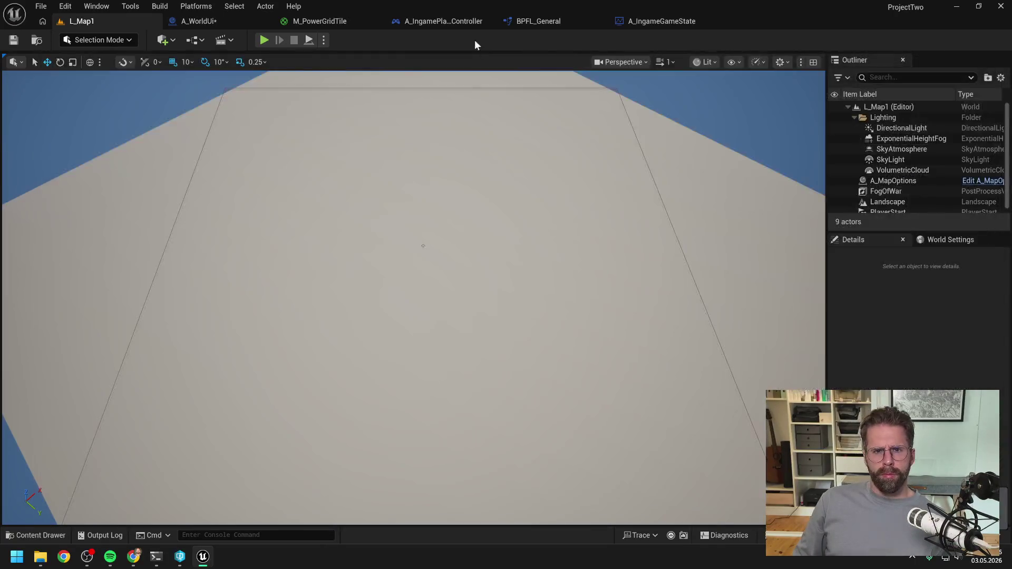
- Return to A_WorldUi's power-grid graph and bring up the Claude conversation
left_click(443, 21)
left_click(529, 21)
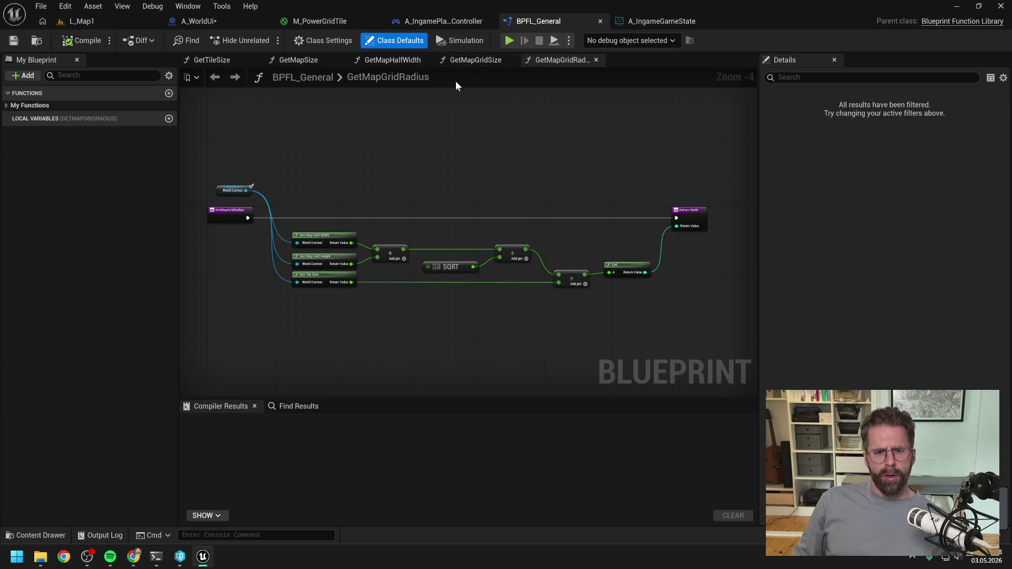
left_click(226, 20)
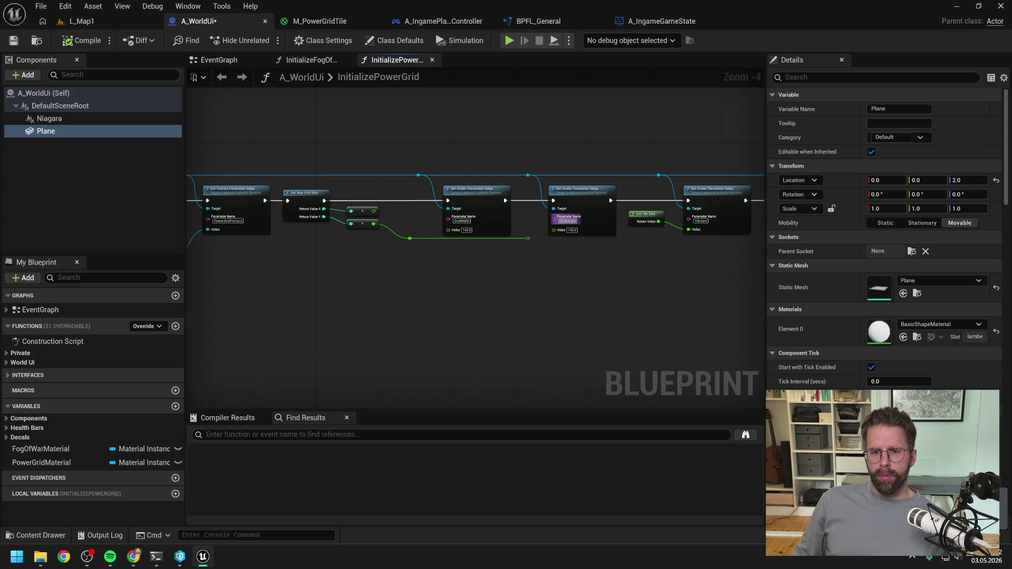
scroll(554, 242, "up", 1)
scroll(567, 274, "up", 1)
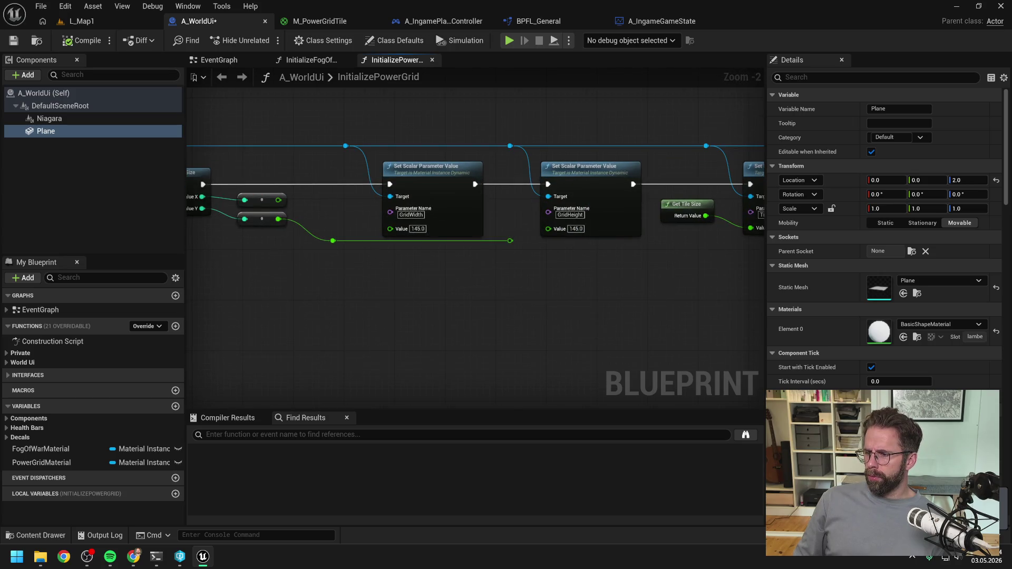
key("alt+Tab")
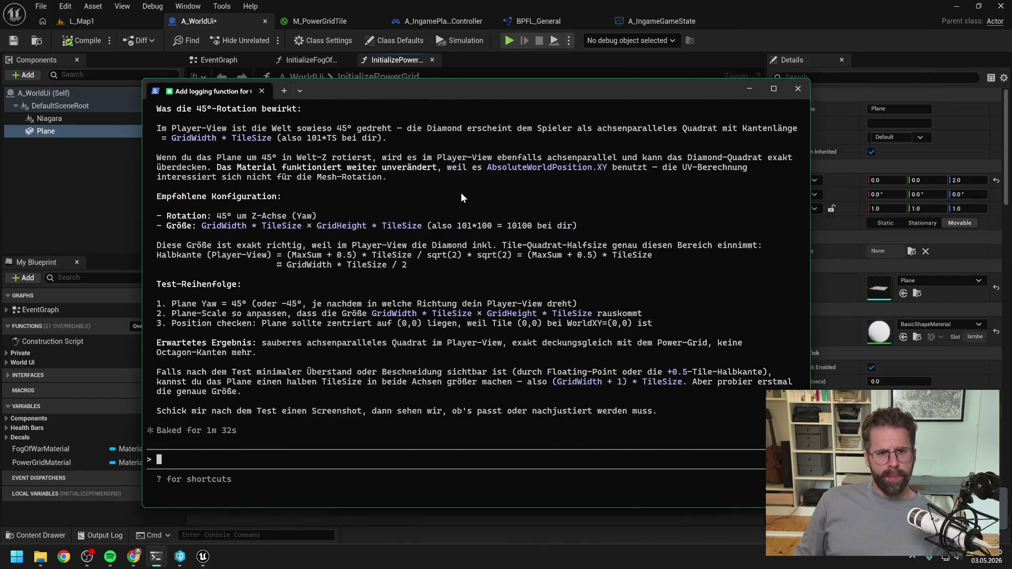
- Read Claude's reply about the 45° plane rotation, then minimize the terminal back to InitializePowerGrid
scroll(469, 205, "up", 5)
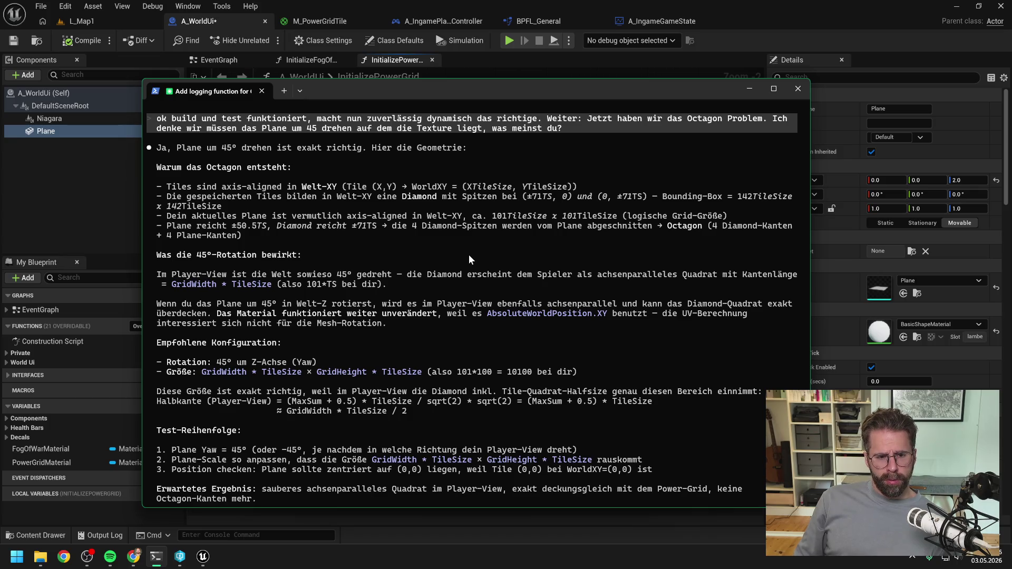
scroll(468, 254, "down", 3)
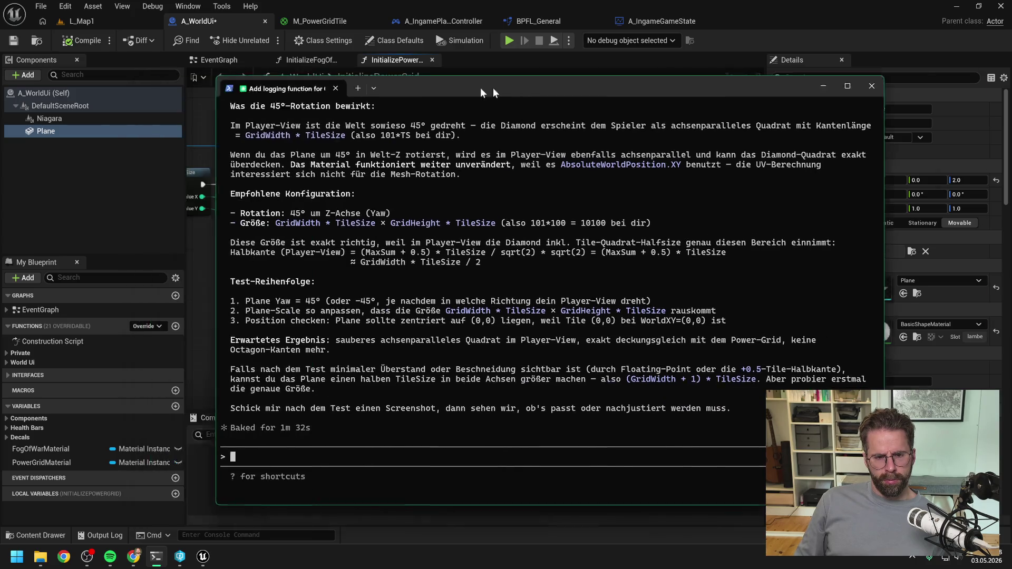
left_click(749, 88)
left_click_drag(579, 304, 544, 289)
scroll(545, 289, "down", 1)
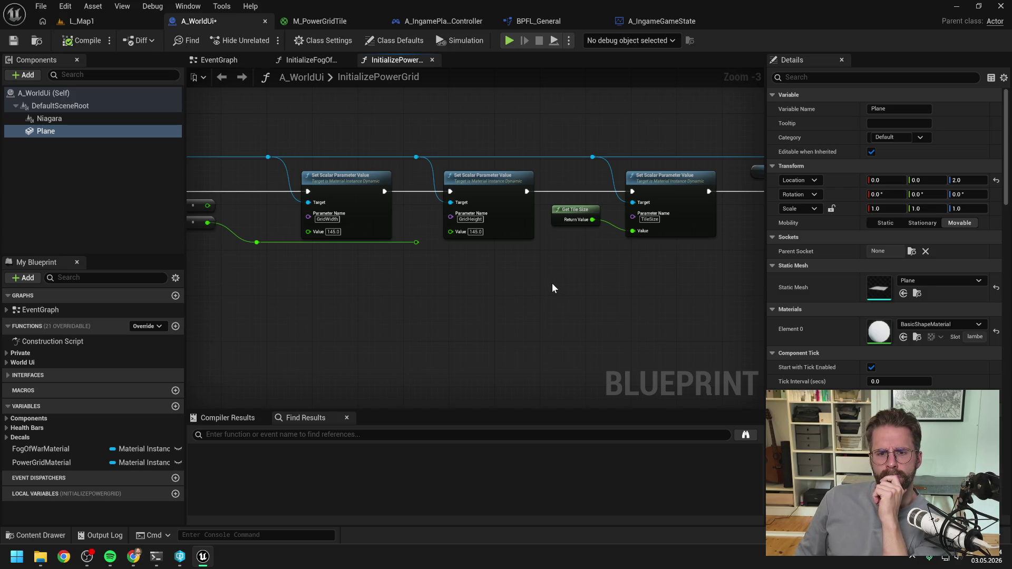
- Place a Plane reference in the graph and add a Get Component Bounds node from it
left_click_drag(390, 304, 611, 297)
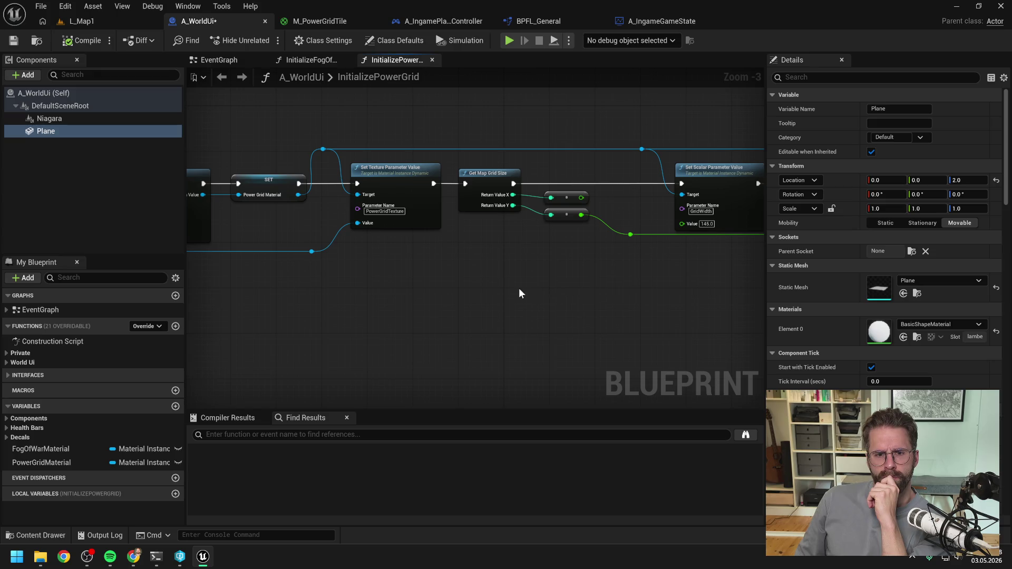
scroll(613, 297, "down", 1)
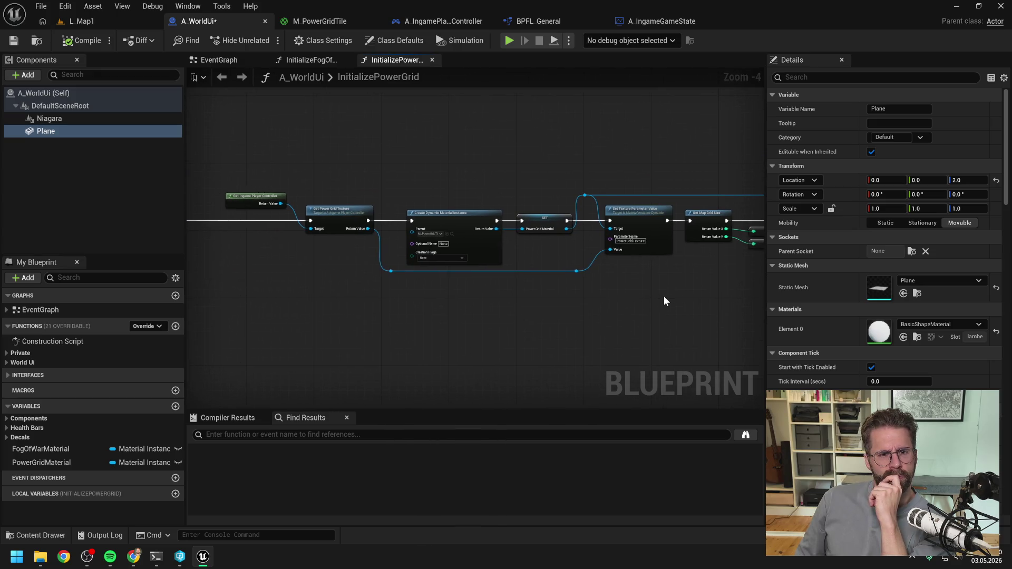
left_click_drag(661, 295, 598, 294)
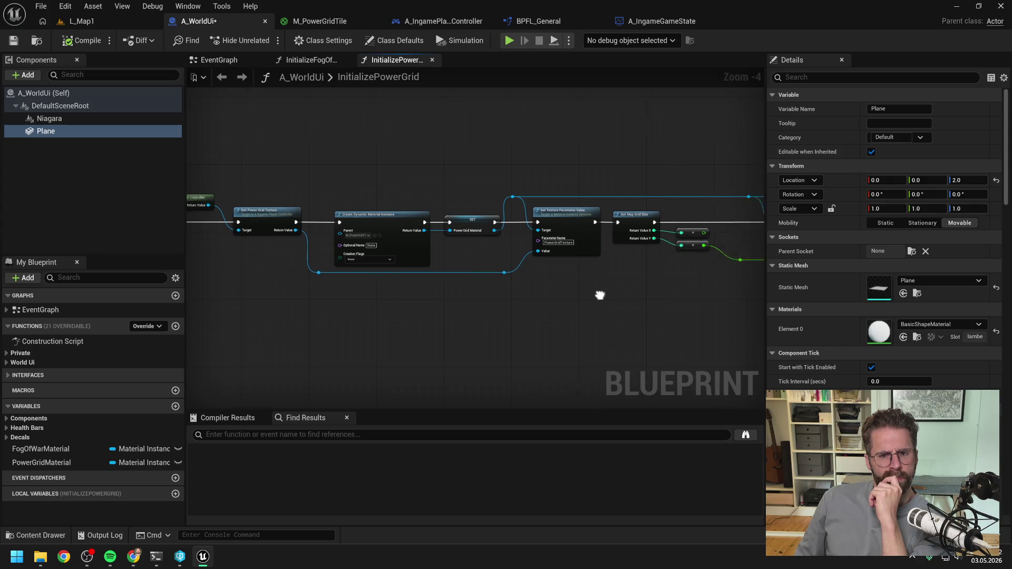
mouse_move(671, 301)
left_mouse_down()
mouse_move(531, 306)
mouse_move(487, 287)
left_mouse_up()
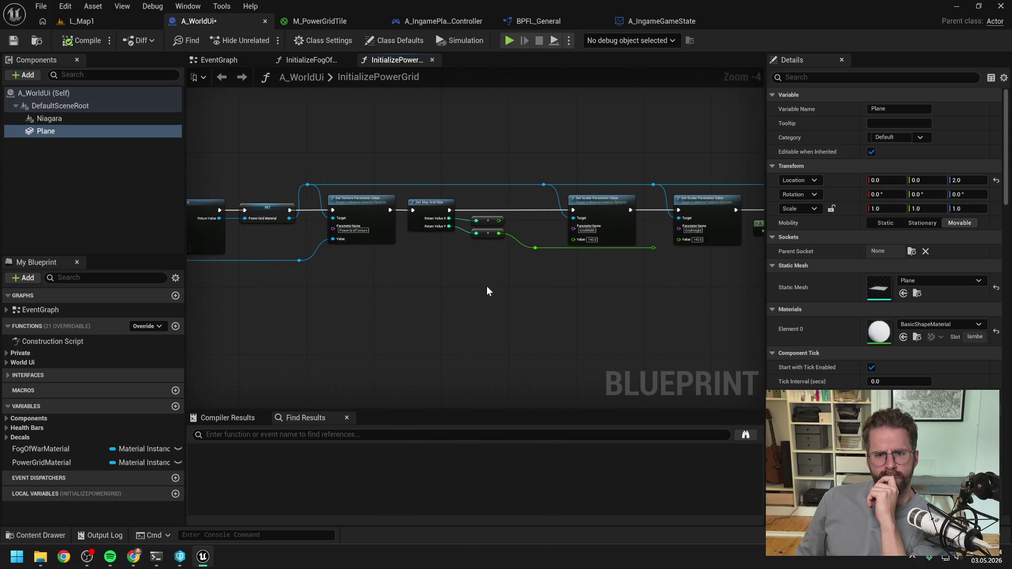
mouse_move(61, 130)
left_mouse_down()
mouse_move(441, 296)
mouse_move(420, 252)
left_mouse_up()
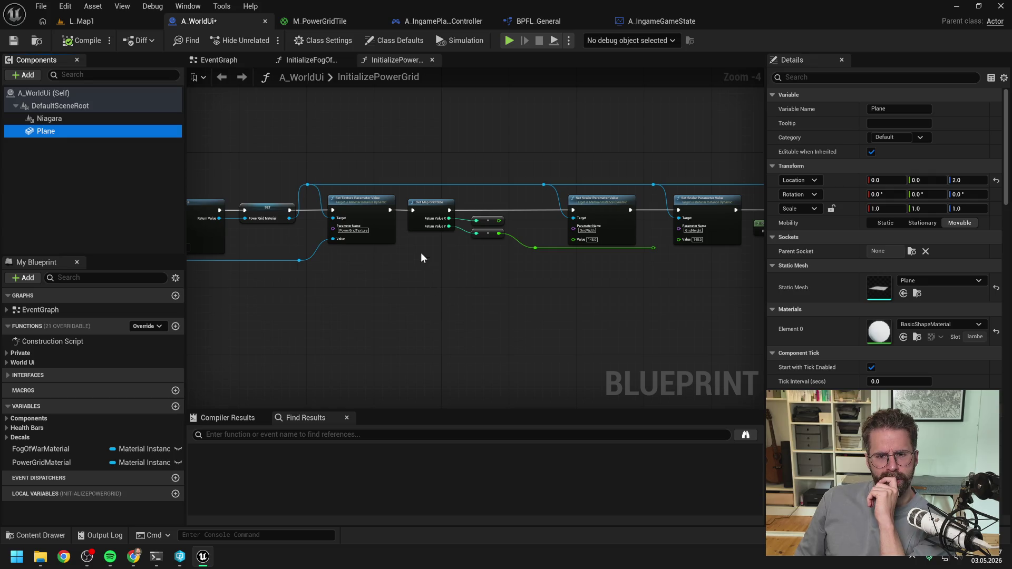
left_click(482, 296)
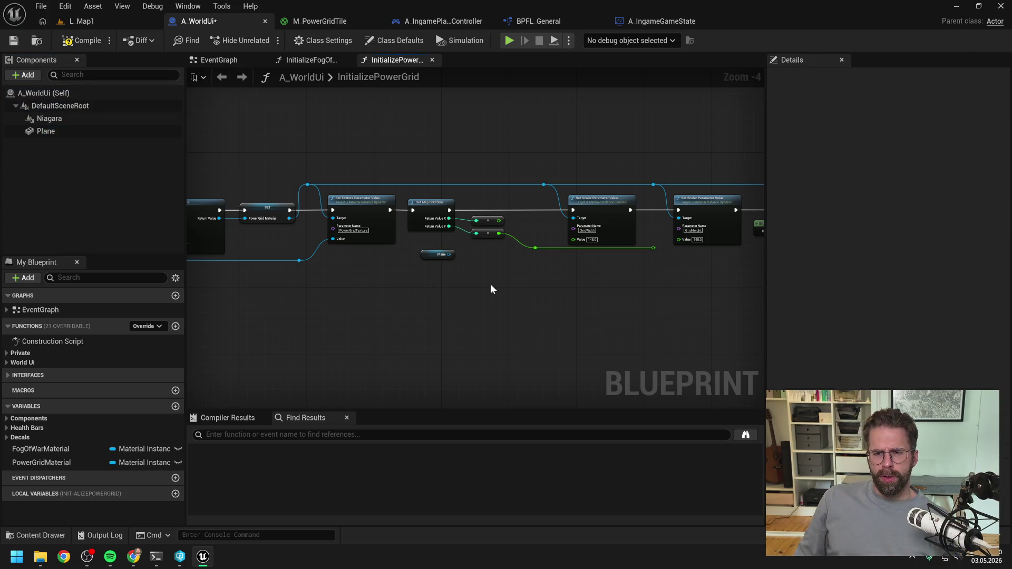
left_click_drag(449, 255, 480, 277)
type("ge")
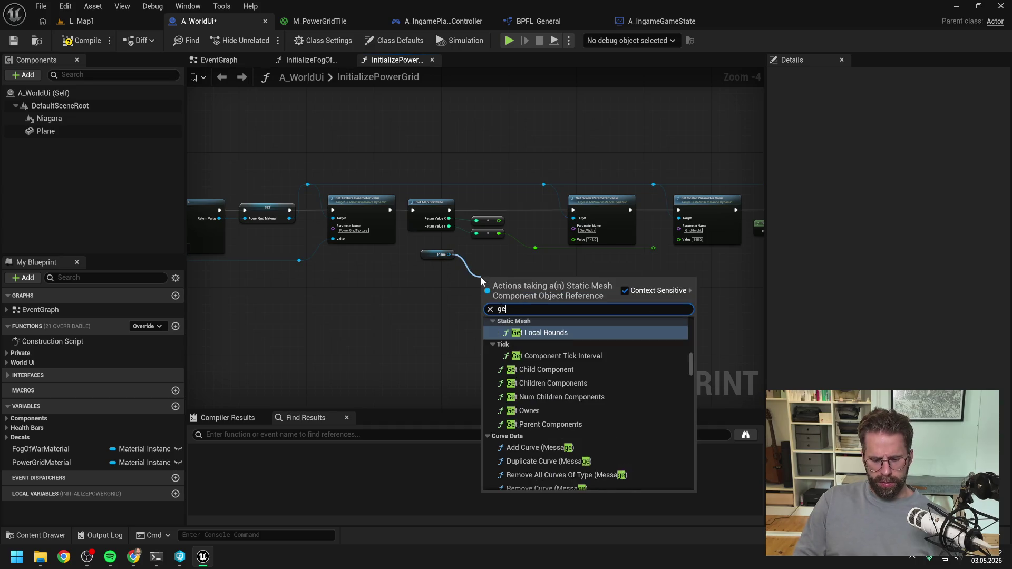
type("t size")
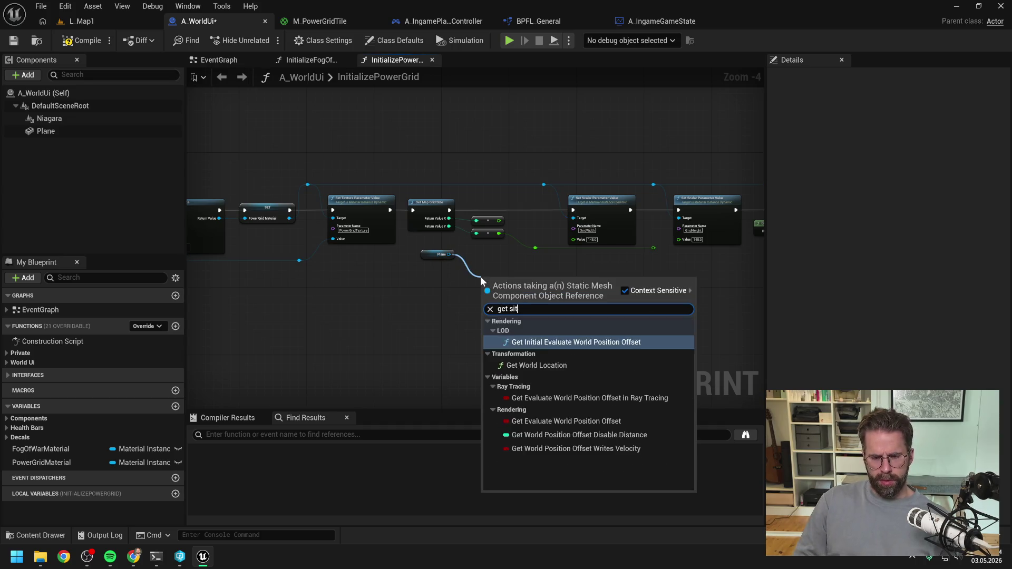
key("ctrl+a")
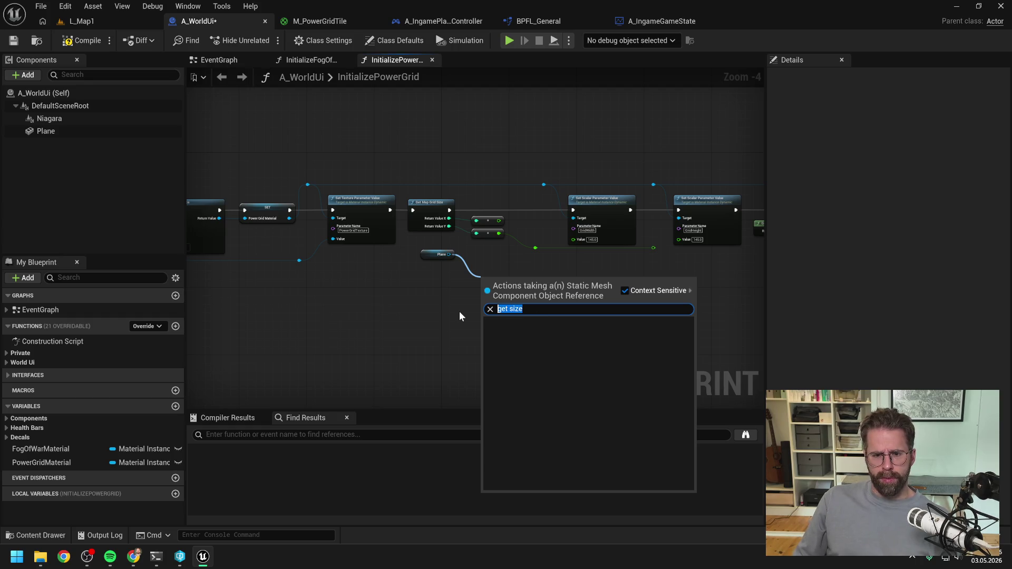
type("get bounds")
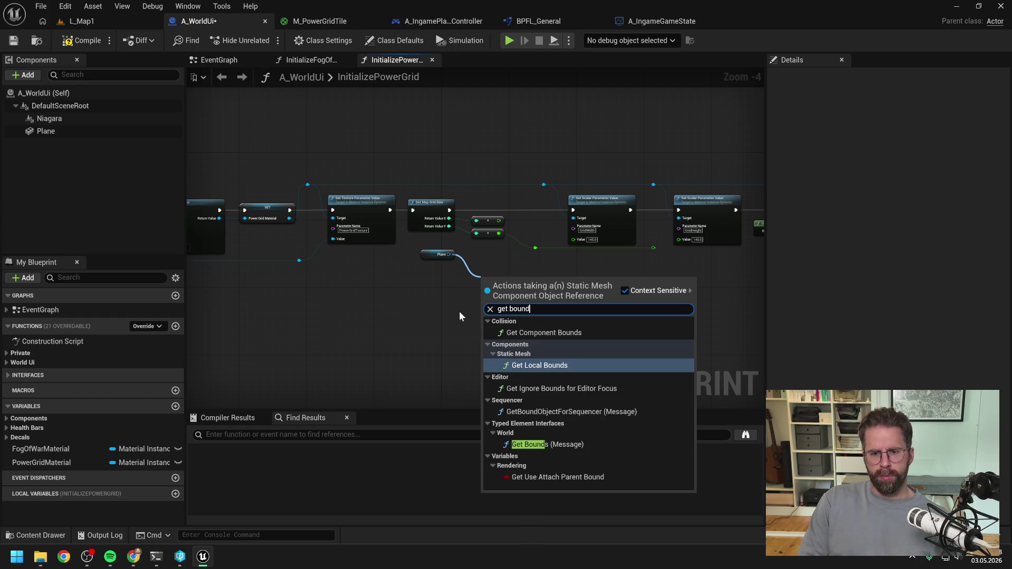
left_click(555, 333)
- Split the bounds node's Box Extent into X, Y and Z and place the Plane node beside it
left_click(575, 320)
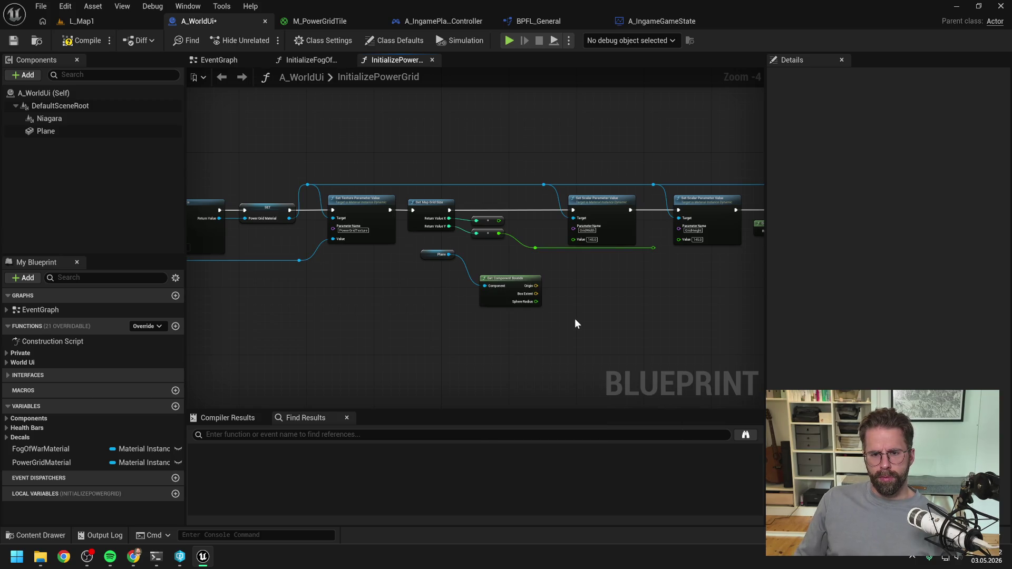
left_click_drag(596, 308, 548, 308)
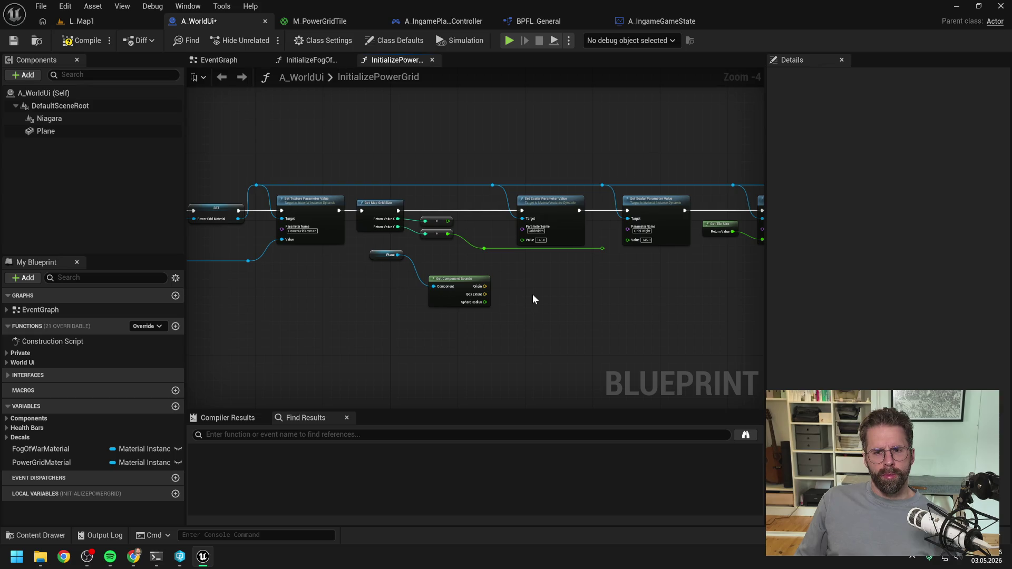
scroll(535, 287, "up", 1)
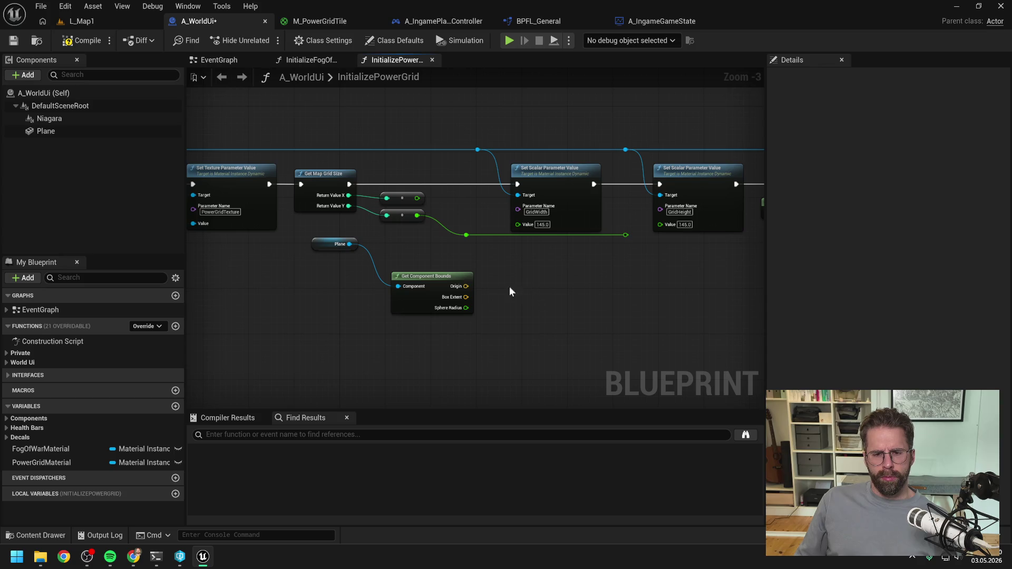
right_click(466, 297)
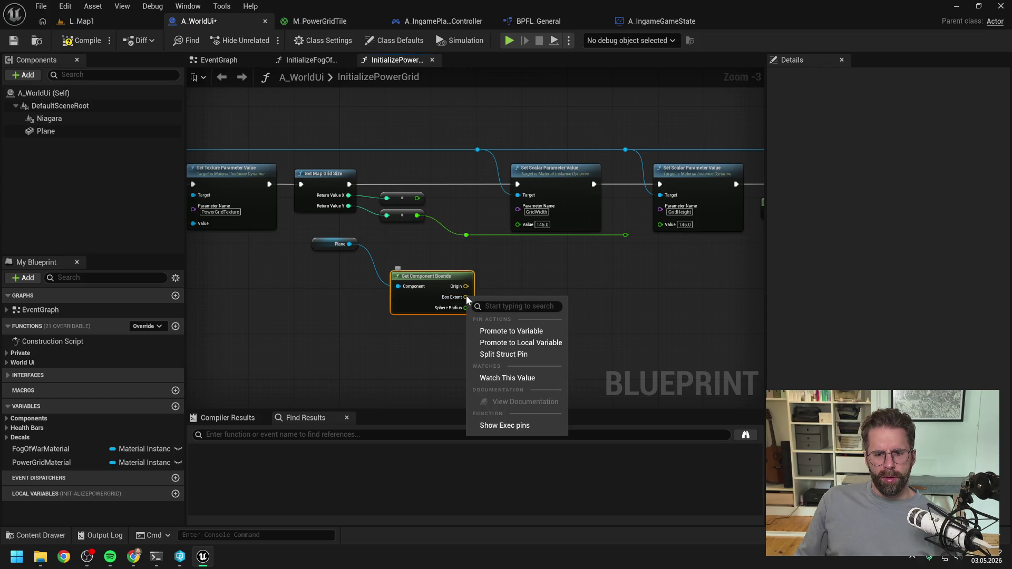
left_click(488, 355)
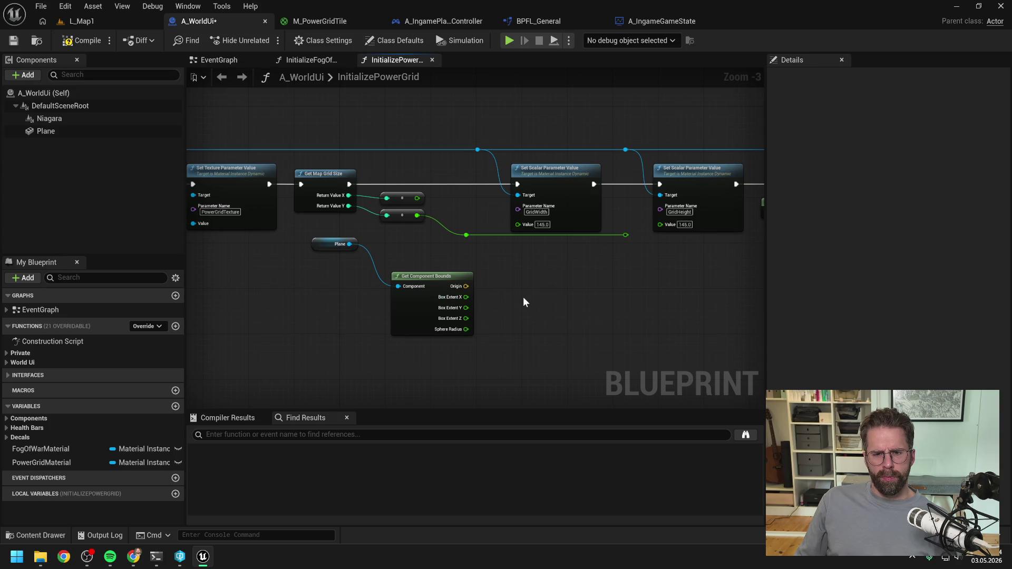
left_click_drag(327, 248, 332, 283)
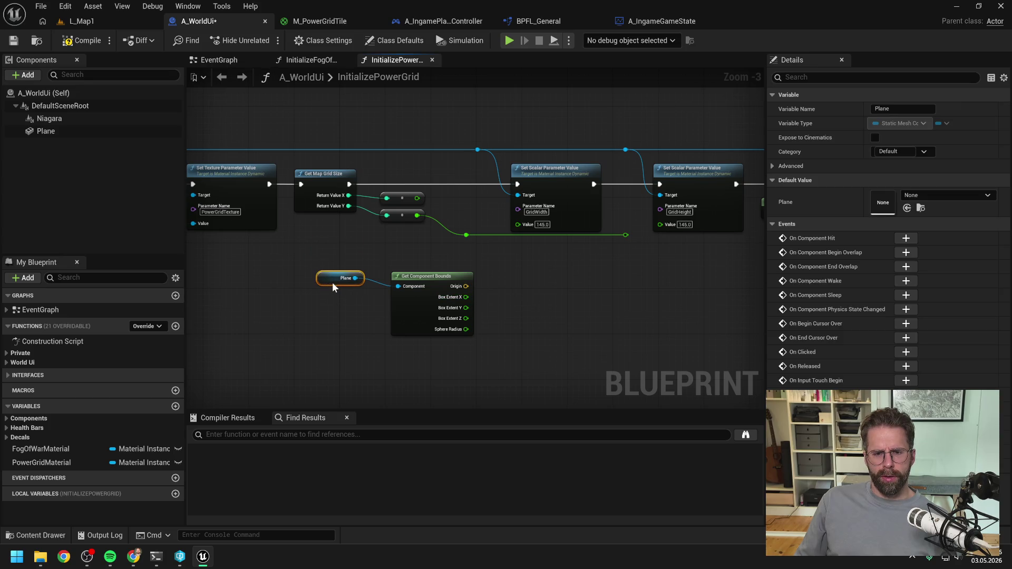
left_click(530, 285)
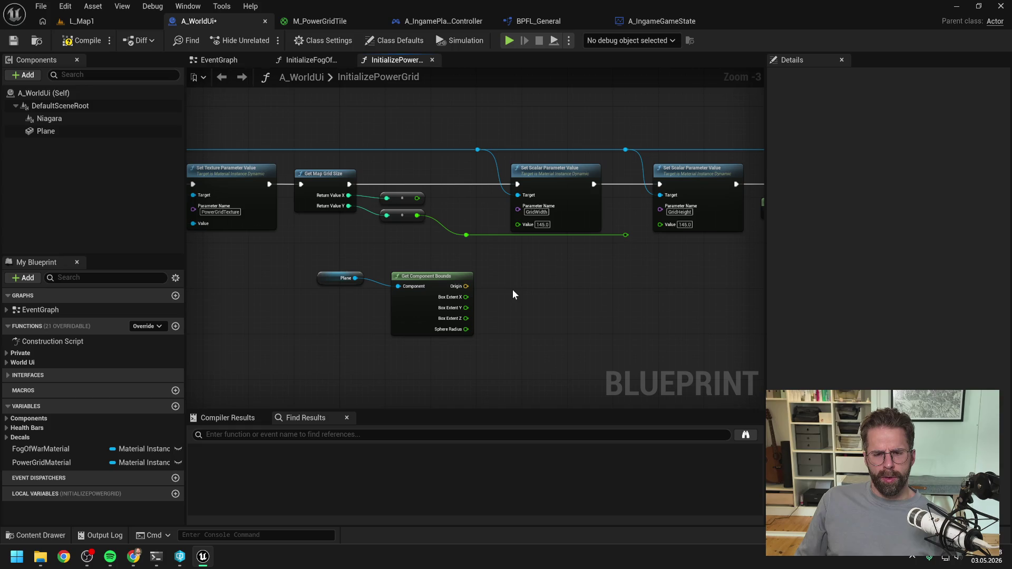
- Check the Plane component's transform, then delete the Plane and Get Component Bounds nodes
left_click(77, 130)
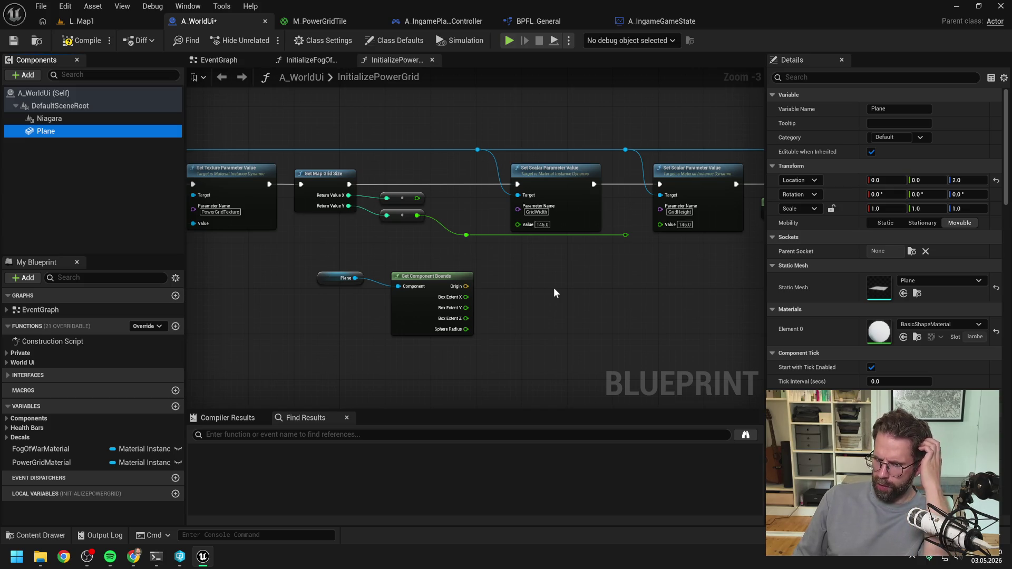
scroll(554, 292, "down", 1)
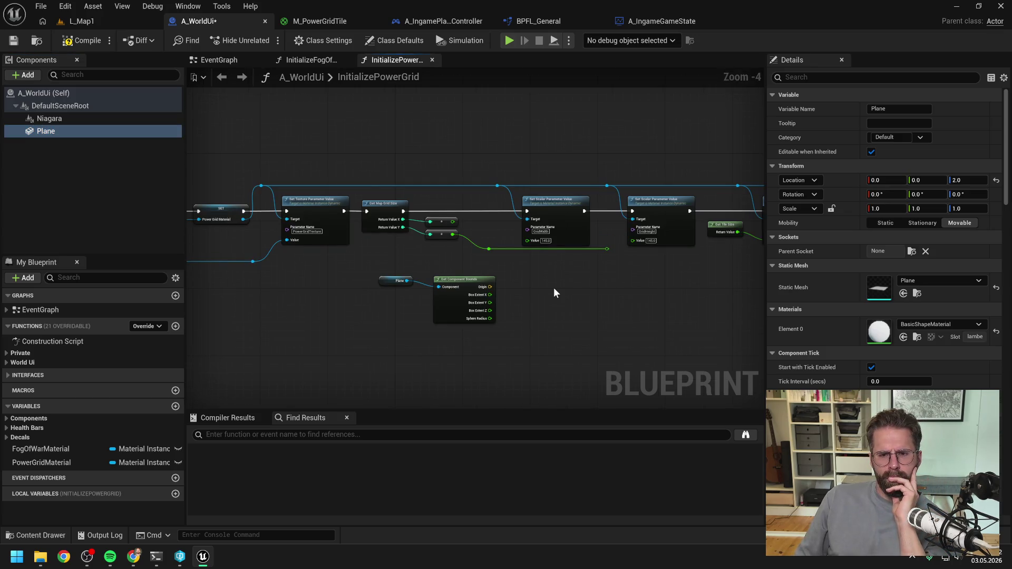
left_click_drag(554, 288, 497, 288)
left_click_drag(321, 268, 442, 330)
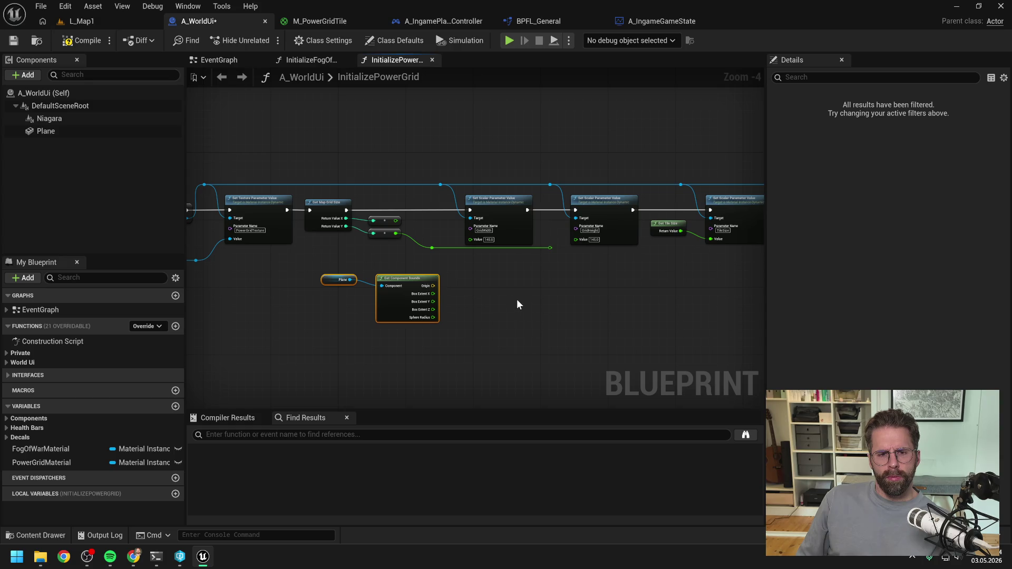
key("Delete")
- Add GetSizeX and GetSizeY nodes from the power-grid texture reference
mouse_move(417, 305)
left_mouse_down()
mouse_move(663, 304)
mouse_move(608, 301)
left_mouse_up()
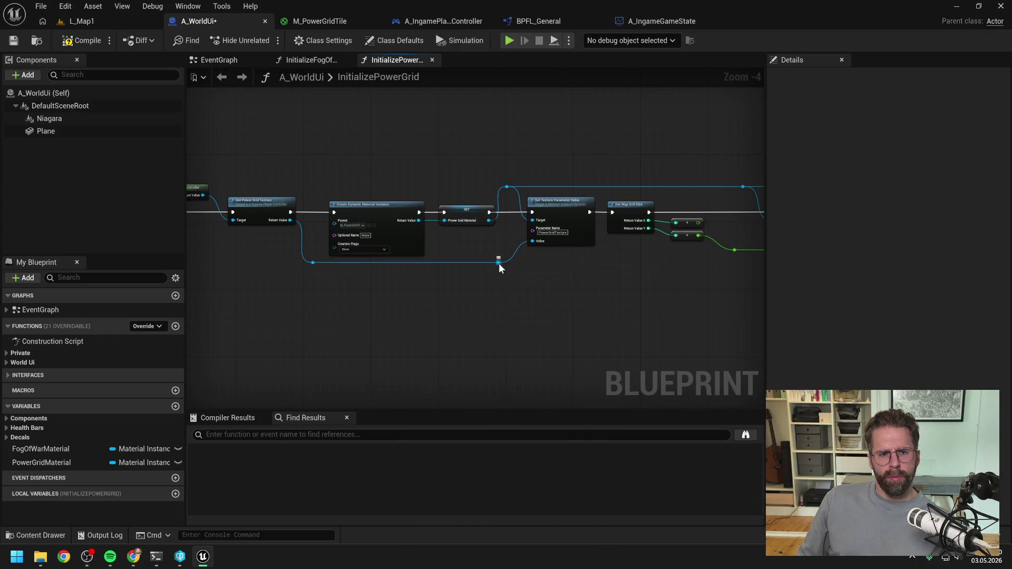
left_click_drag(498, 262, 585, 289)
type("get size")
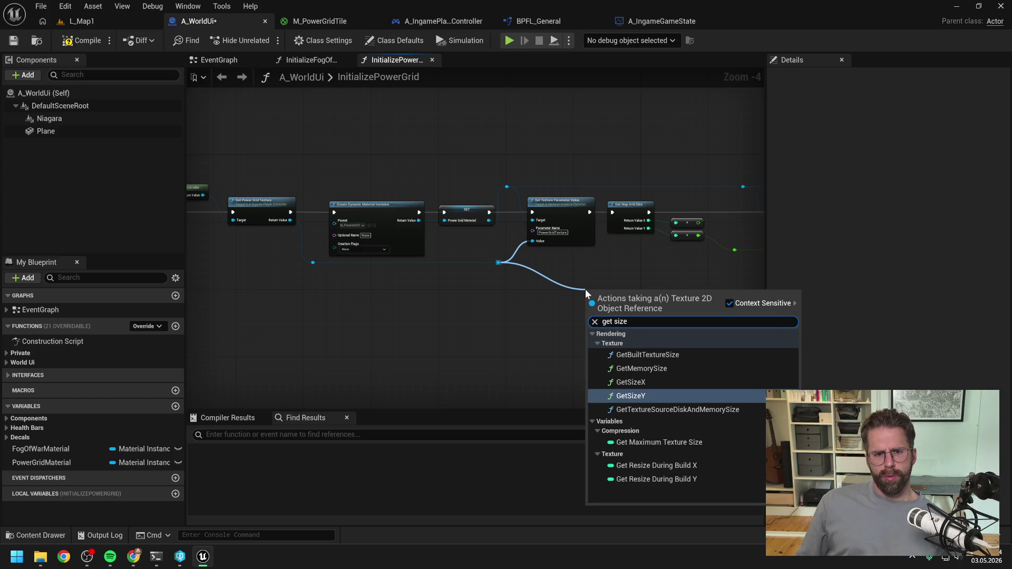
left_click(652, 383)
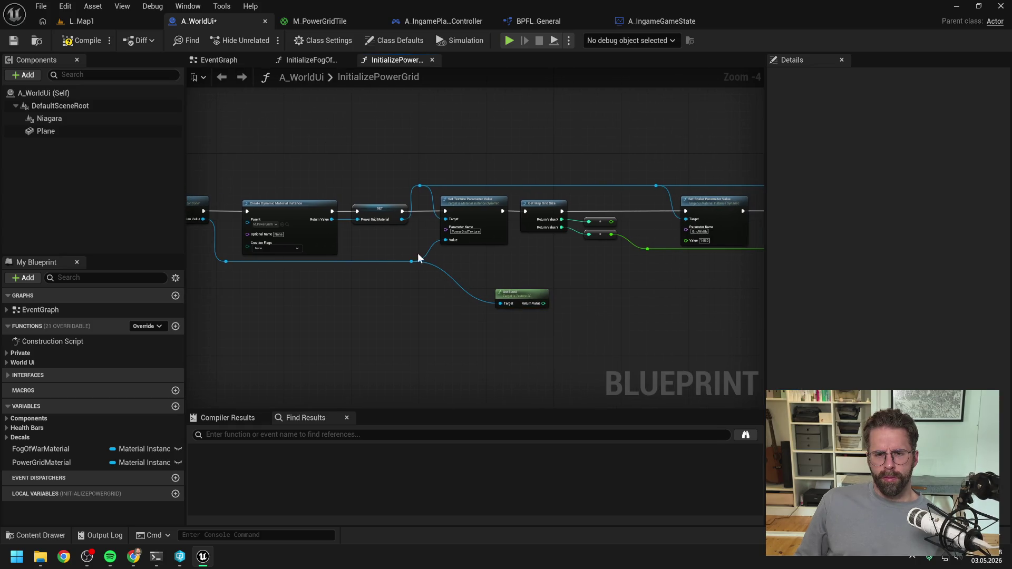
left_click_drag(411, 261, 454, 313)
type("get size")
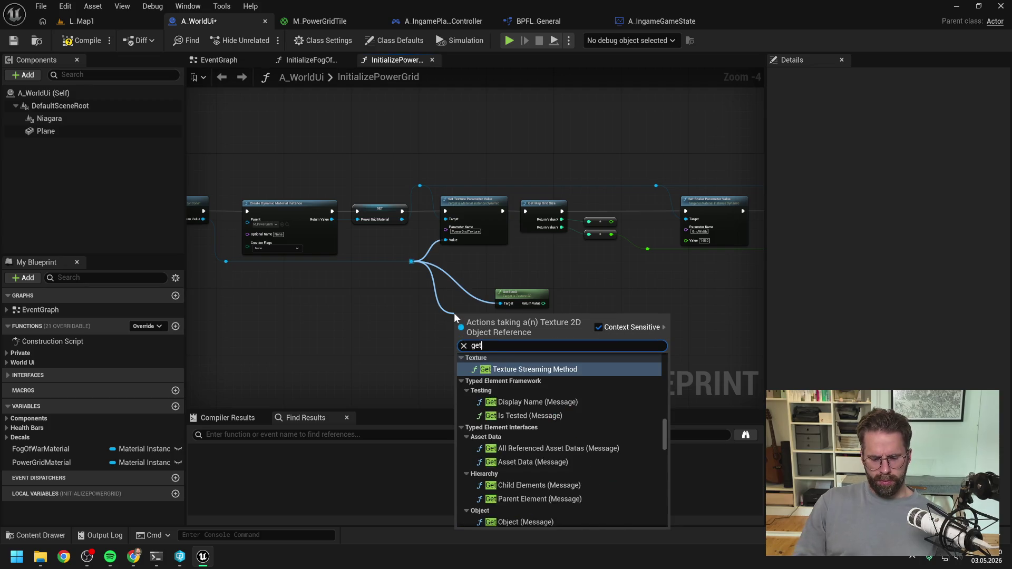
left_click(508, 421)
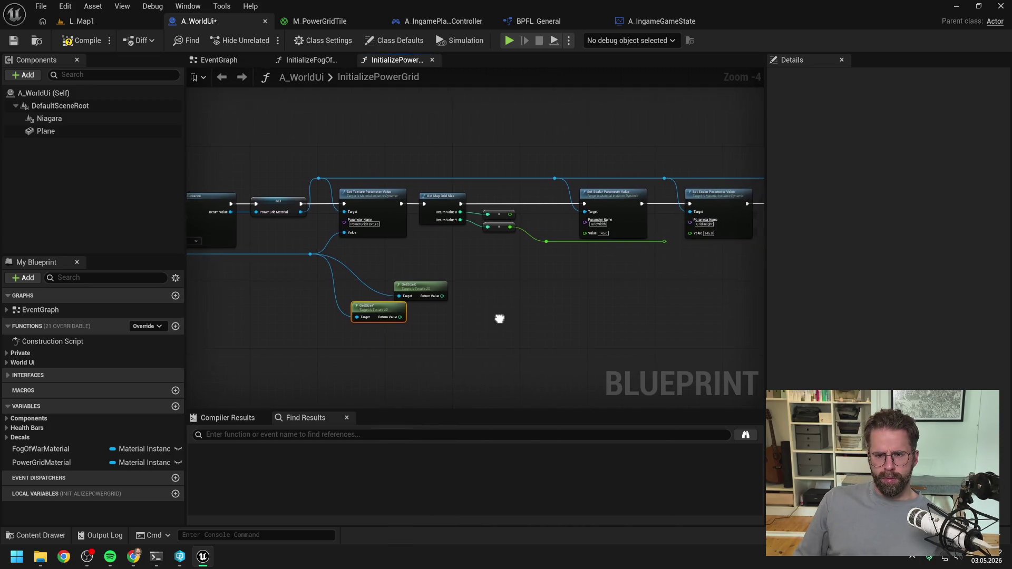
- Arrange GetSizeX and GetSizeY by the multiply nodes, wire them in, and run the level
left_click_drag(369, 314, 419, 321)
left_click_drag(424, 286, 492, 249)
mouse_move(438, 320)
left_mouse_down()
mouse_move(501, 279)
mouse_move(487, 218)
mouse_move(580, 232)
left_mouse_up()
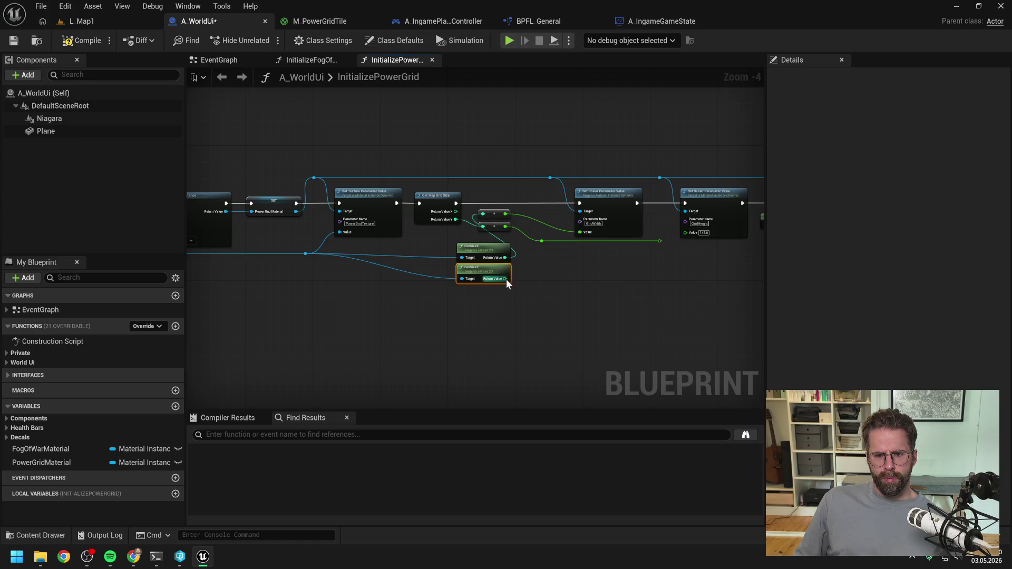
mouse_move(506, 278)
left_mouse_down()
mouse_move(483, 226)
mouse_move(548, 267)
mouse_move(688, 233)
left_mouse_up()
left_click(542, 241)
key("alt+p")
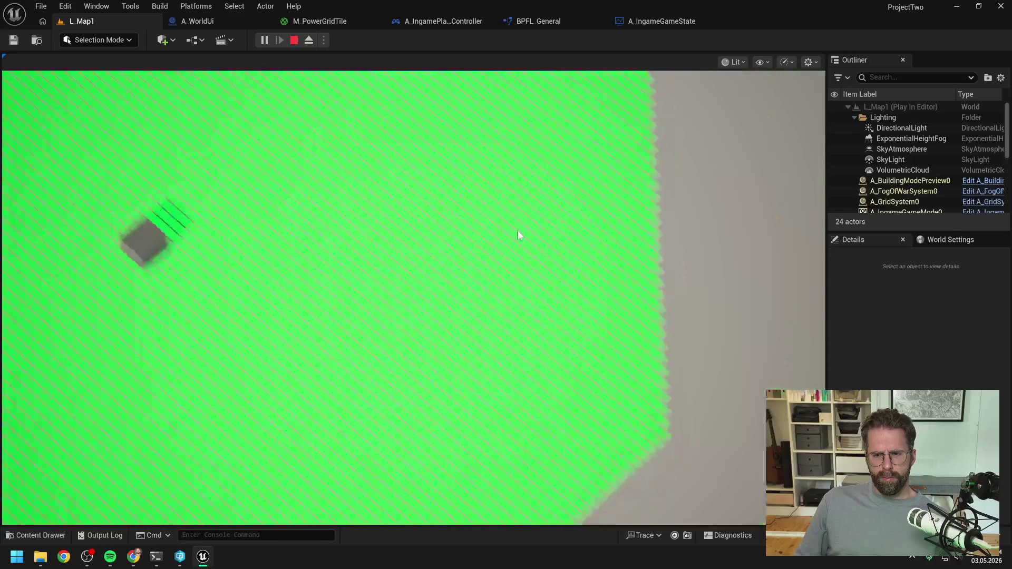
- Stop the game and set A_IngameGameState's Map Grid Size to 11 by 11, then compile
key("a")
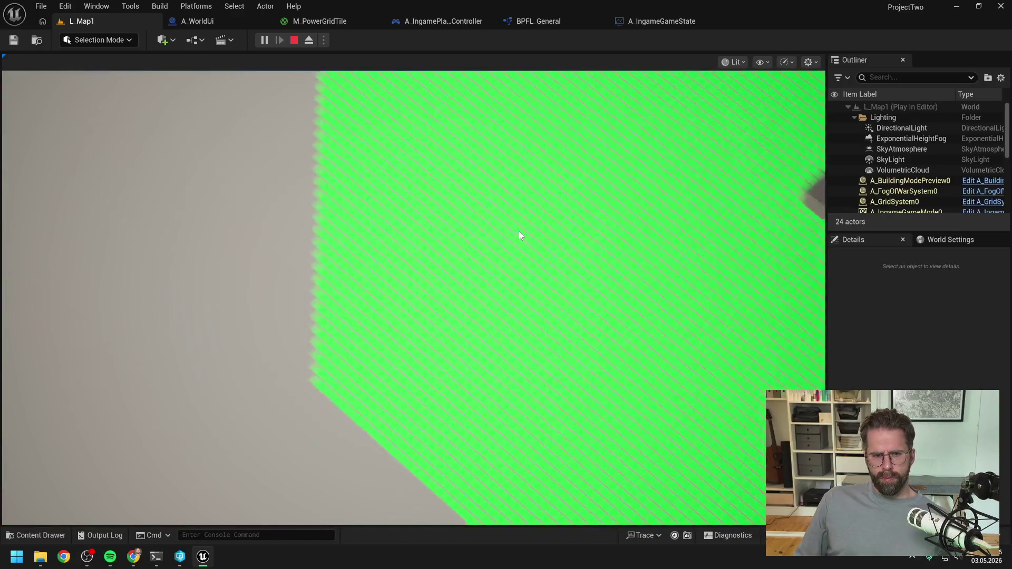
key("Escape")
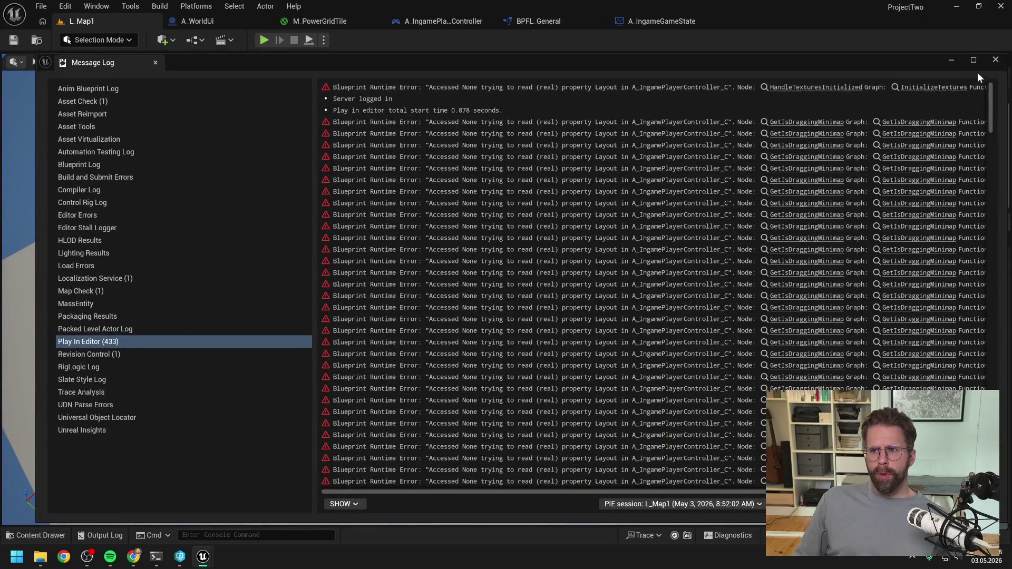
left_click(977, 72)
left_click(638, 21)
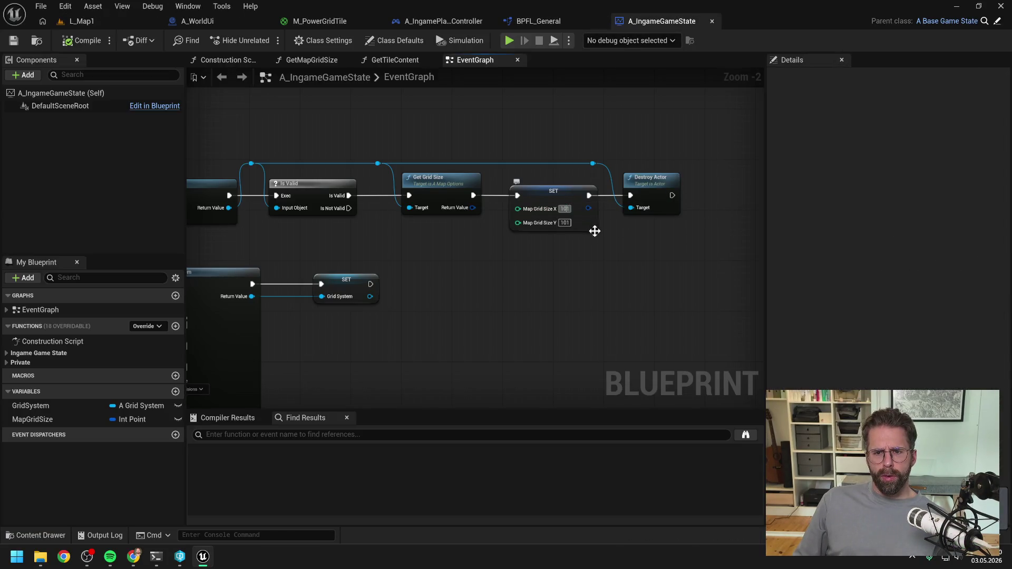
key("BackSpace")
key("BackSpace")
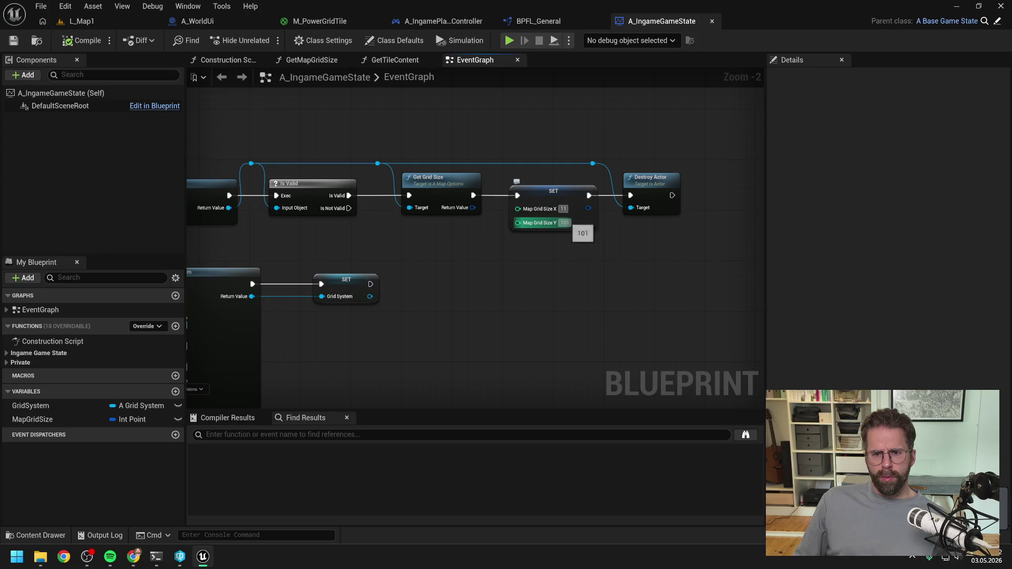
key("Tab")
type("1")
left_click(85, 40)
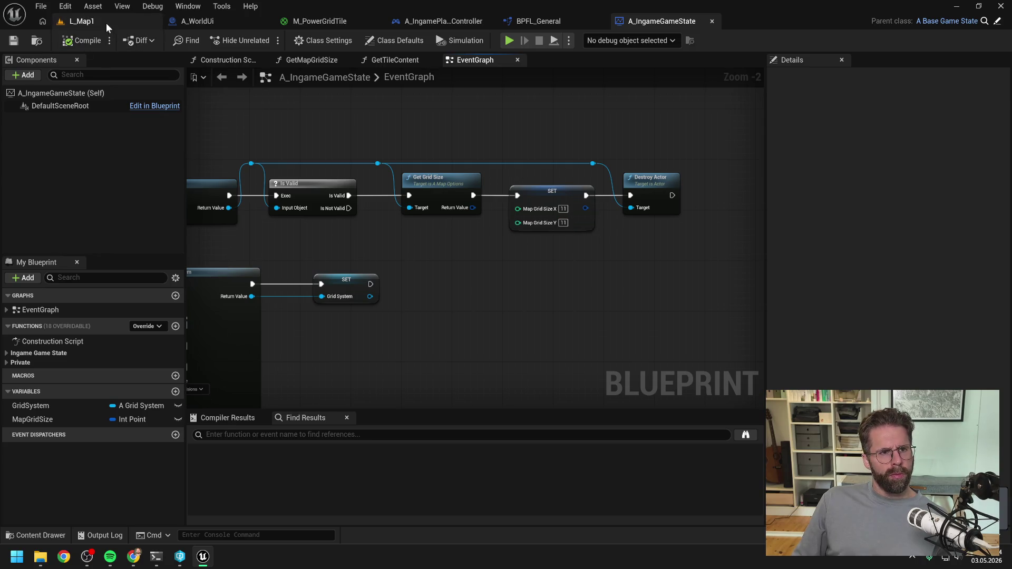
- Play-test L_Map1 with the 11×11 grid, then stop
left_click(102, 21)
key("alt+p")
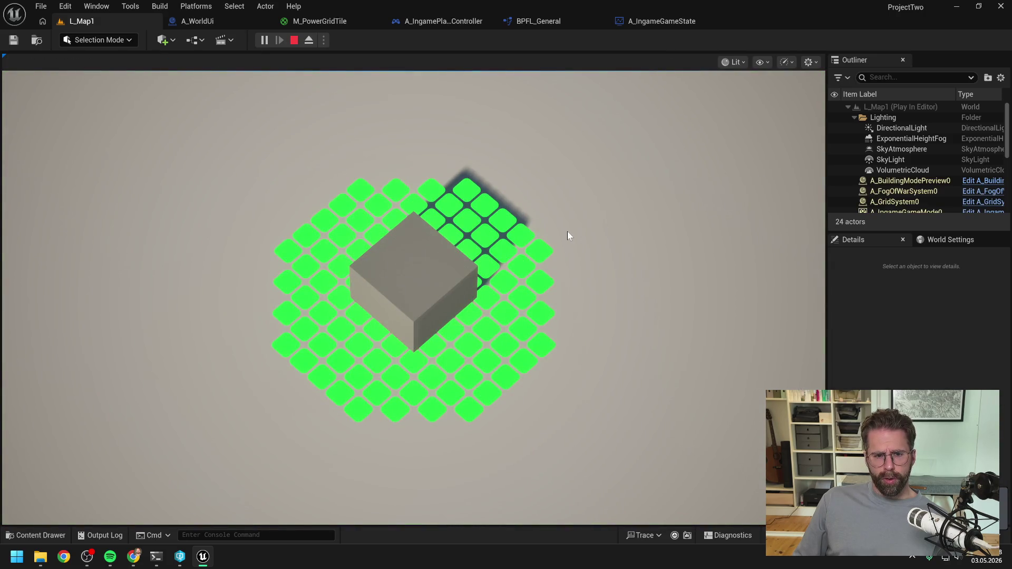
scroll(567, 232, "down", 2)
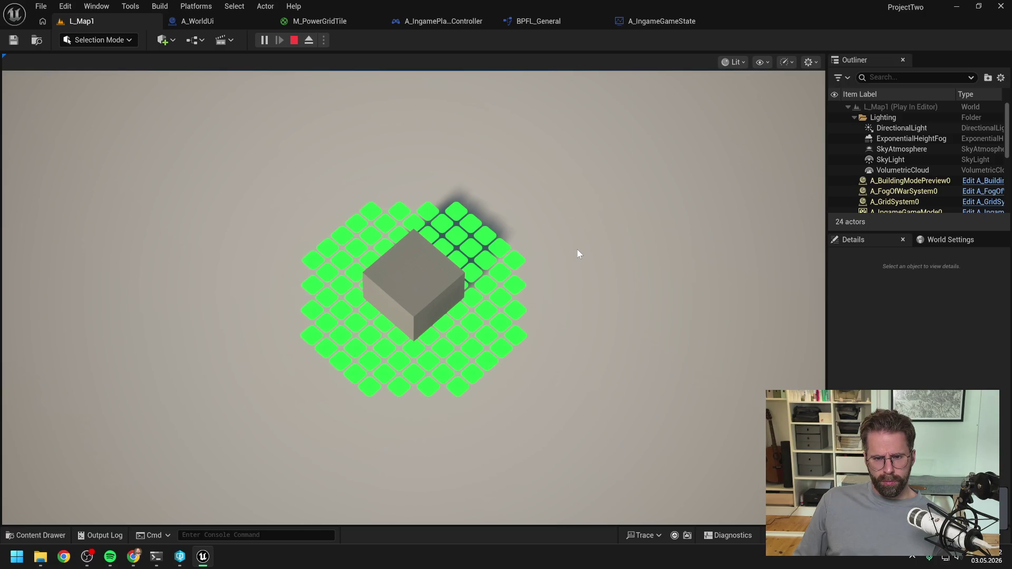
key("Escape")
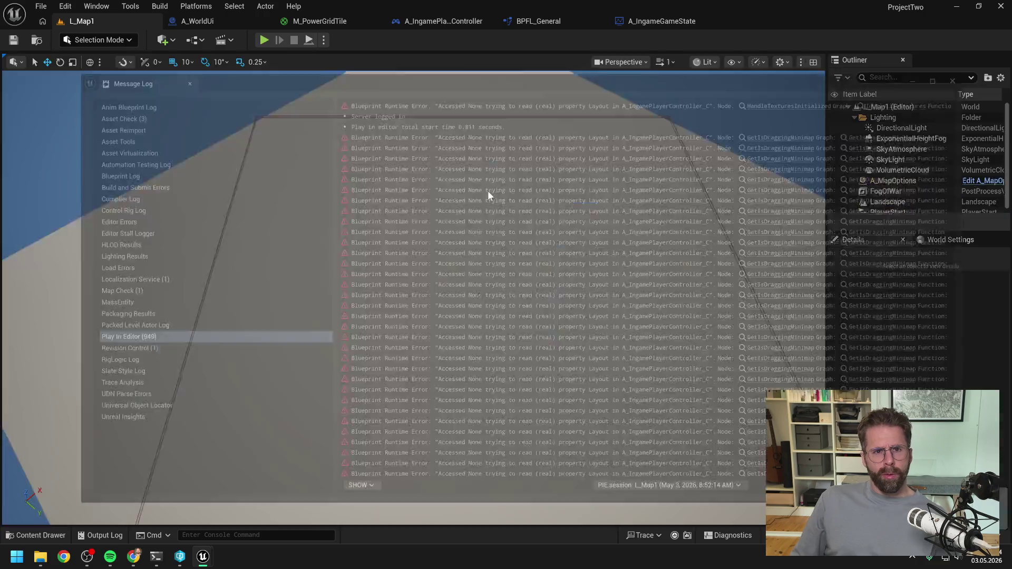
left_click(998, 63)
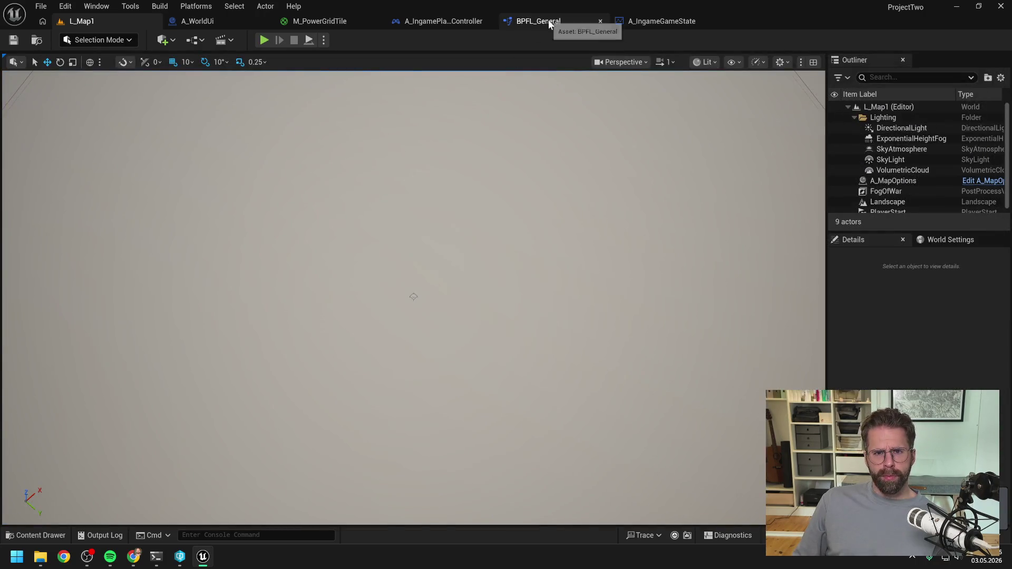
- Change the game state's Map Grid Size X and Y to 31
left_click(429, 24)
left_click(619, 18)
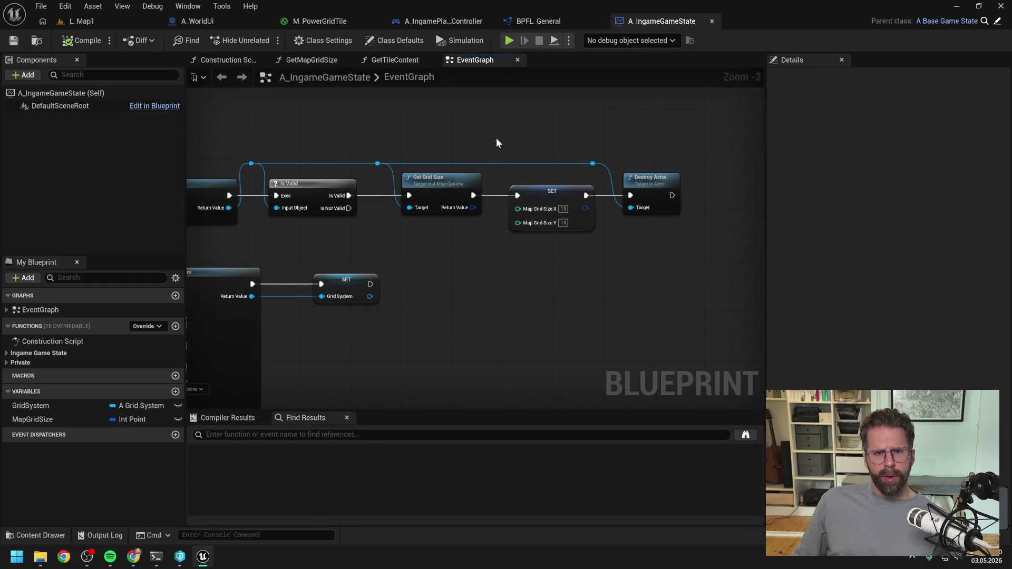
left_click(563, 209)
type("31")
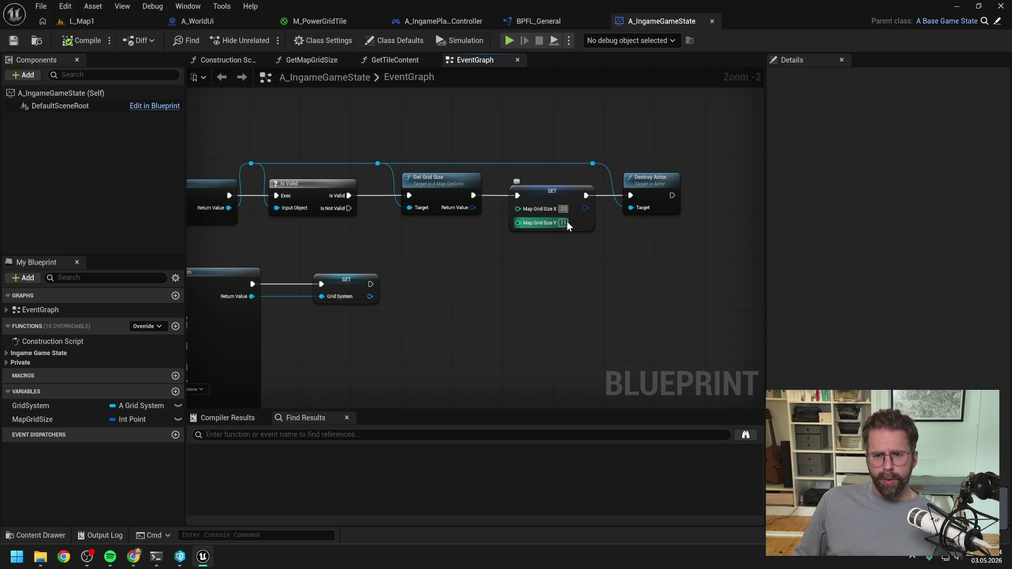
key("Tab")
type("31")
key("Return")
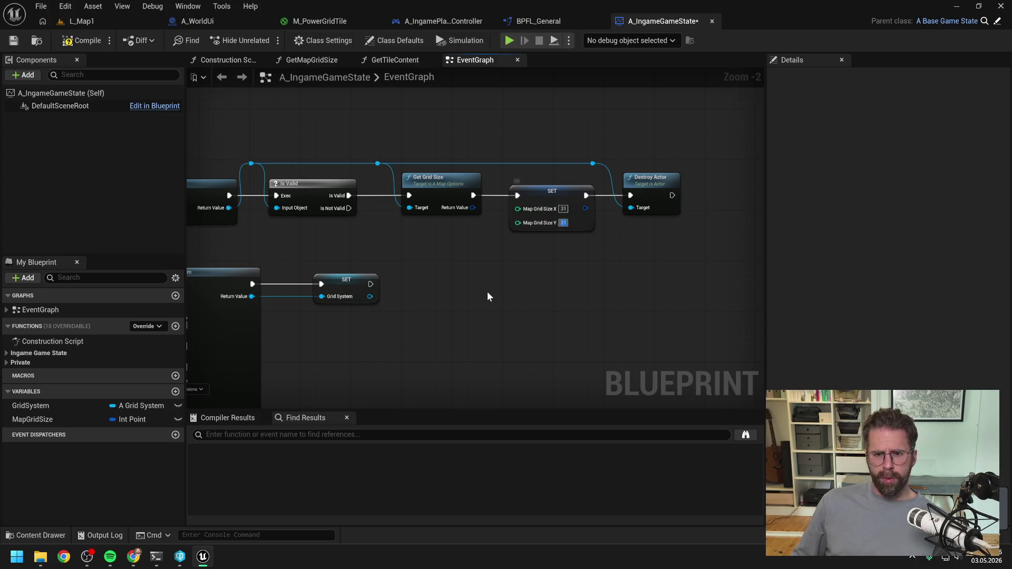
left_click(211, 22)
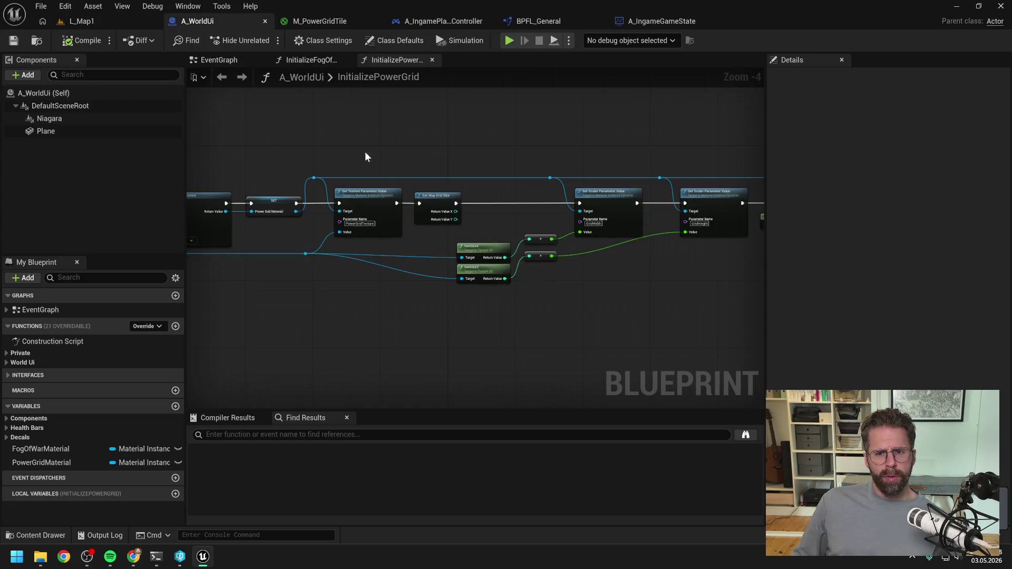
- Delete the Get Map Grid Size node and line GetSizeX up with its wire
left_click(388, 208)
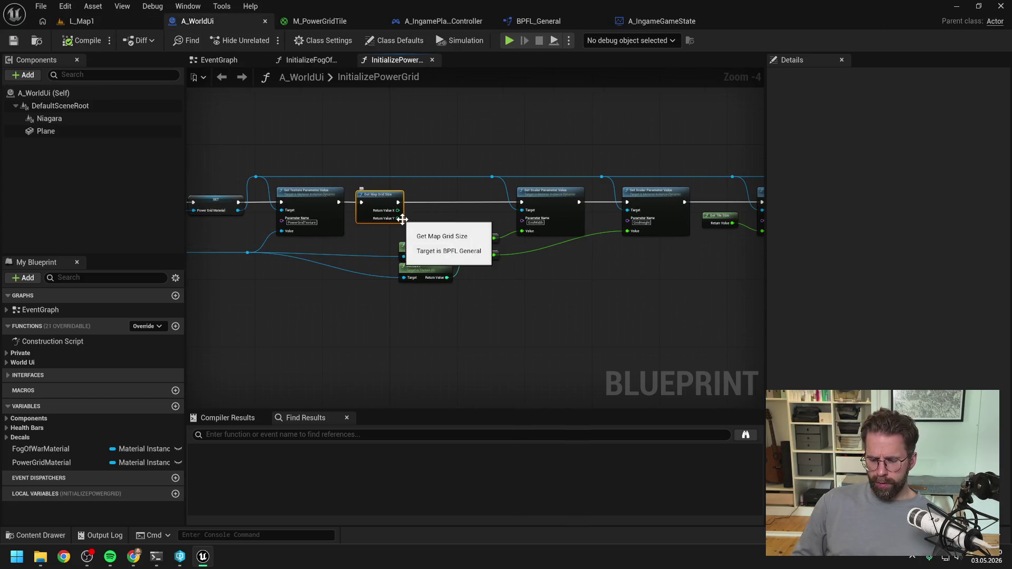
key("Delete")
scroll(427, 232, "up", 1)
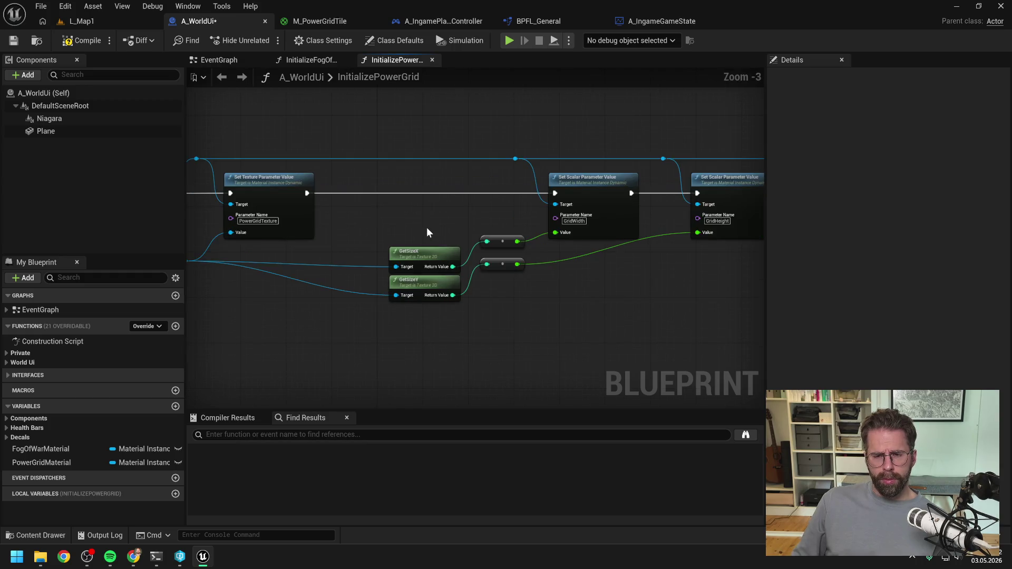
scroll(427, 232, "down", 1)
left_click_drag(466, 237, 466, 211)
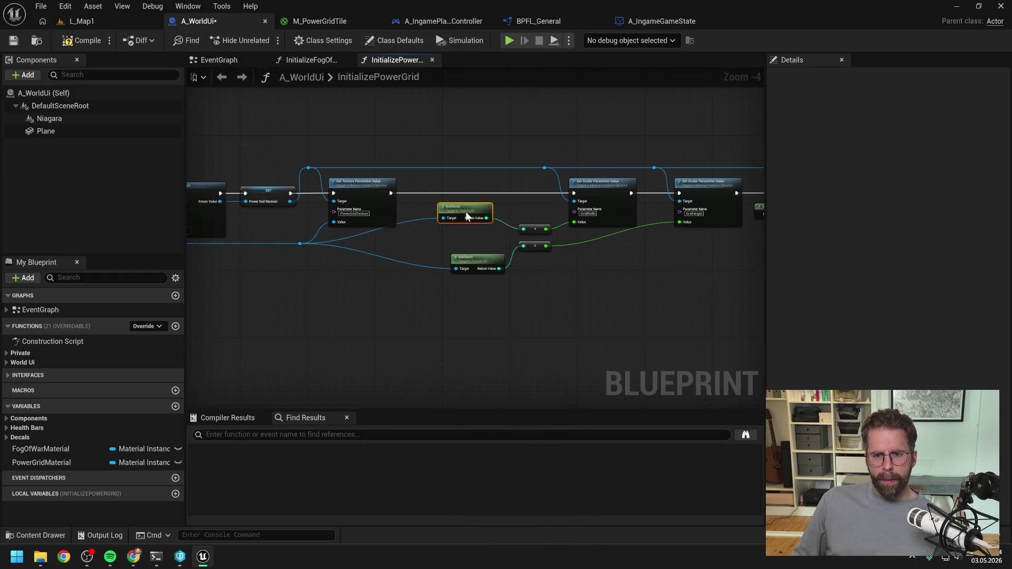
left_click_drag(533, 229, 532, 222)
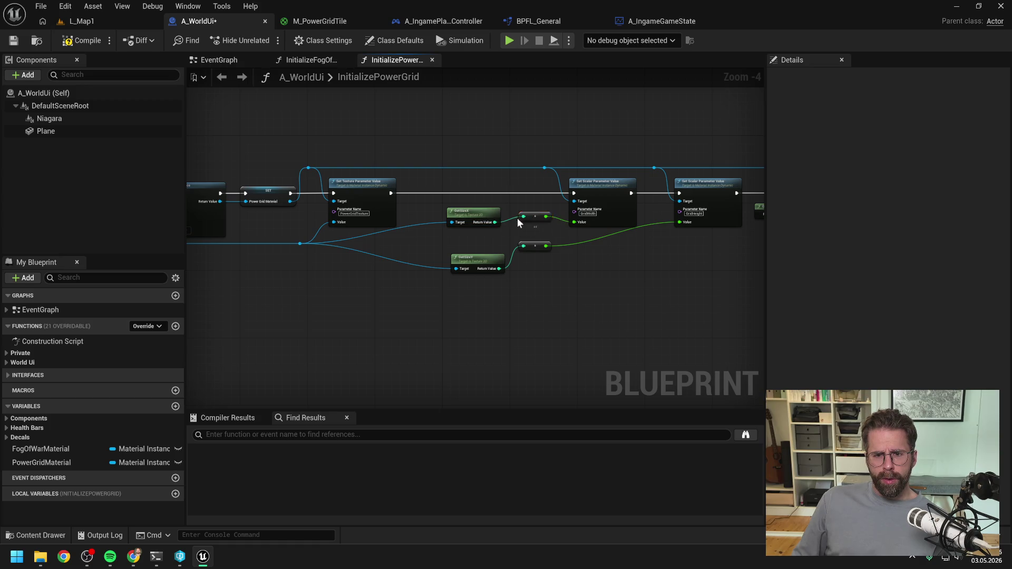
- Add a reroute on the texture wire down to GetSizeY and align the size nodes
double_click(428, 223)
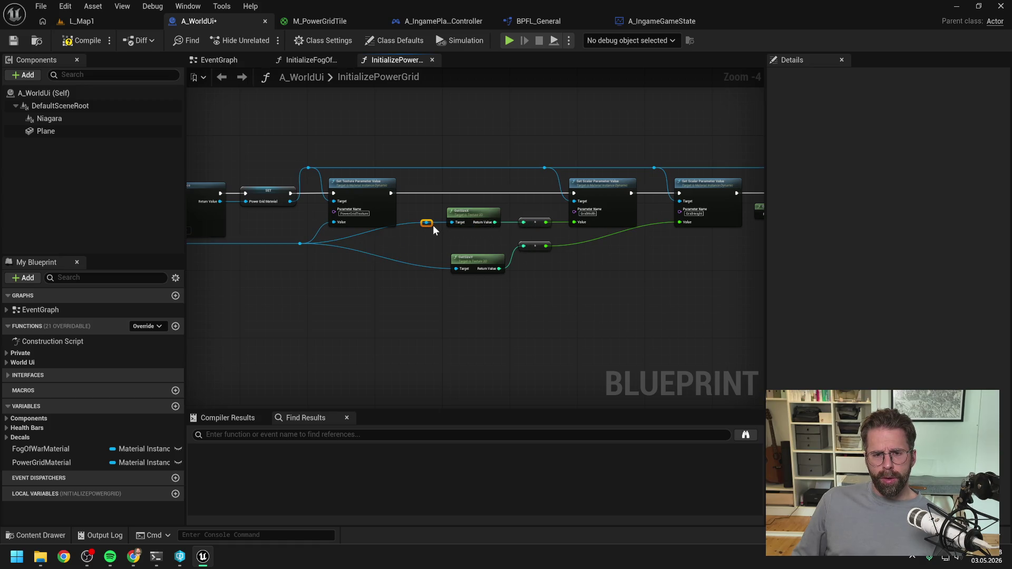
mouse_move(431, 224)
left_mouse_down()
mouse_move(430, 244)
mouse_move(457, 274)
left_mouse_up()
key("Escape")
mouse_move(427, 244)
left_mouse_down()
mouse_move(454, 267)
mouse_move(468, 243)
left_mouse_up()
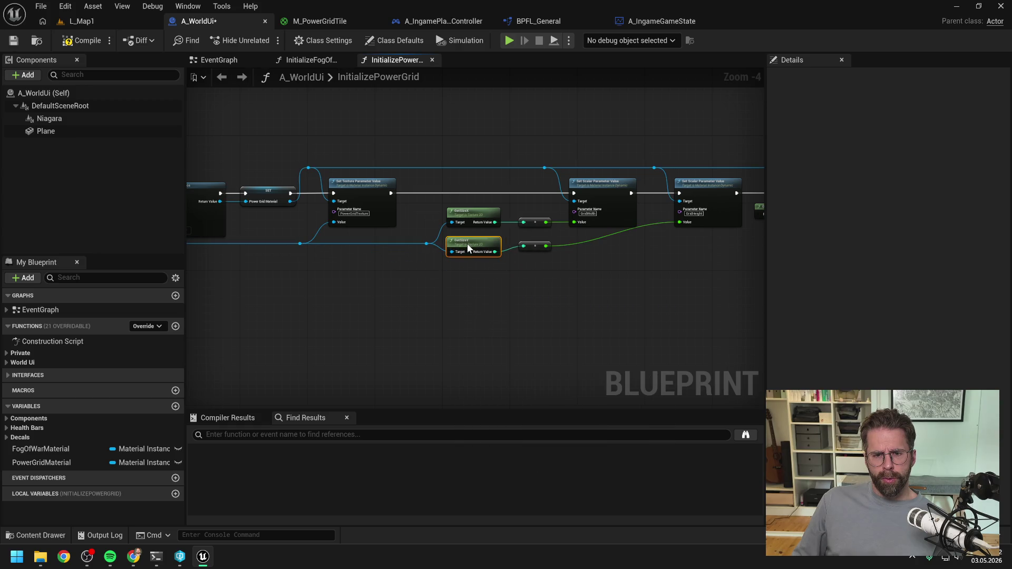
left_click_drag(514, 271, 420, 258)
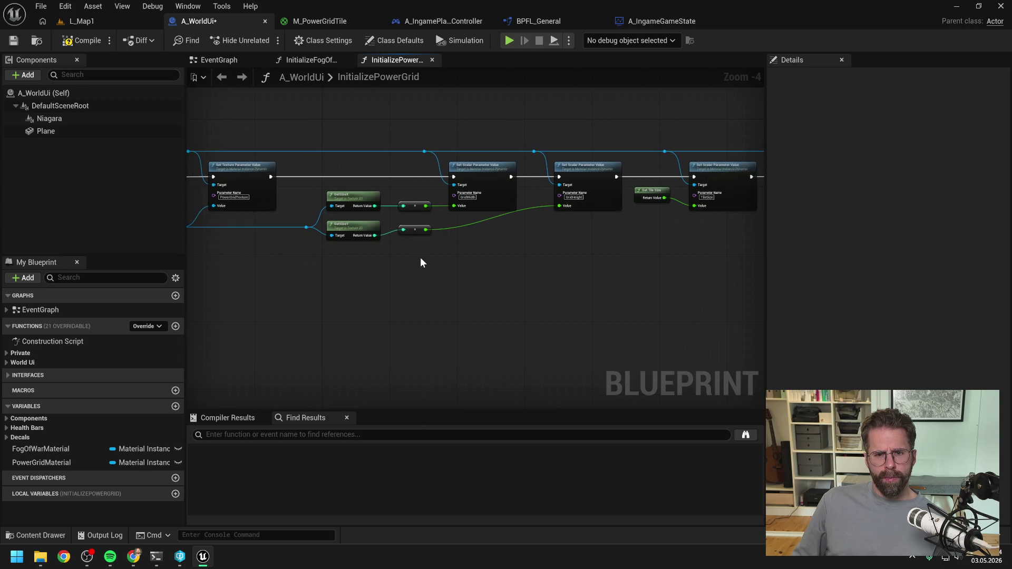
mouse_move(319, 182)
left_mouse_down()
mouse_move(438, 242)
mouse_move(415, 225)
left_mouse_up()
key("Up")
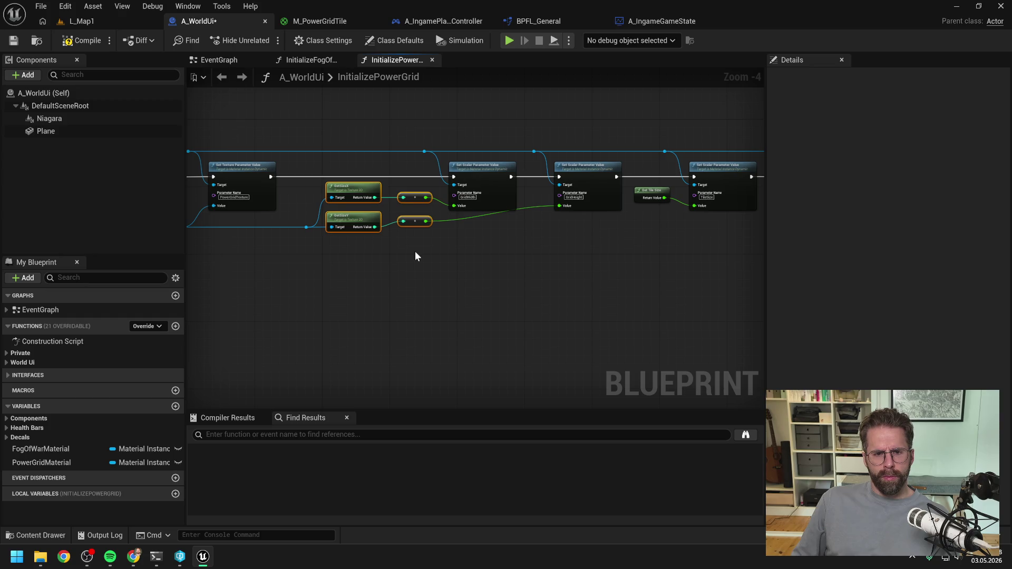
key("Down")
key("Down")
left_click(415, 252)
- Reroute the GridHeight value wire so GetSizeY's connection runs straight
left_click_drag(415, 252, 523, 264)
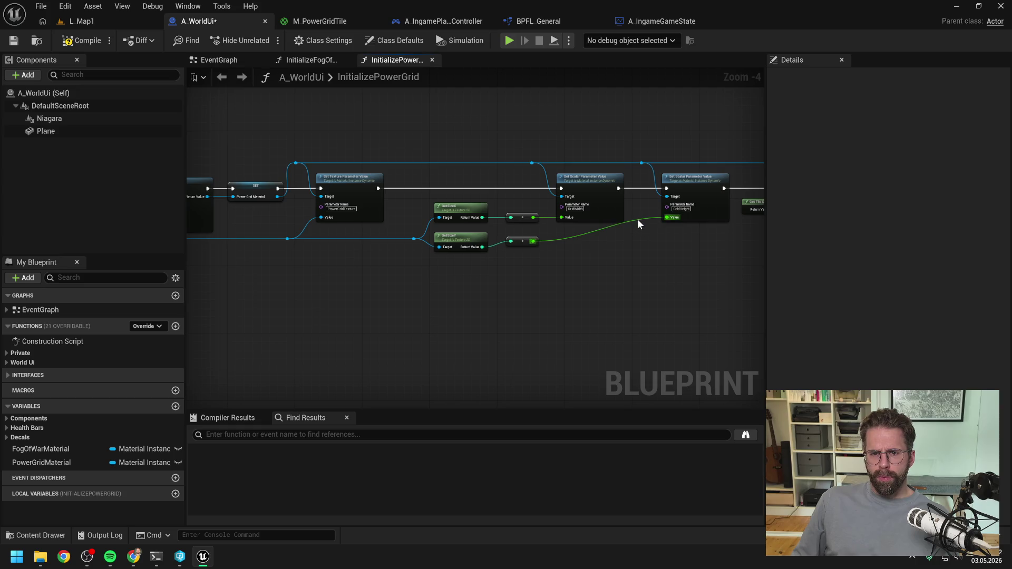
double_click(637, 219)
mouse_move(640, 223)
left_mouse_down()
mouse_move(636, 245)
mouse_move(471, 241)
mouse_move(502, 267)
mouse_move(407, 261)
left_mouse_up()
key("q")
left_click(510, 268)
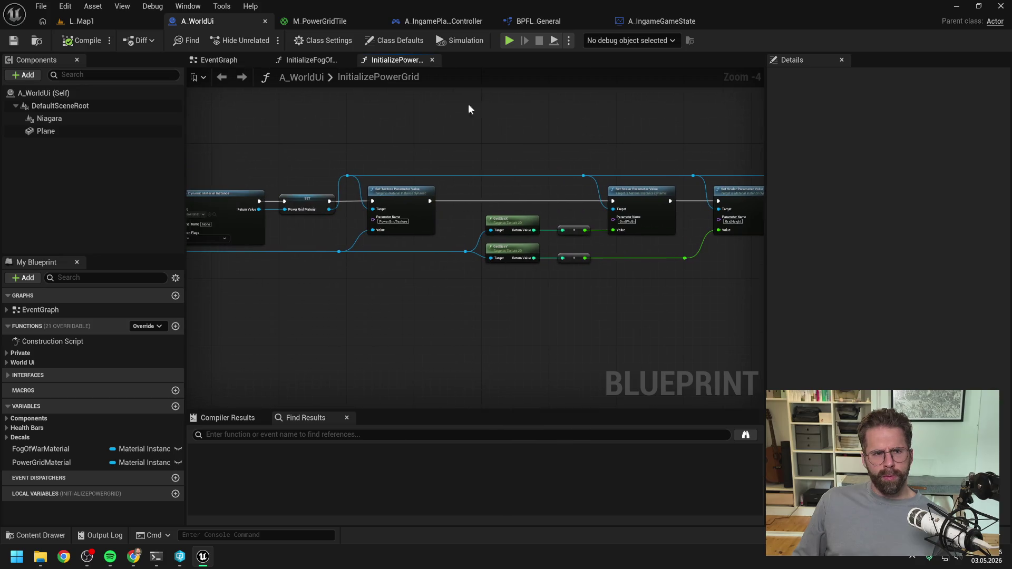
left_click(138, 21)
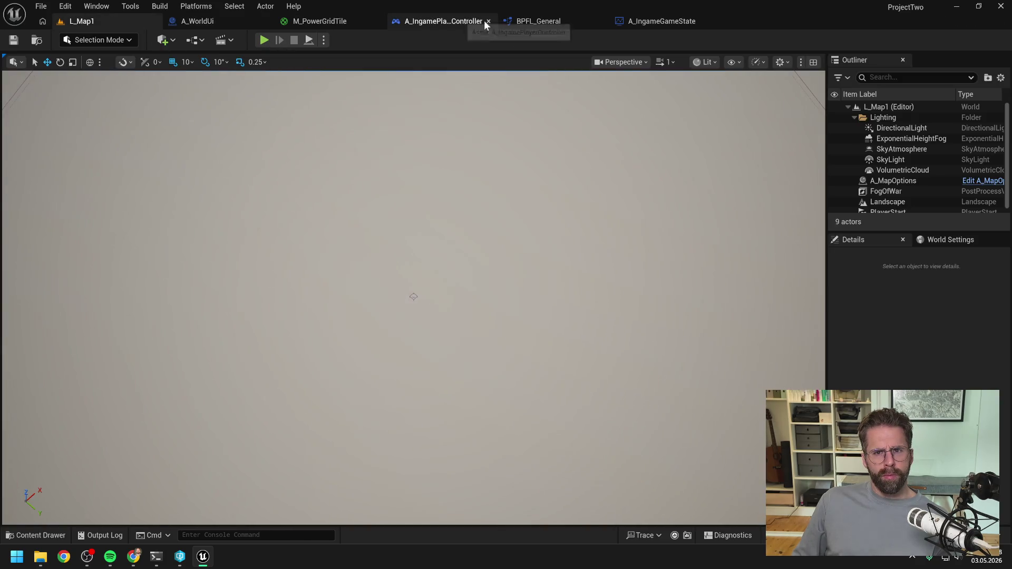
- Find references to GetMapGridRadius by name in BPFL_General
left_click(530, 21)
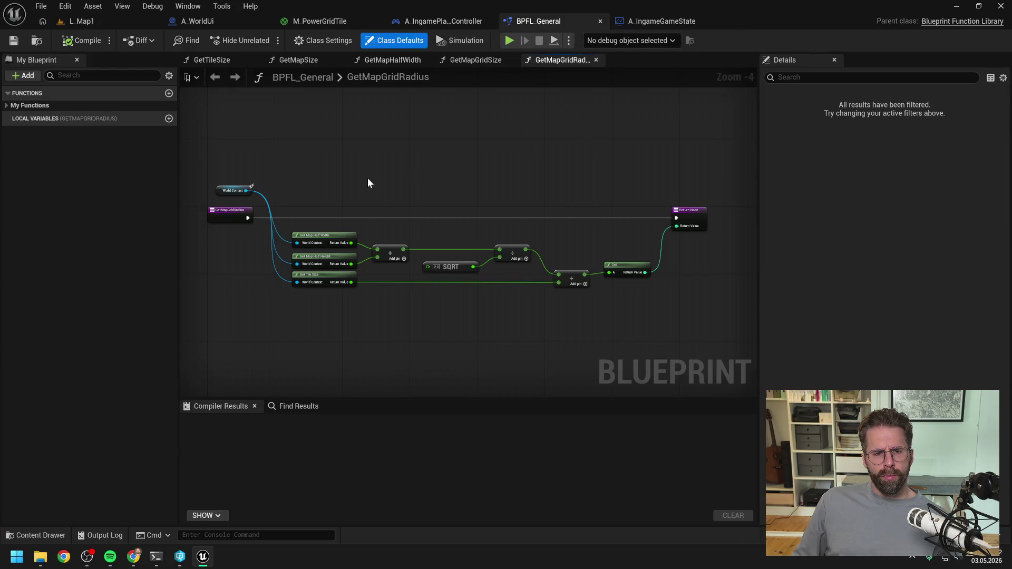
left_click(221, 211)
right_click(221, 211)
mouse_move(264, 325)
left_click(364, 335)
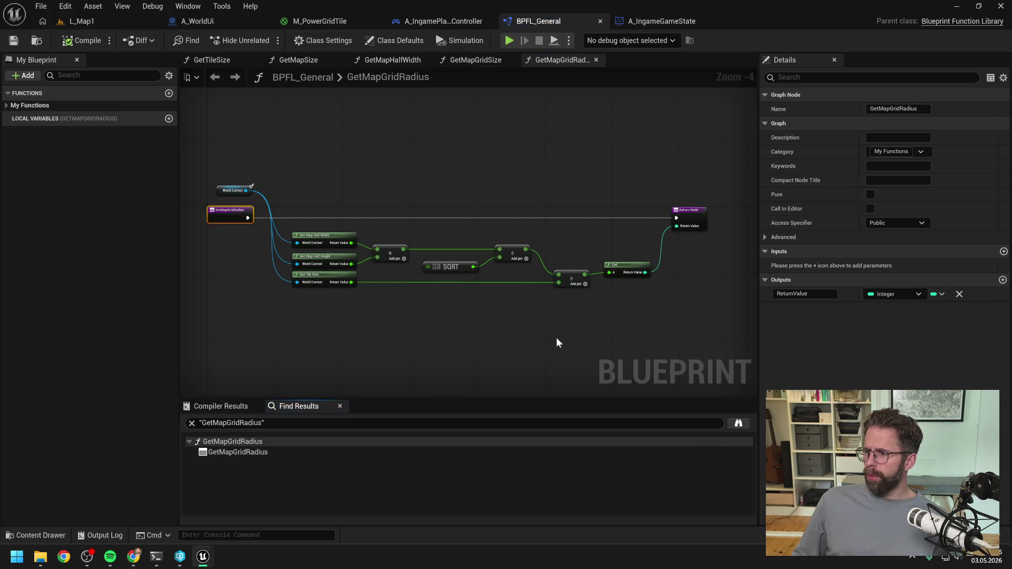
- Delete the GetMapGridRadius function from BPFL_General and start a play test of L_Map1
left_click(103, 76)
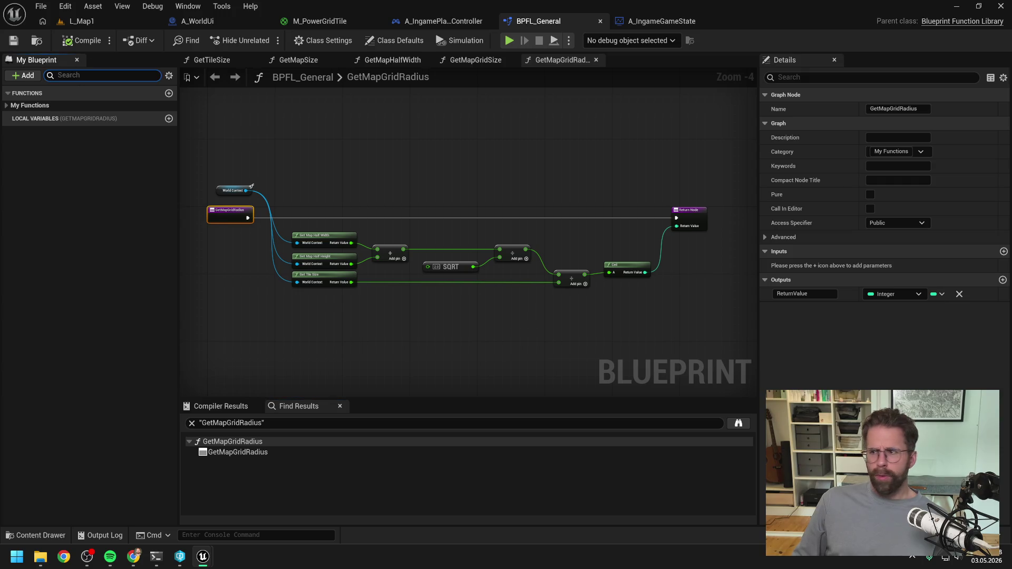
type("get map")
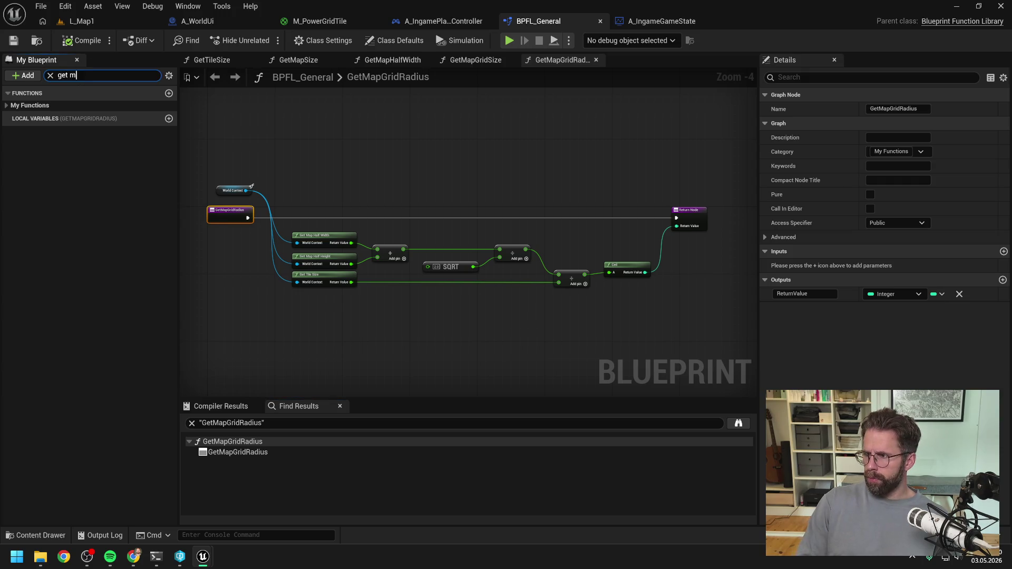
left_click(71, 130)
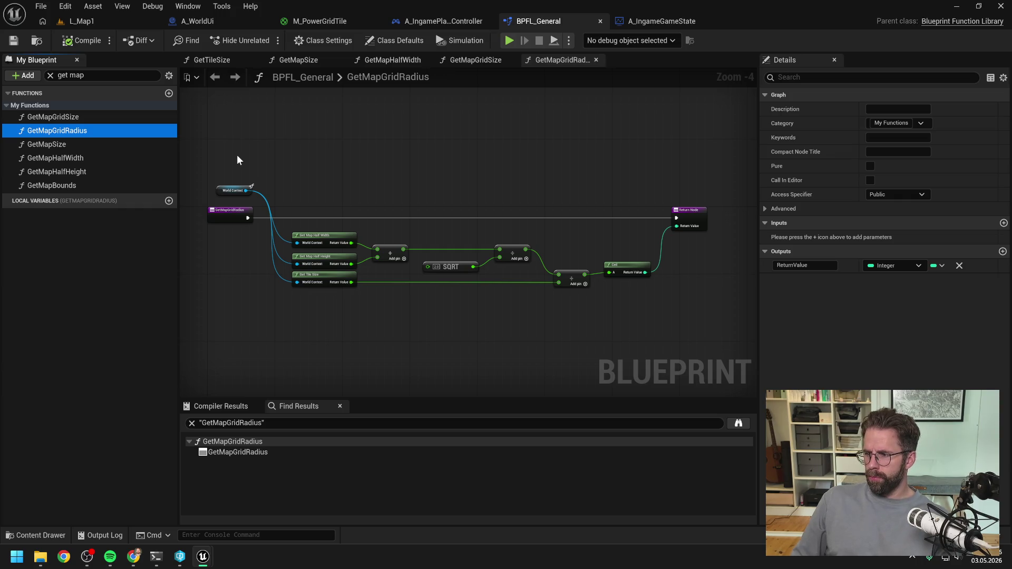
left_click(303, 145)
left_click(82, 133)
left_click(66, 131)
key("Delete")
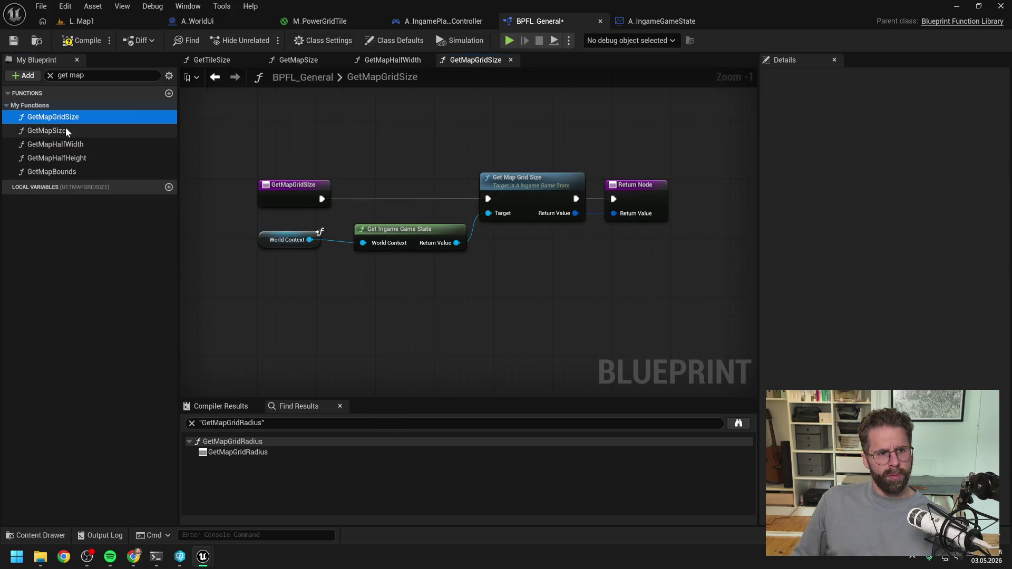
left_click(87, 21)
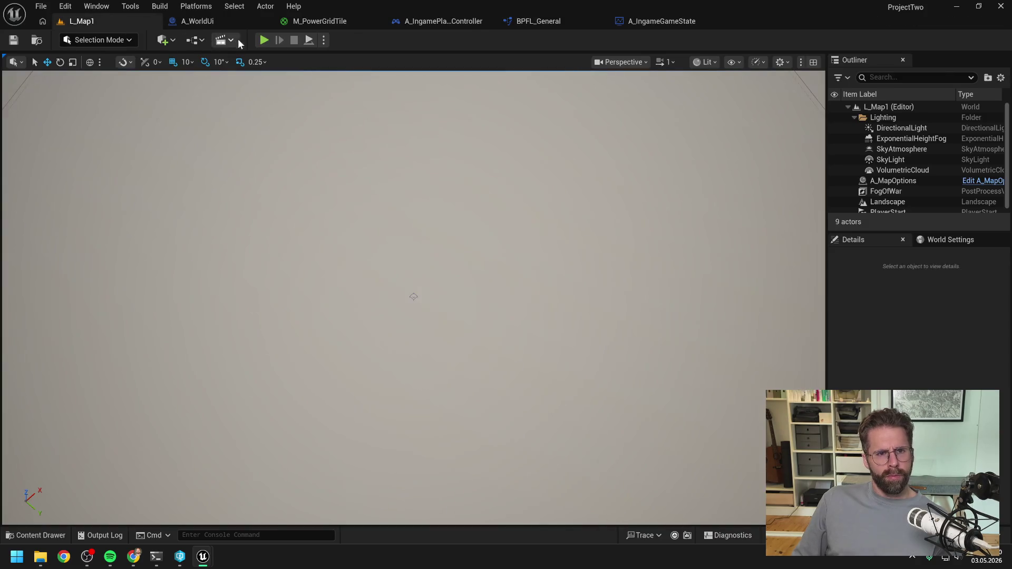
left_click(264, 41)
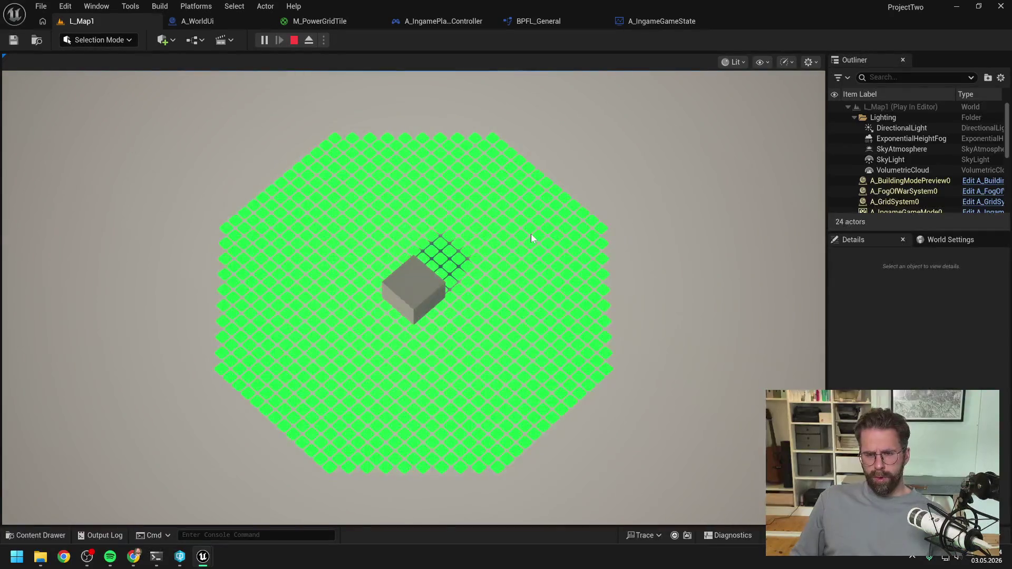
- Stop the play session, check the Plane component's transform in A_WorldUi, then return to L_Map1
key("Escape")
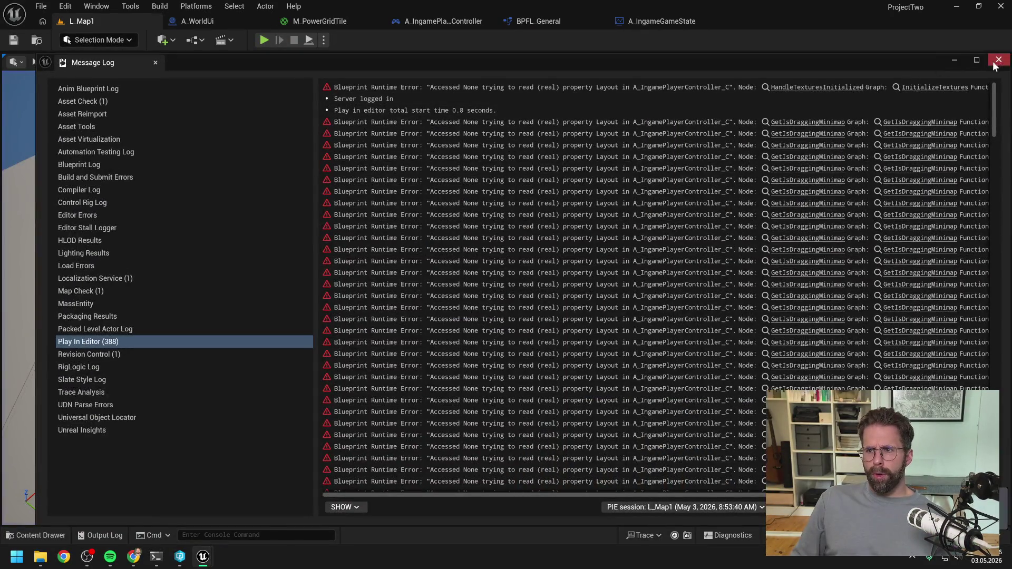
left_click(528, 71)
left_click(239, 22)
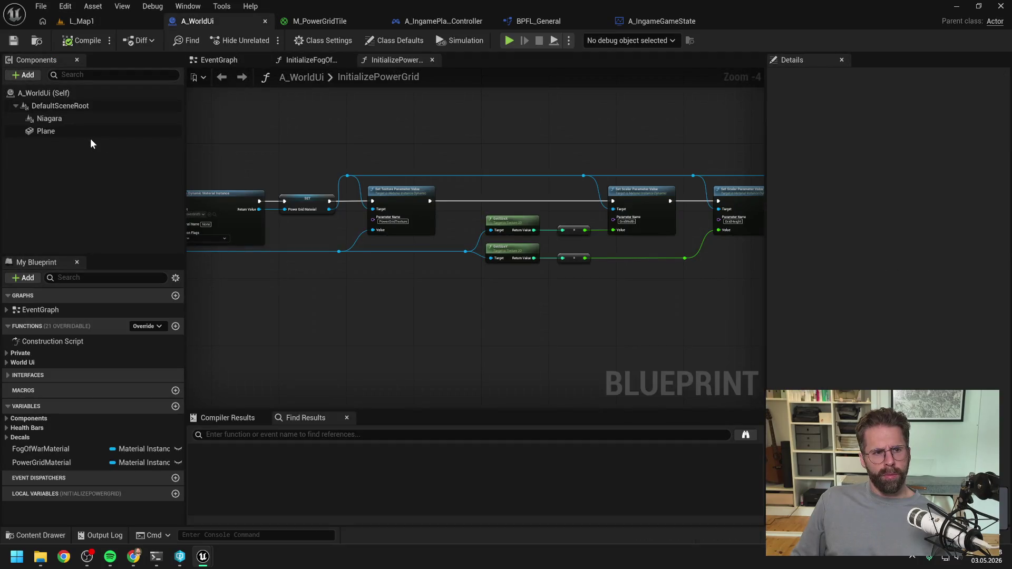
left_click(74, 131)
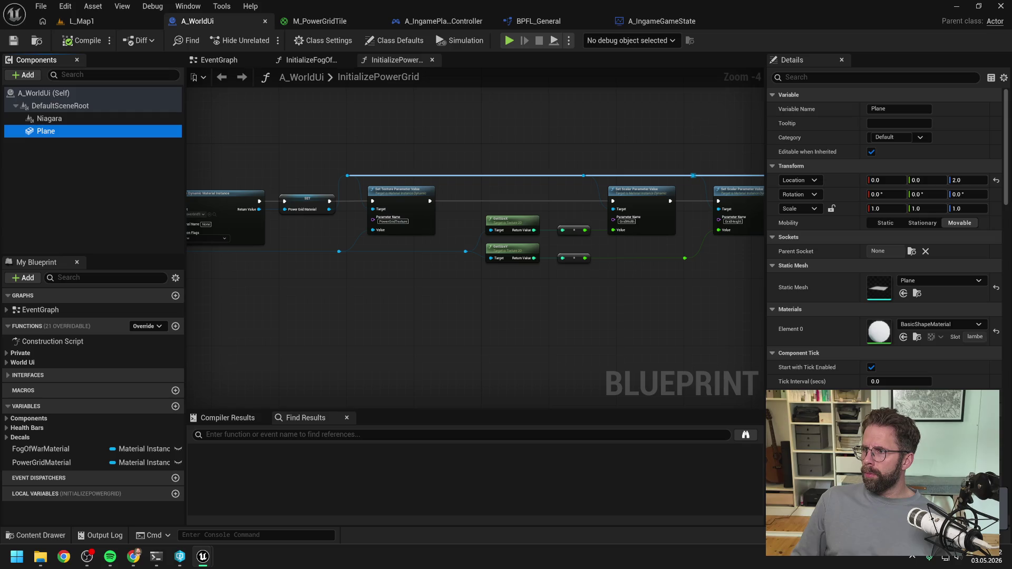
key("alt+Tab")
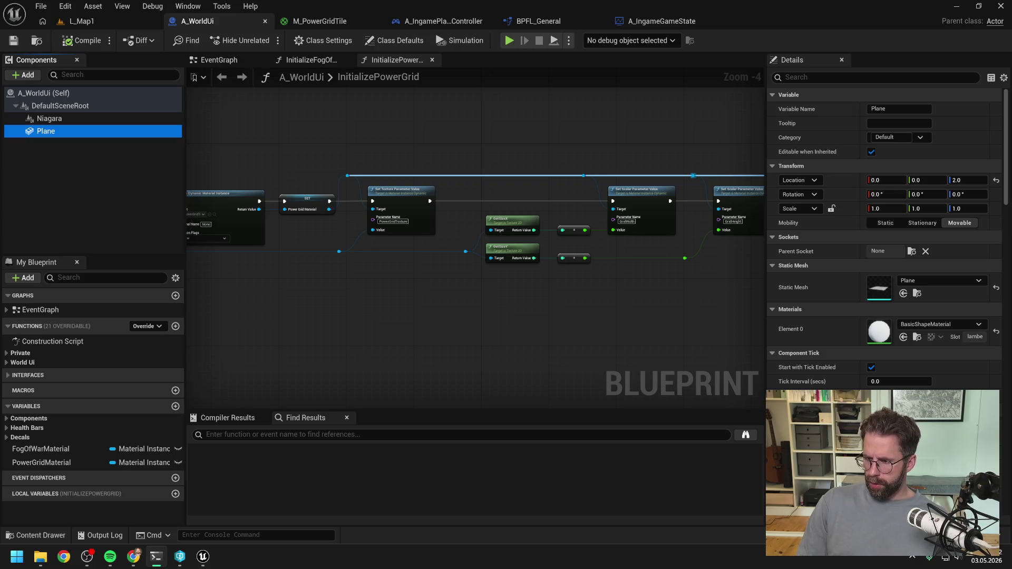
left_click(142, 20)
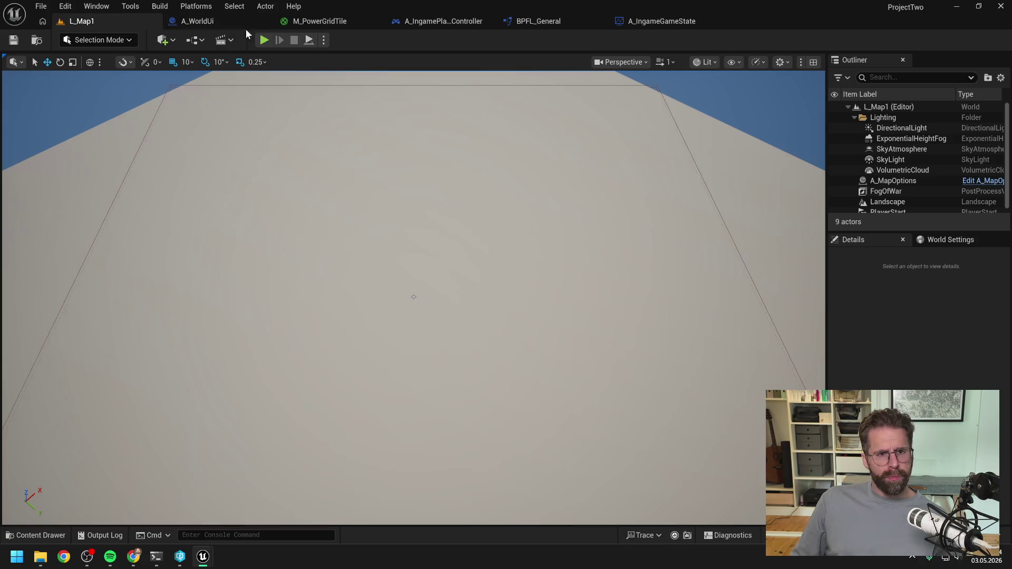
- Run a quick play test of L_Map1, stop it, and dismiss the error log
key("alt+p")
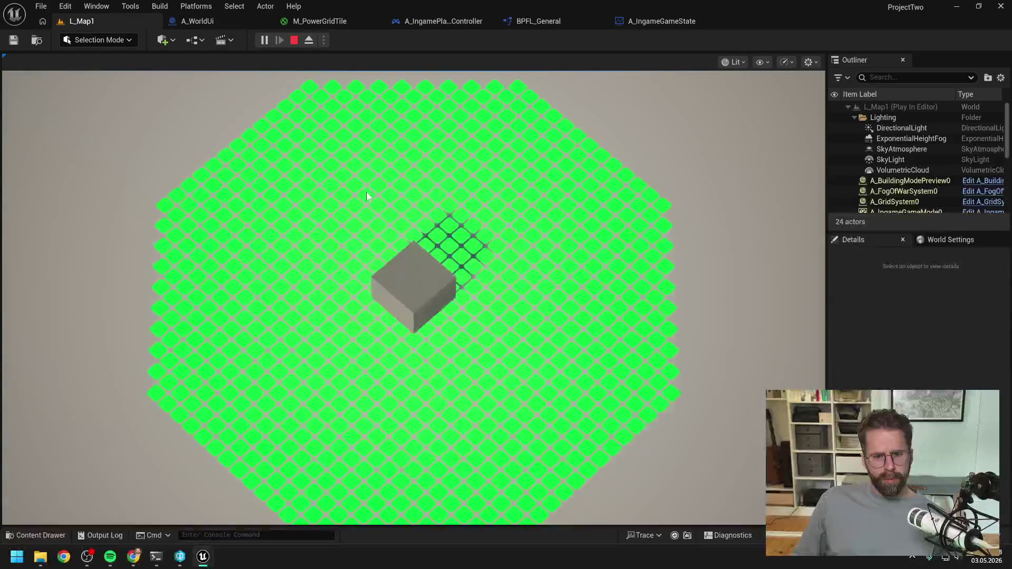
scroll(368, 196, "down", 1)
scroll(367, 192, "down", 3)
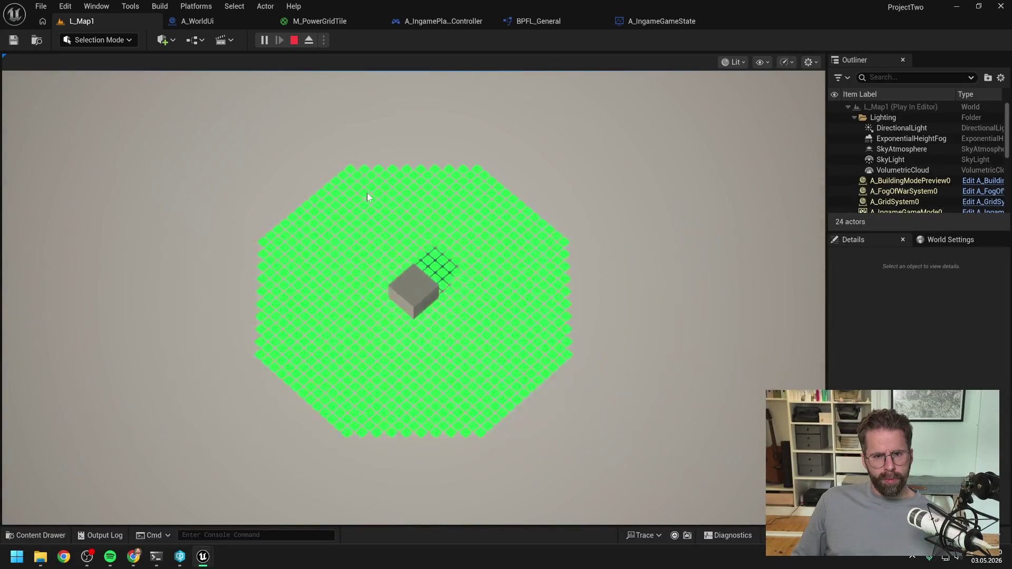
scroll(402, 240, "up", 2)
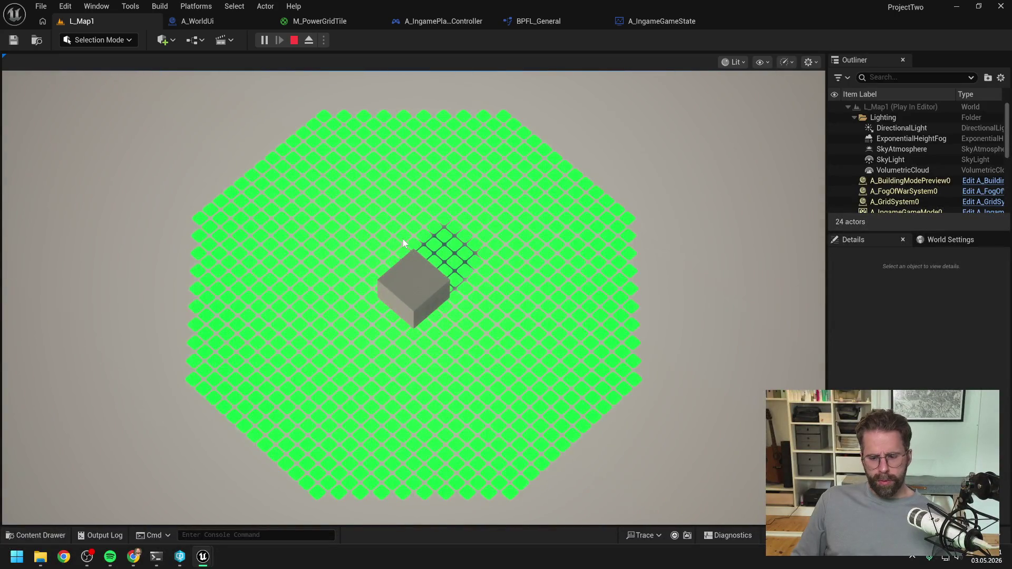
key("Escape")
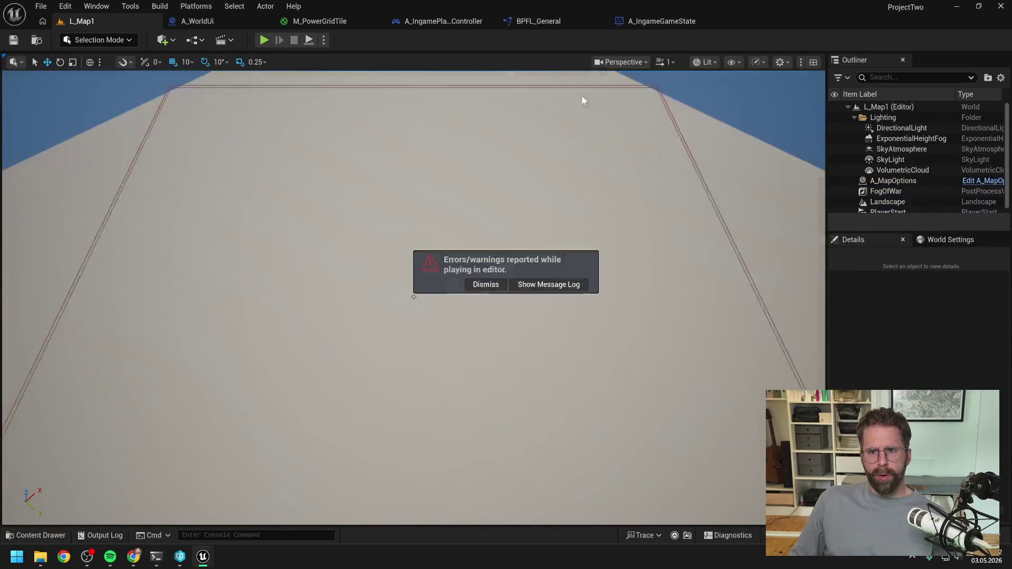
left_click(1002, 63)
- Set Map Grid Size X and Y to 21 in A_IngameGameState, then play L_Map1 again
left_click(669, 21)
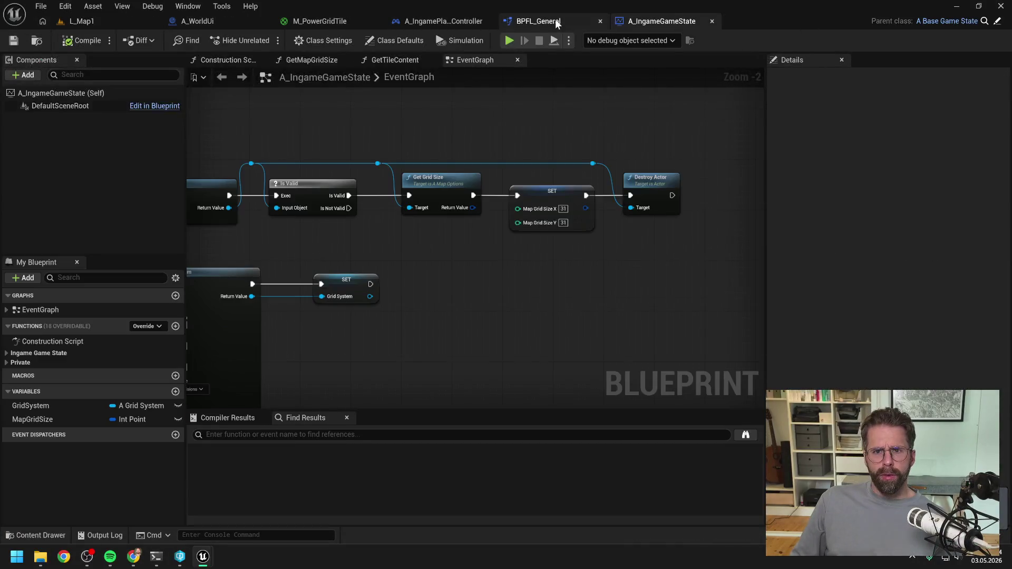
left_click(548, 21)
left_click(680, 21)
left_click(563, 209)
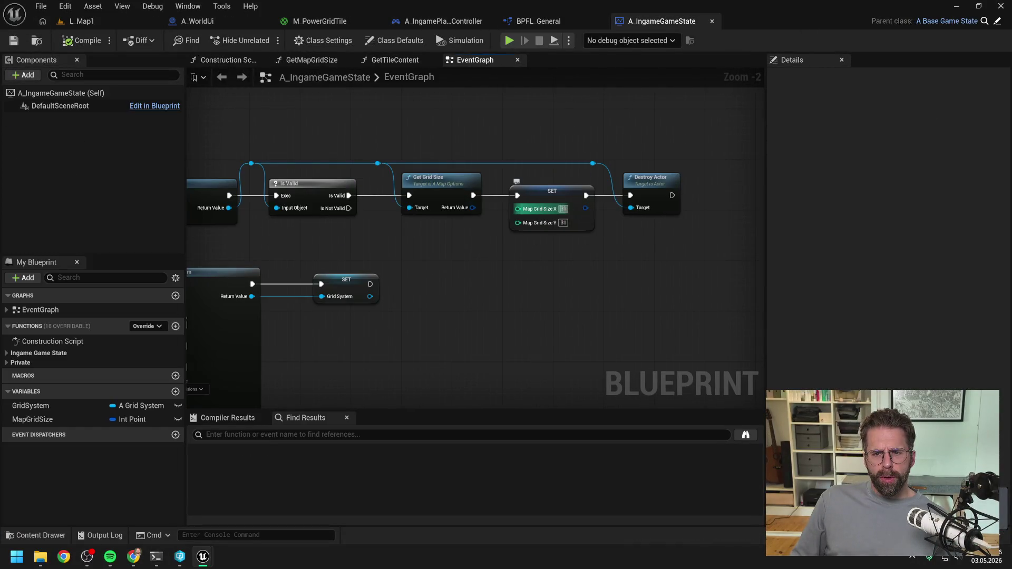
type("21")
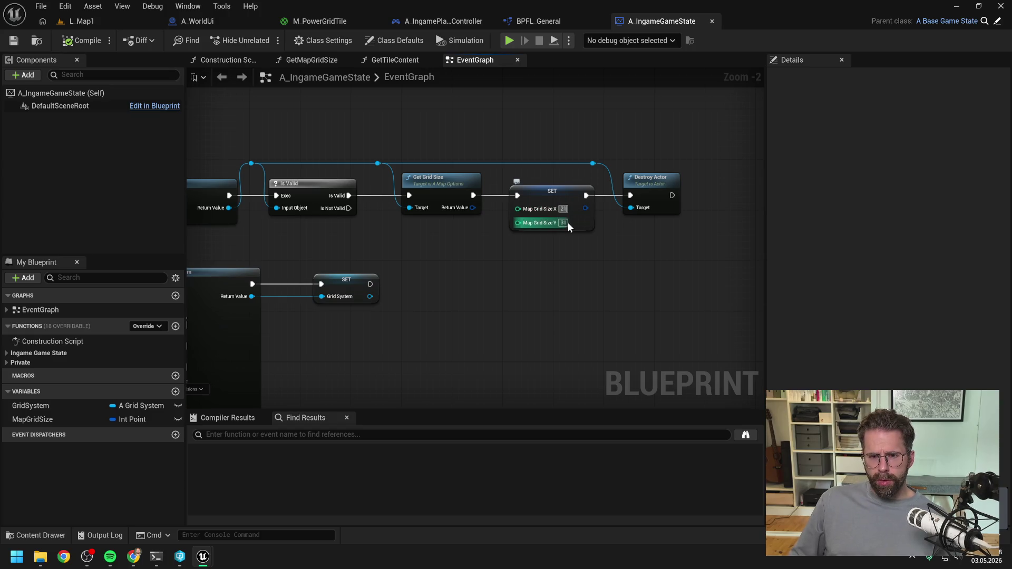
key("Tab")
type("21")
key("Return")
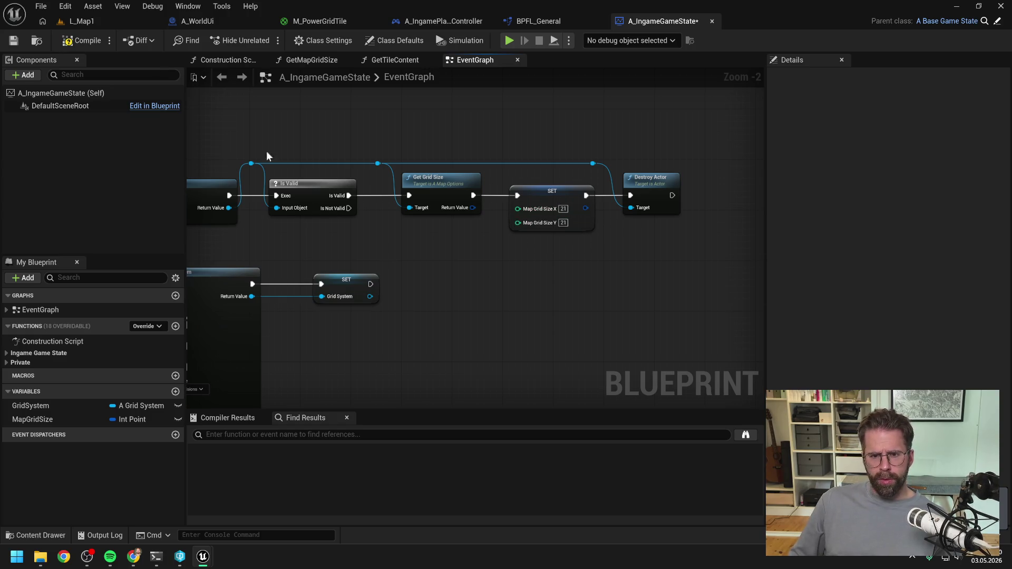
left_click(100, 26)
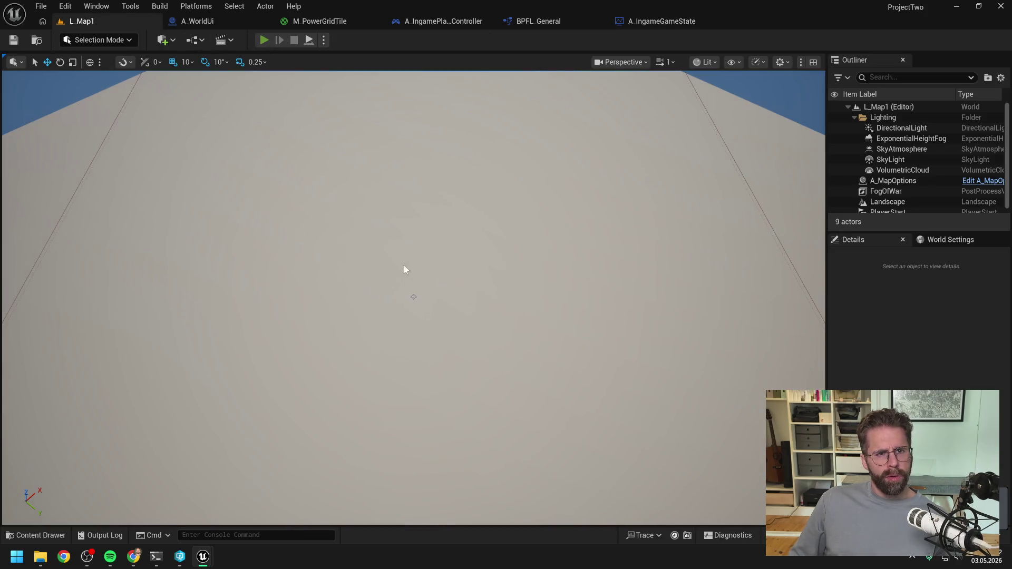
key("alt+p")
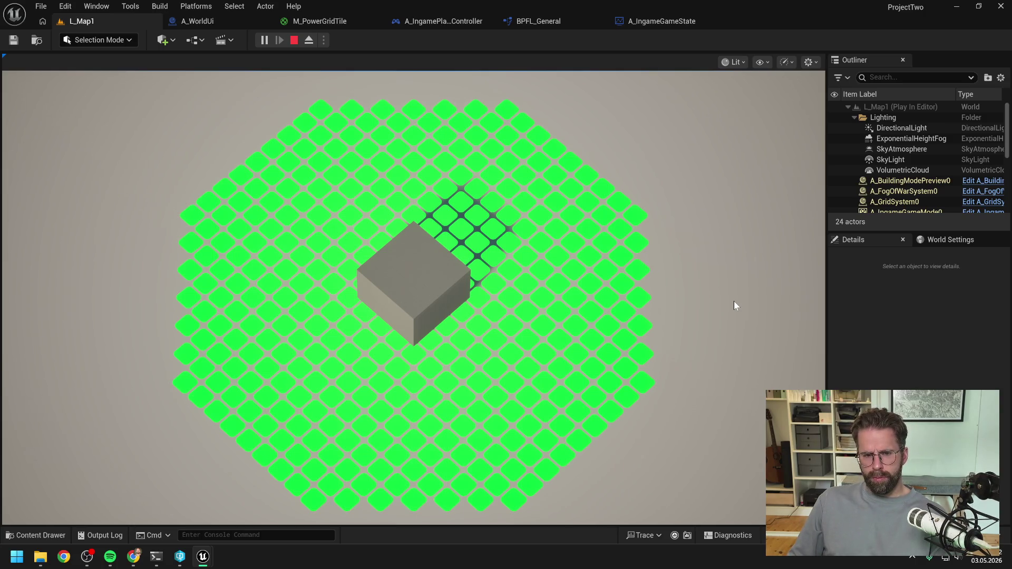
- Stop the 21×21 grid play session so the Message Log appears
key("Escape")
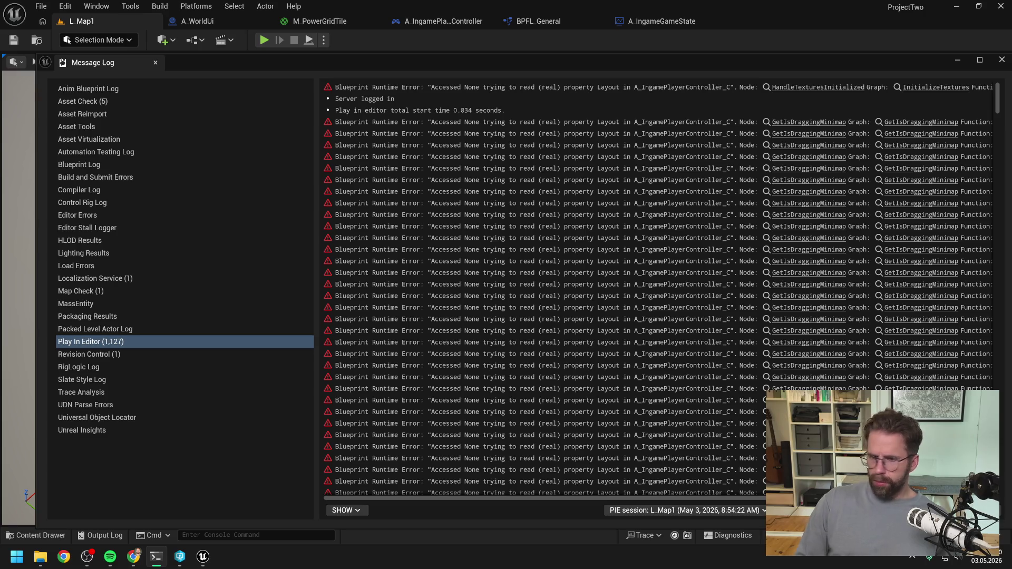
- Set the A_WorldUi Plane's yaw rotation to -45 and compile the blueprint
left_click(492, 49)
left_click(220, 20)
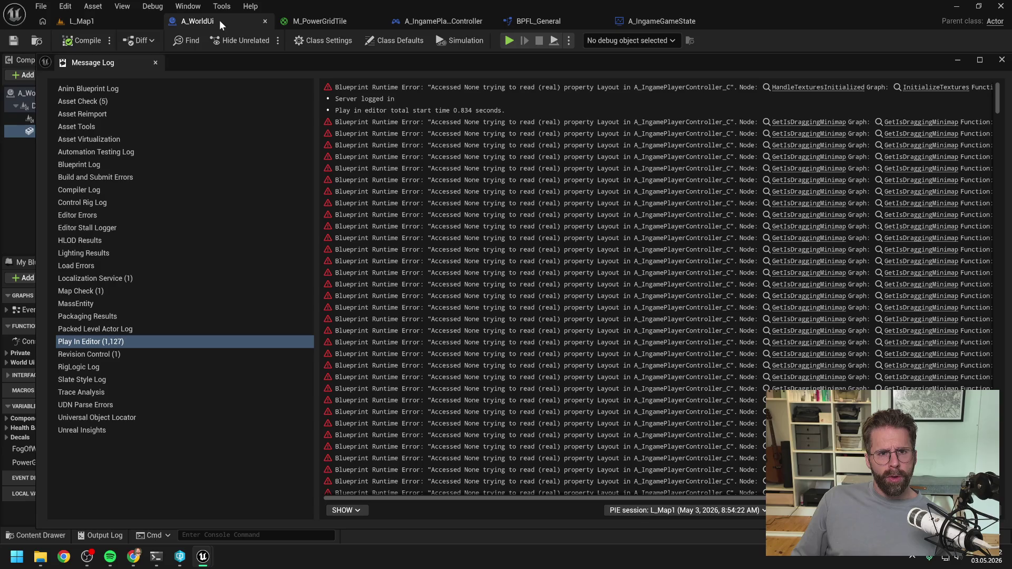
left_click(1001, 59)
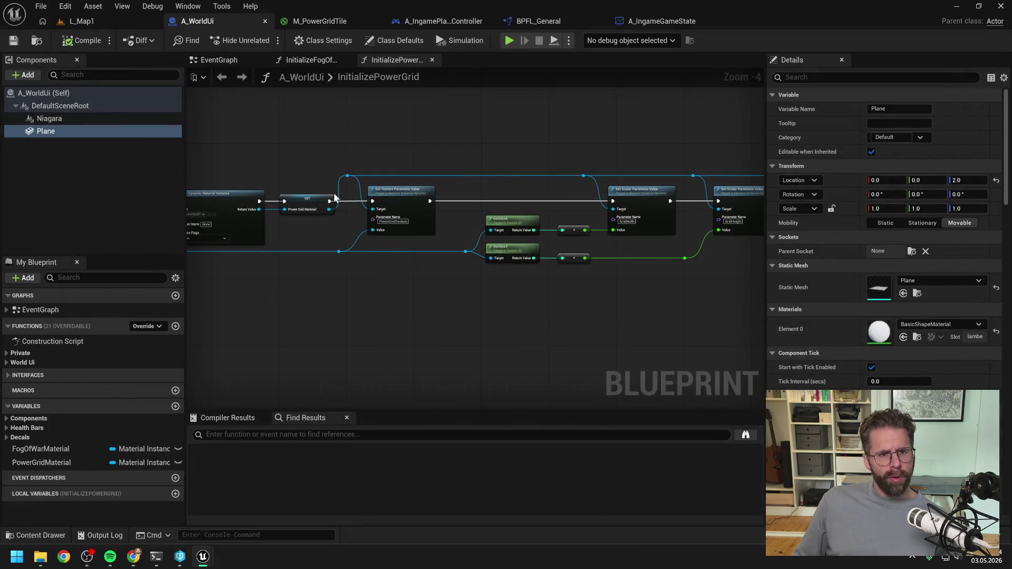
left_click(969, 194)
type("-45")
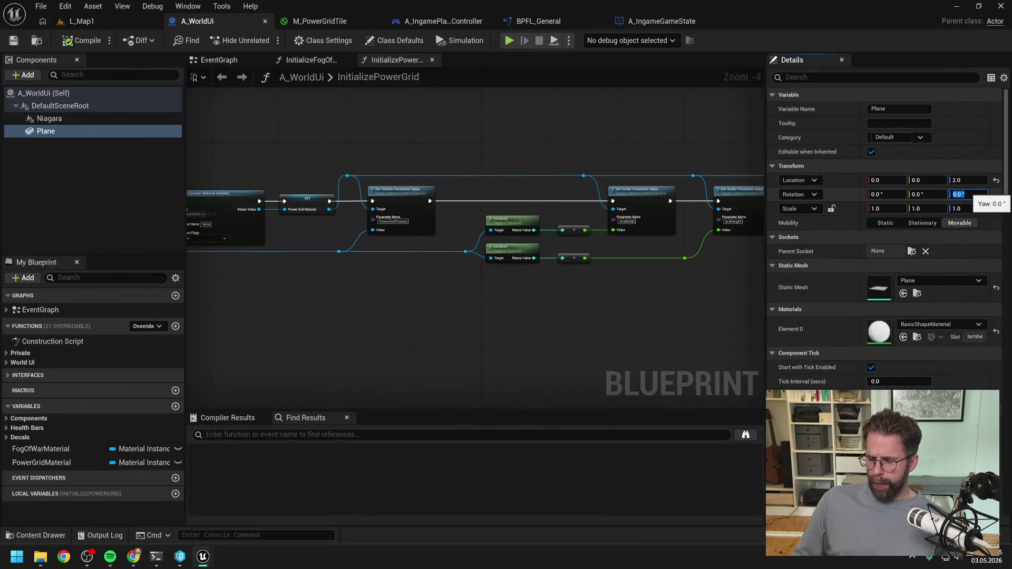
key("Return")
left_click(99, 40)
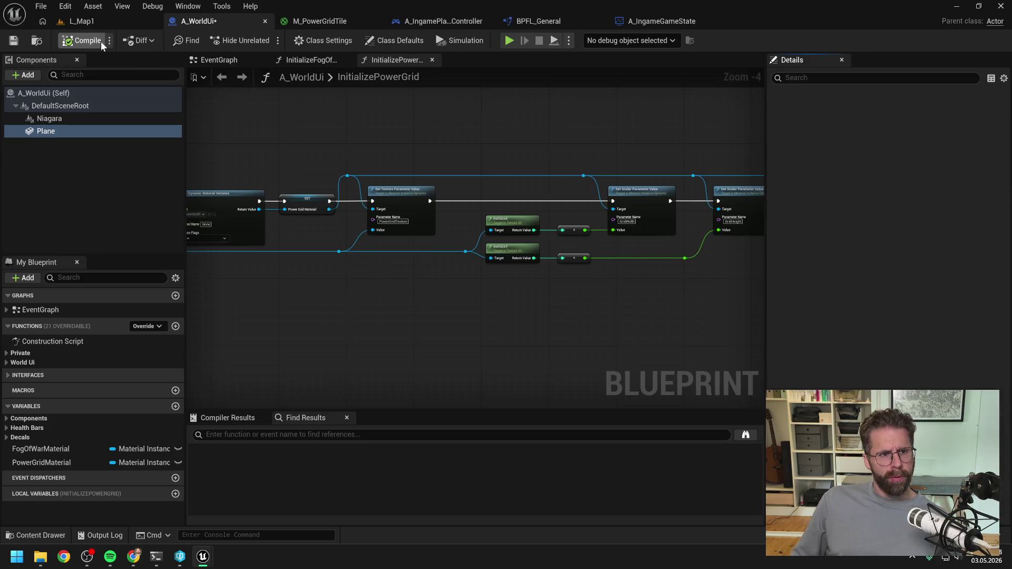
- Play-test L_Map1 with the rotated plane, then stop and close the error log
left_click(97, 25)
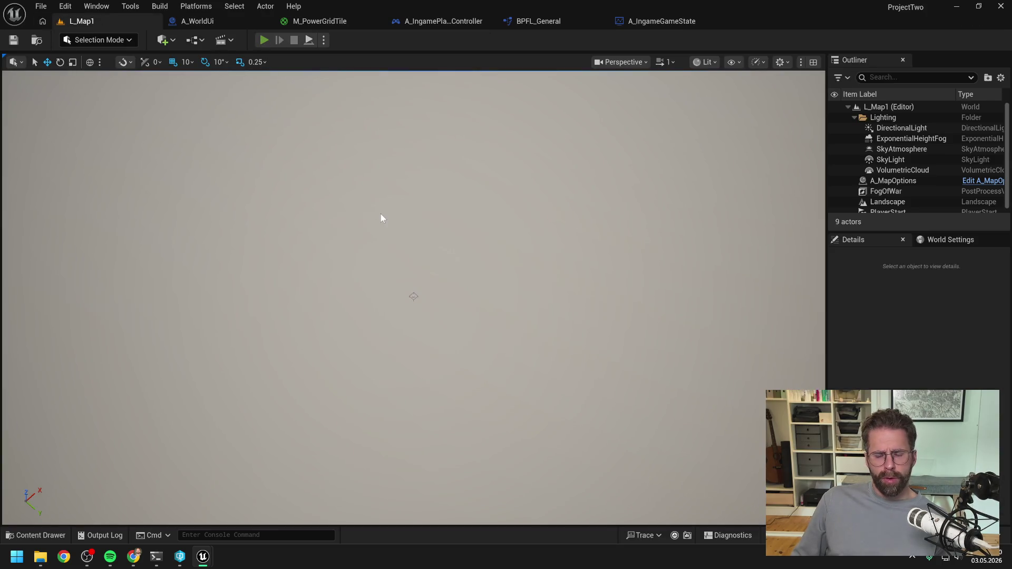
key("alt+p")
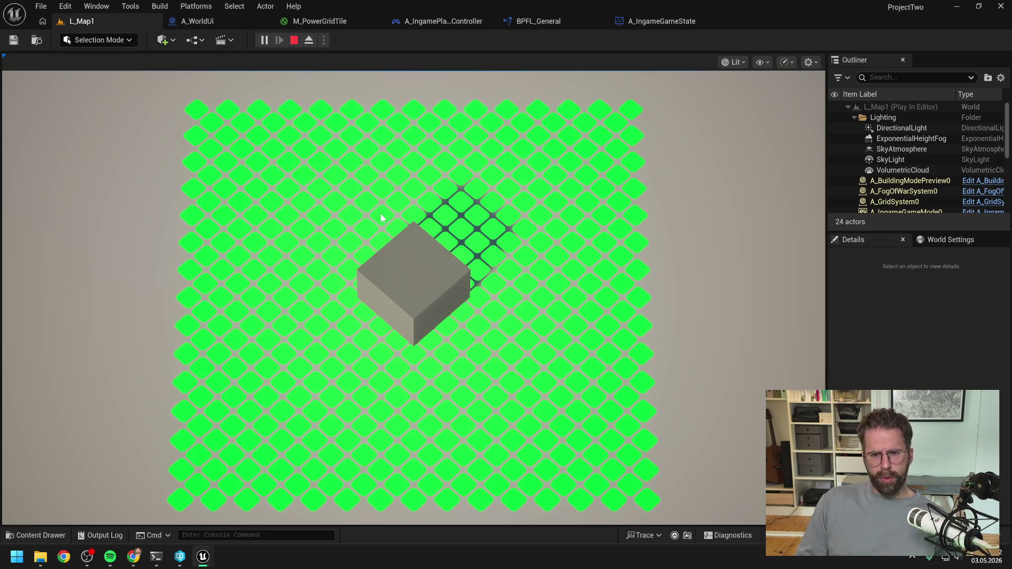
key("Escape")
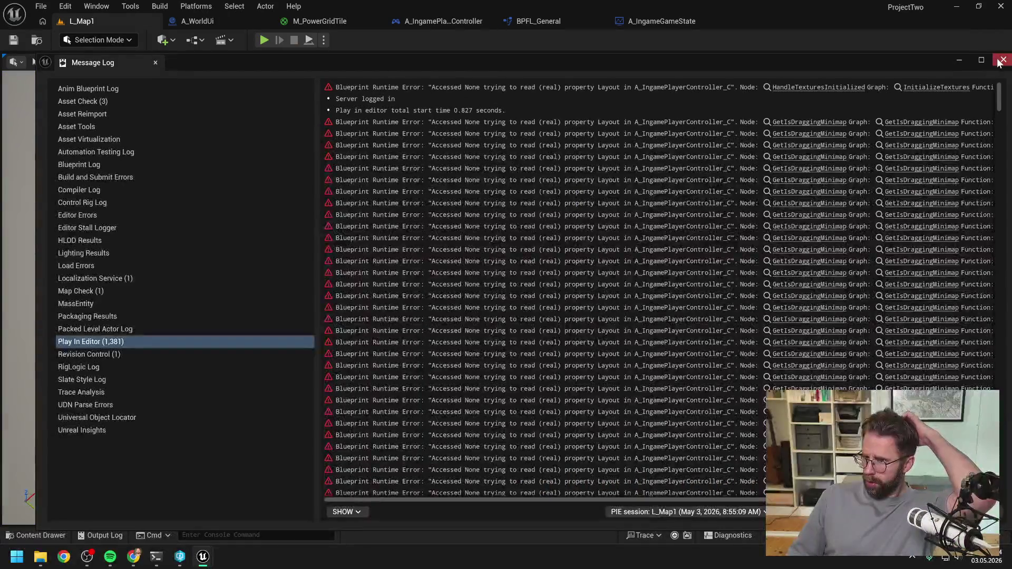
left_click(1004, 60)
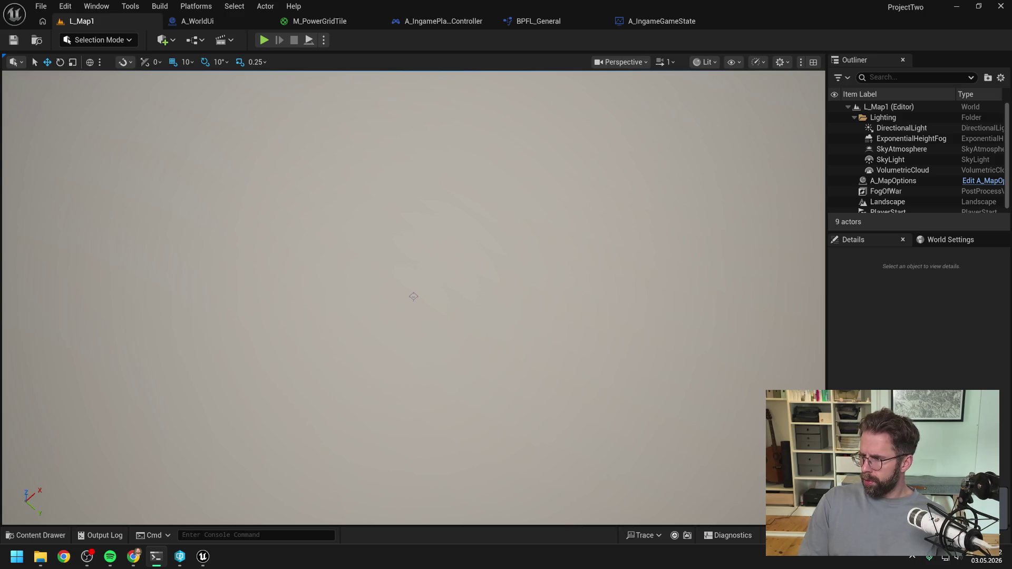
- Recombine the SET node's Map Grid Size pin in A_IngameGameState and compile
left_click(543, 22)
left_click(464, 21)
left_click(654, 21)
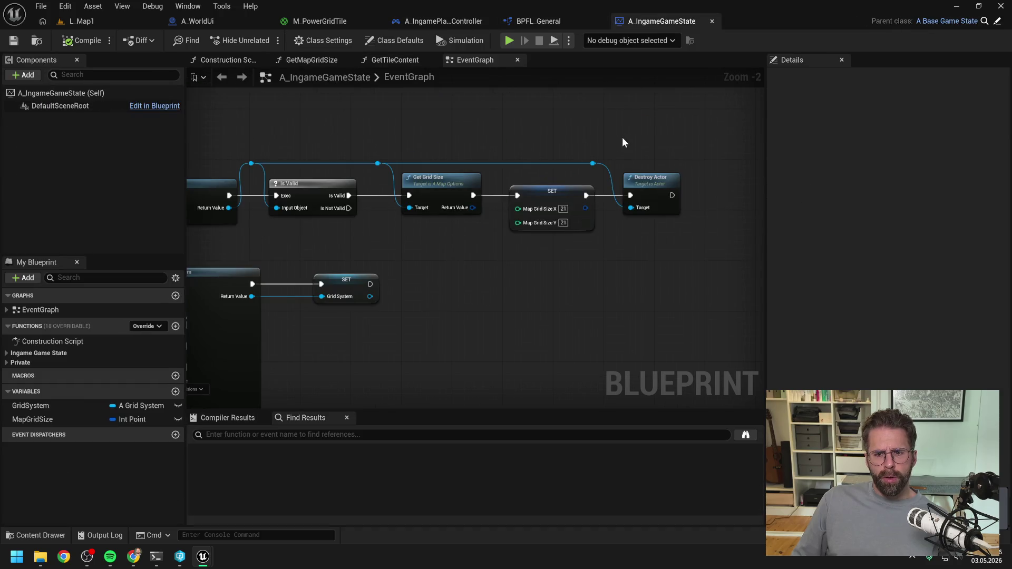
right_click(515, 210)
right_click(518, 209)
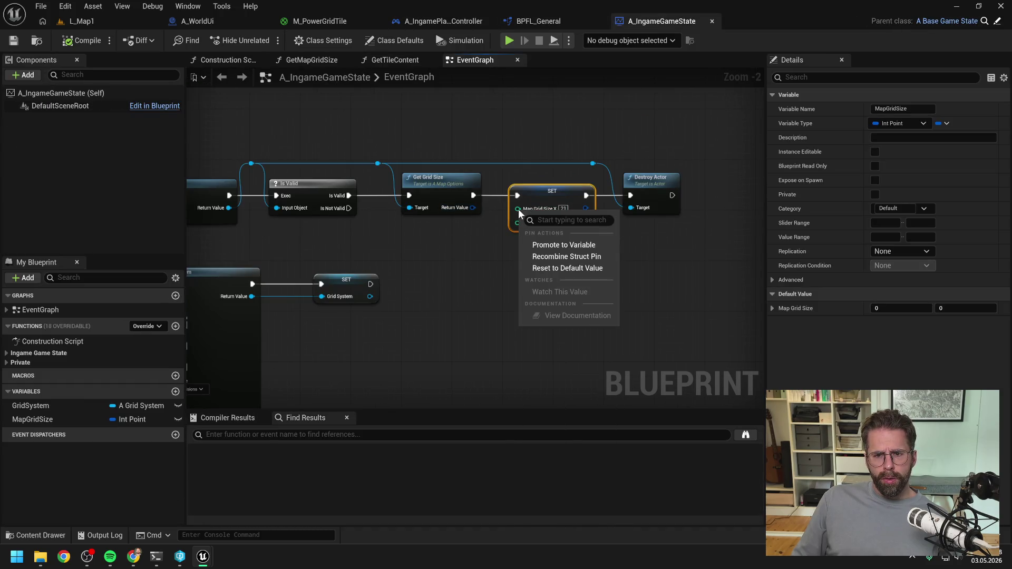
left_click(553, 257)
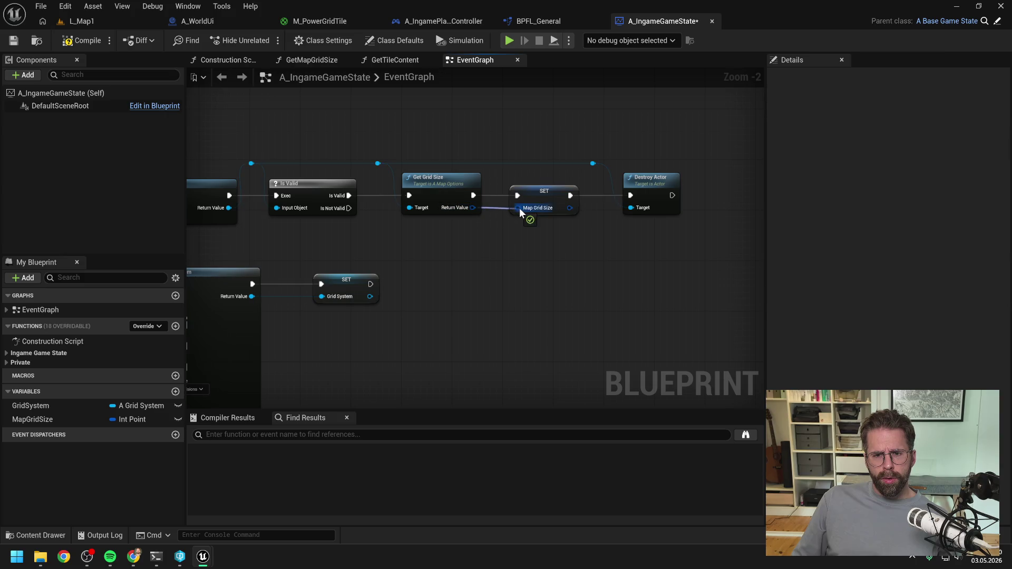
left_click(97, 42)
left_click(85, 21)
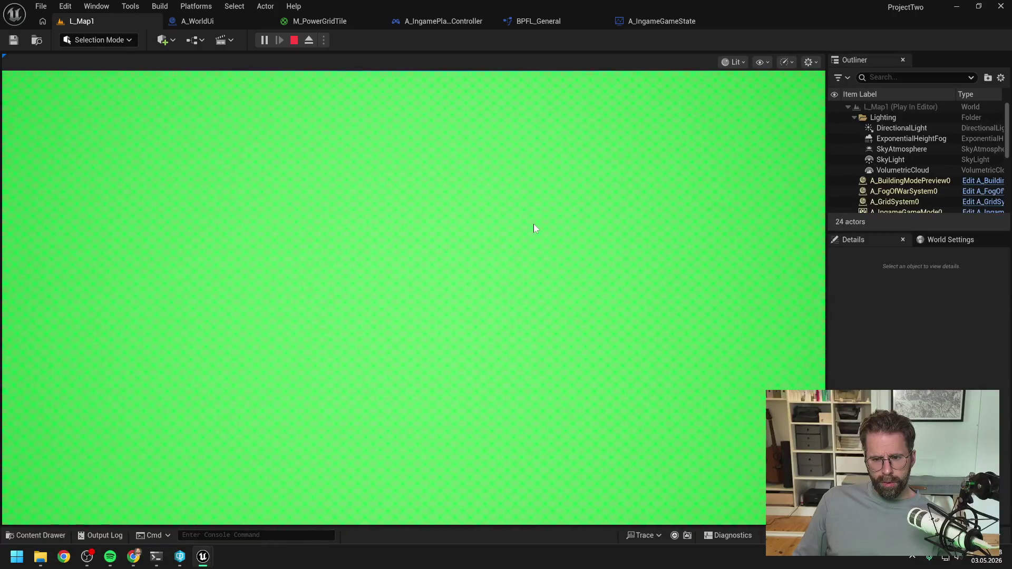
- Pan the game view across the grid's edge in L_Map1, then stop the preview
key("d")
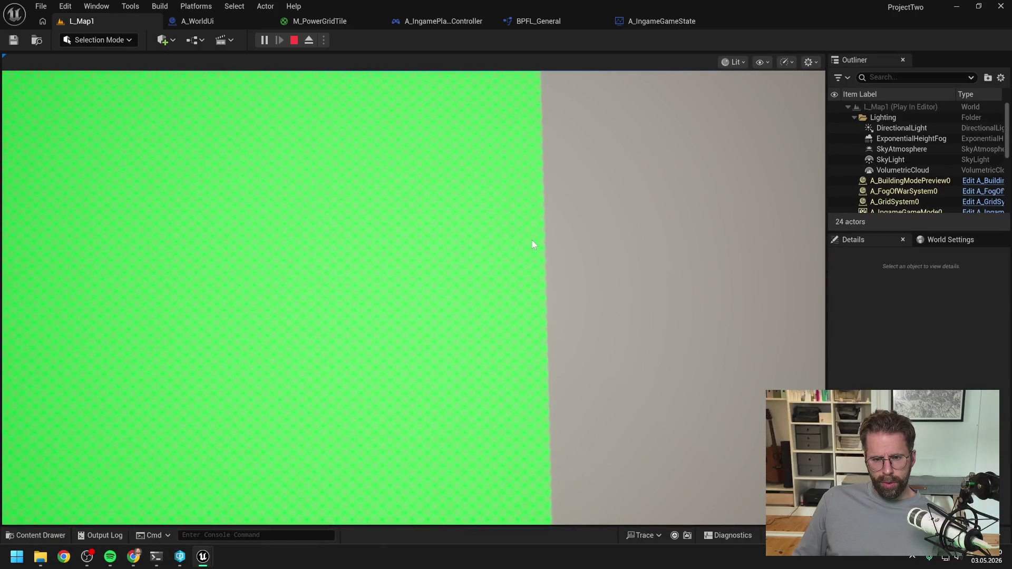
scroll(532, 241, "up", 3)
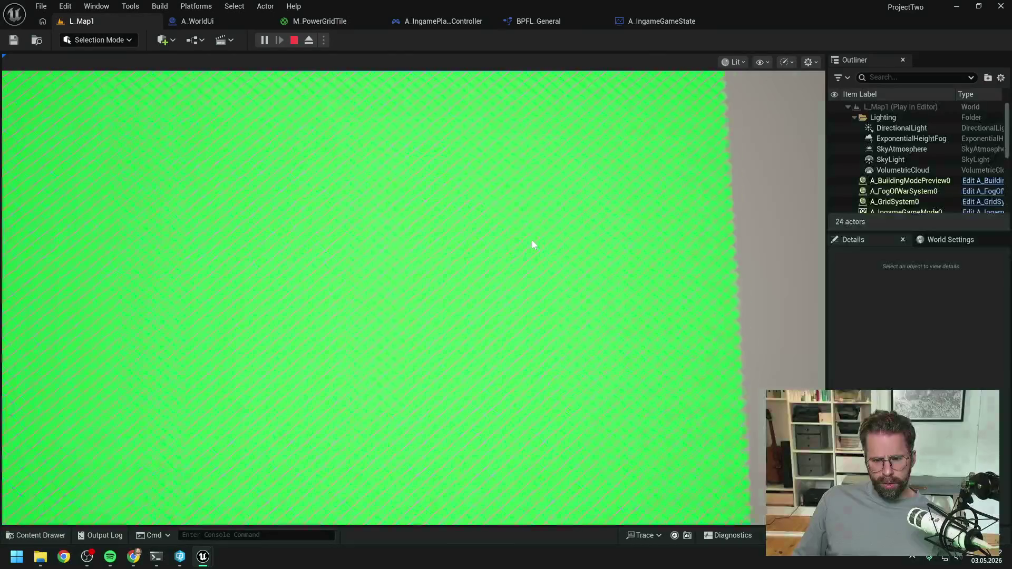
key("a")
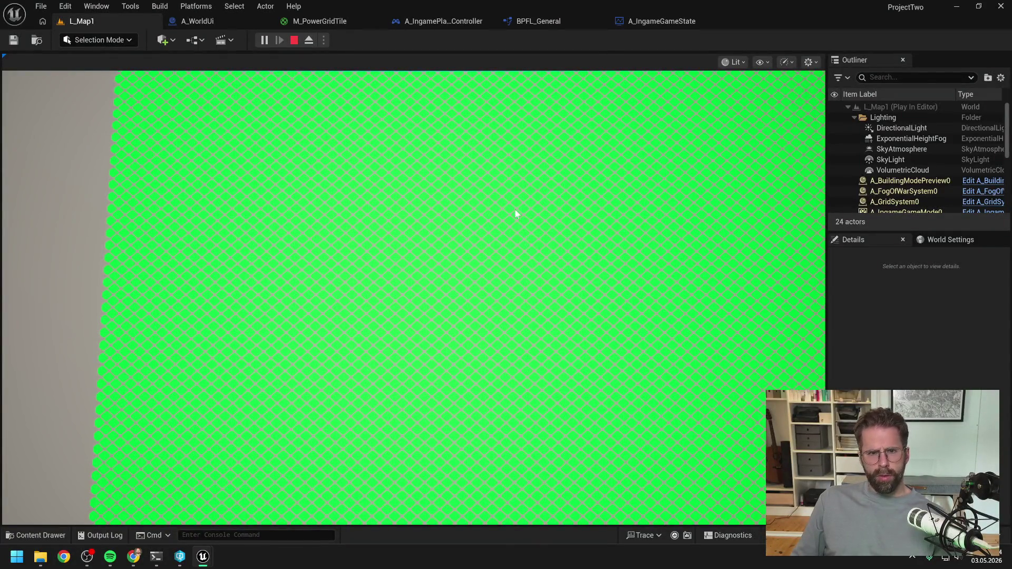
key("Escape")
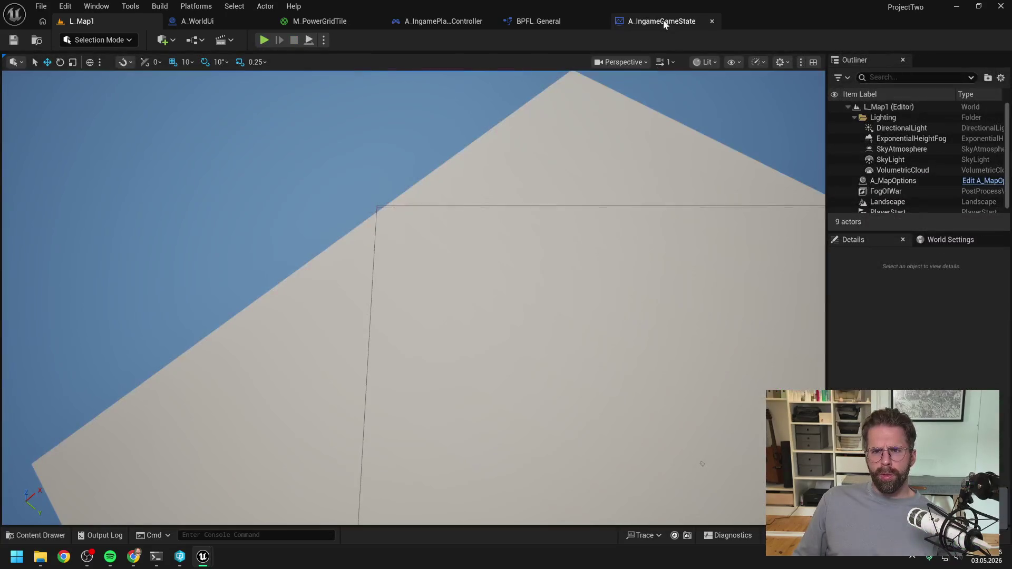
- Split Map Grid Size, try X 101 and Y 100, and test the grid edge in L_Map1
left_click(663, 21)
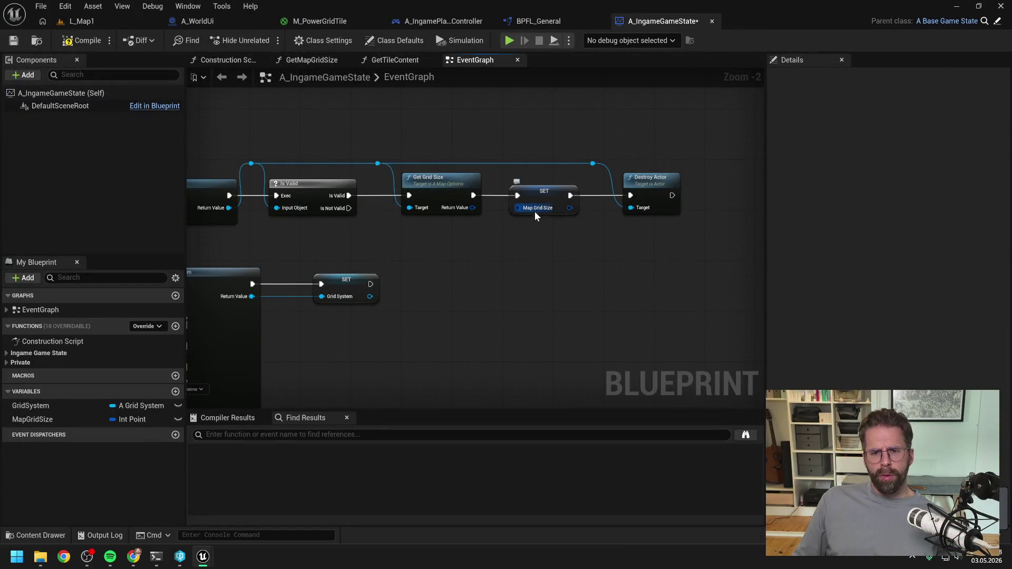
right_click(518, 208)
left_click(555, 255)
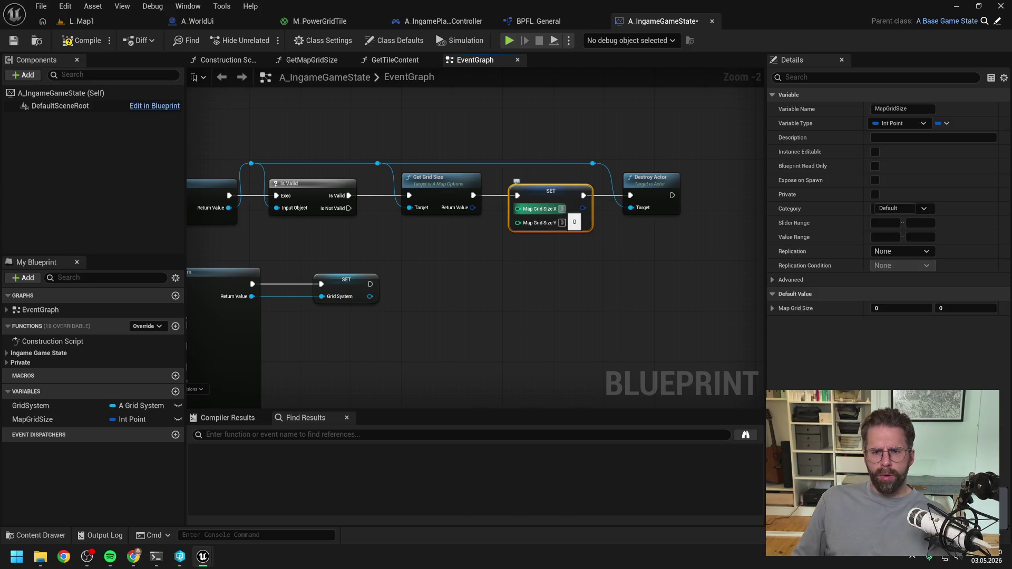
type("101")
key("Tab")
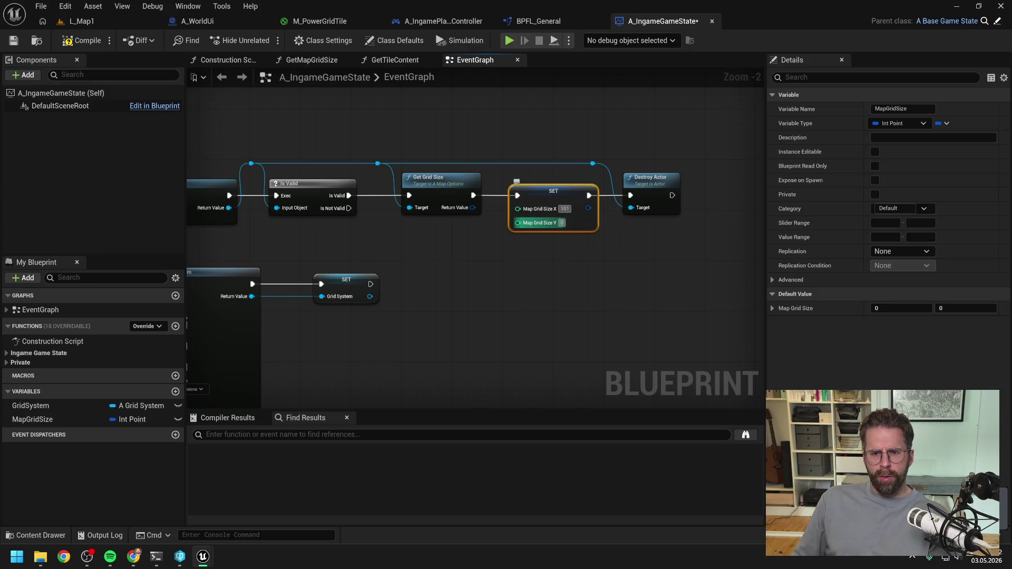
type("100")
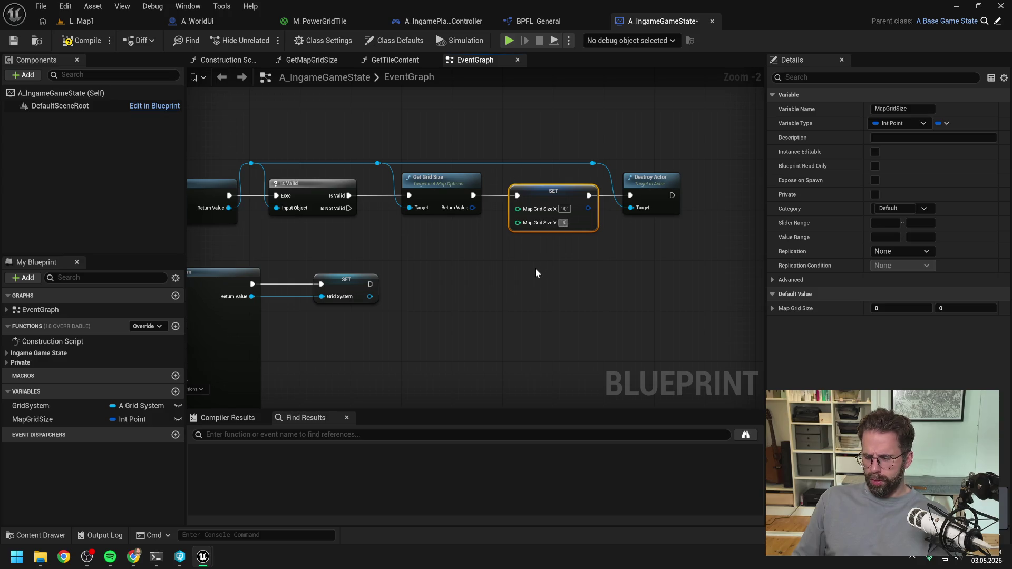
left_click(467, 242)
left_click(120, 24)
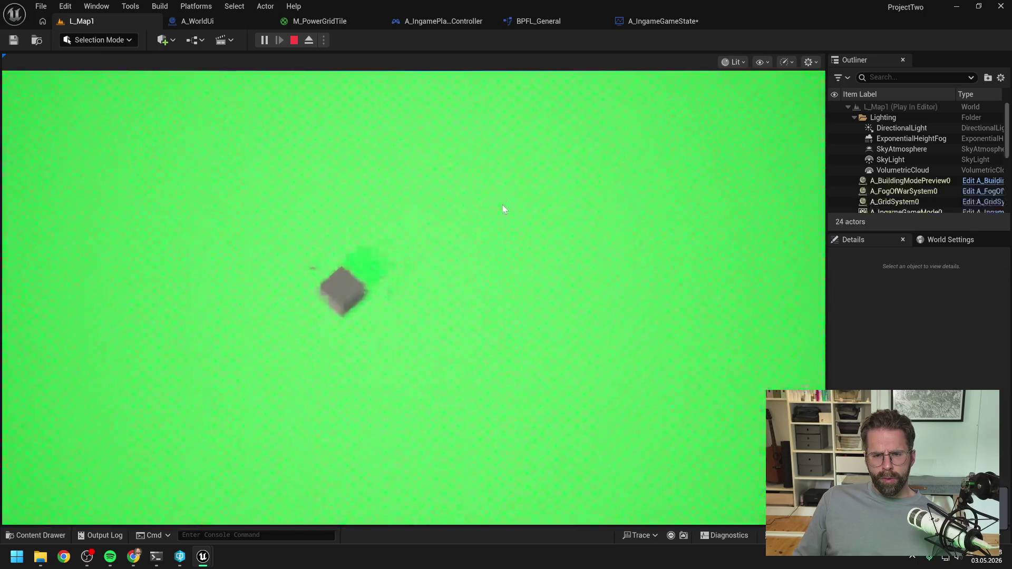
key("s")
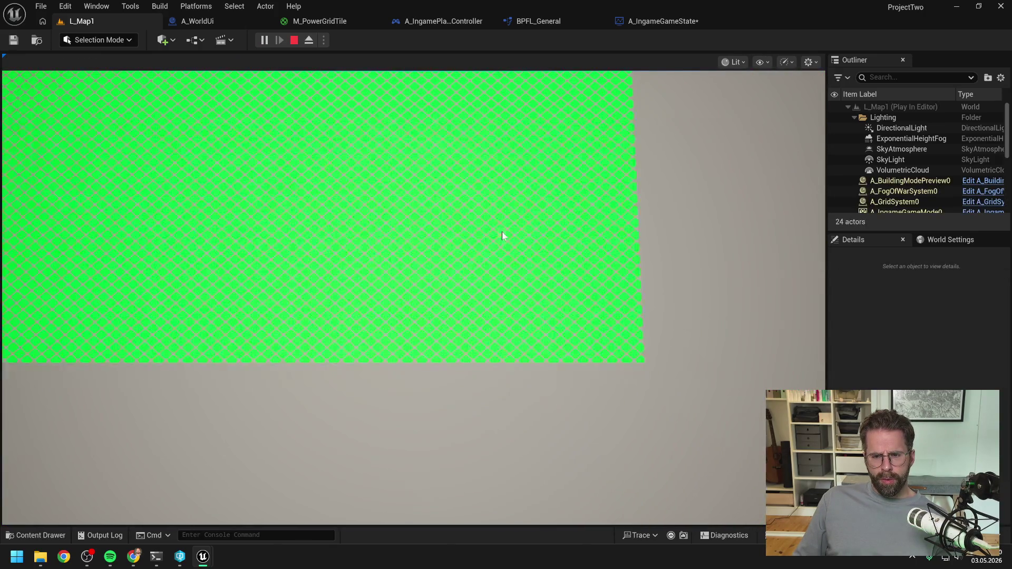
key("Escape")
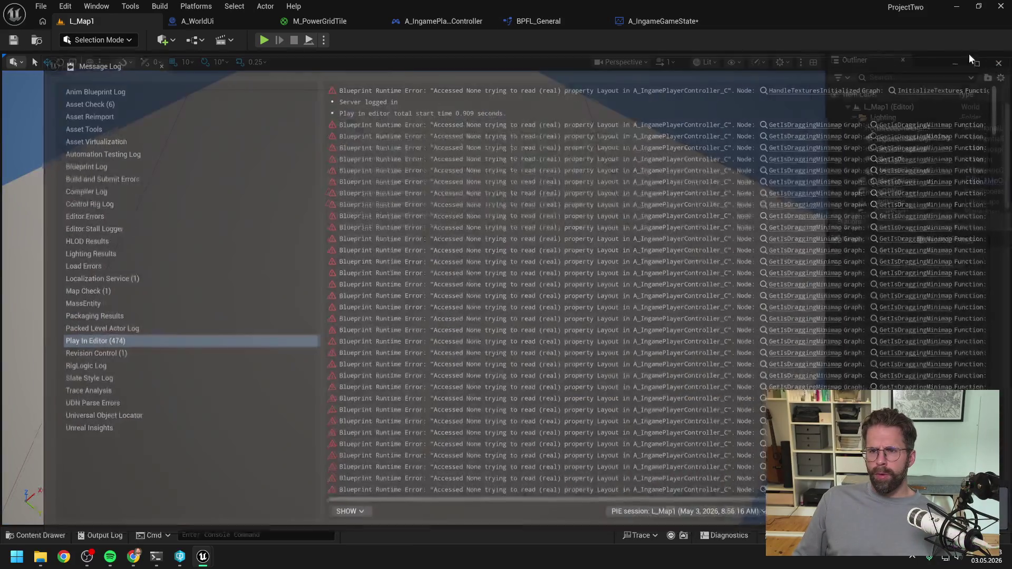
- Set Map Grid Size X and Y to 51, compile, and play-test the grid's bottom edge
left_click(663, 21)
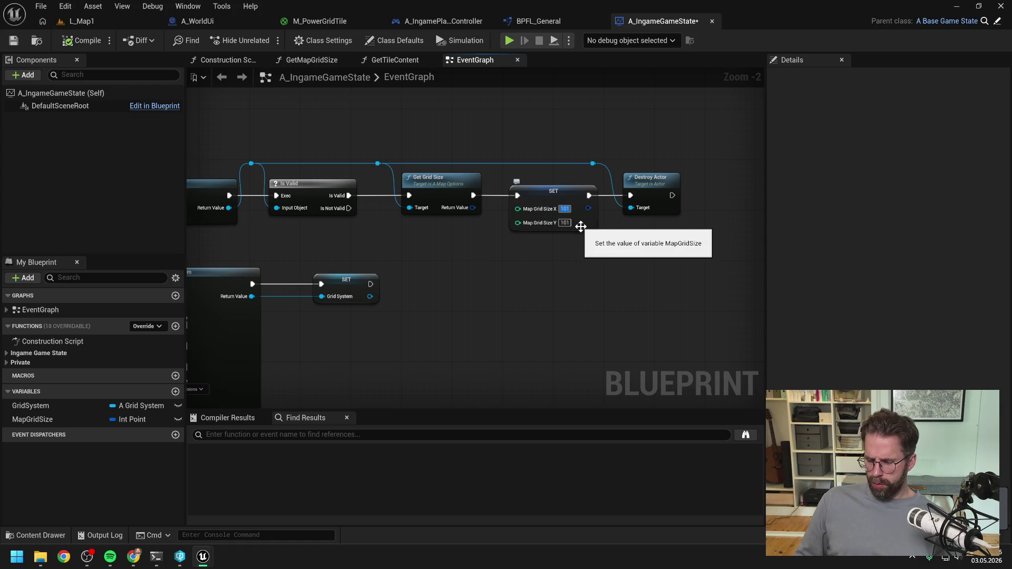
type("51")
key("Return")
left_click(565, 222)
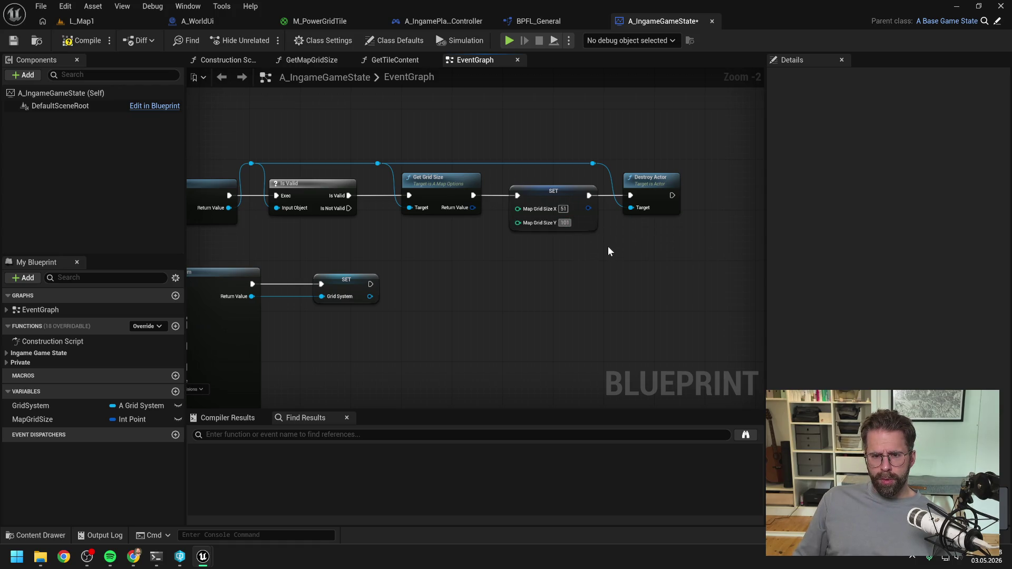
type("51")
key("Return")
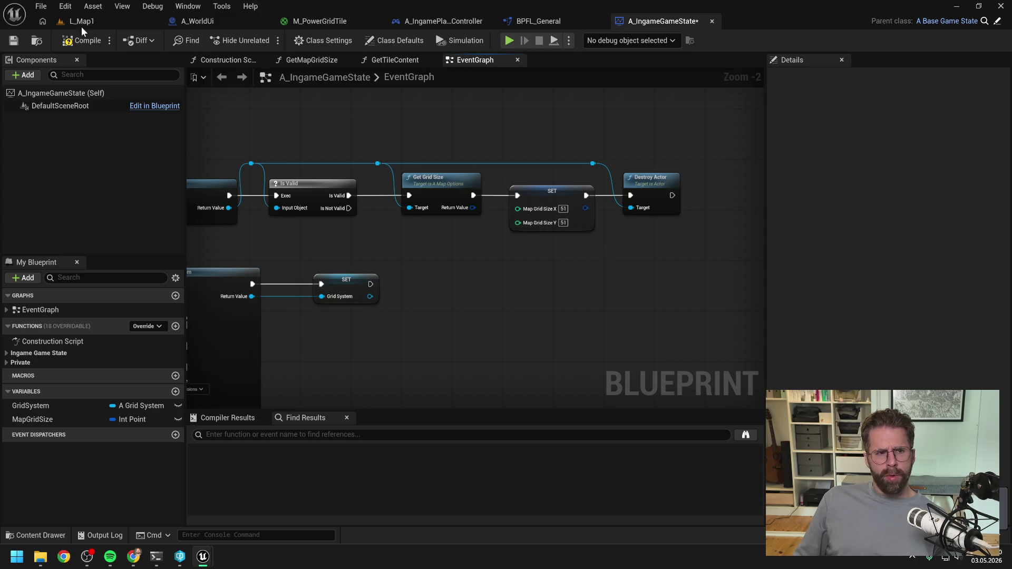
left_click(85, 41)
left_click(82, 21)
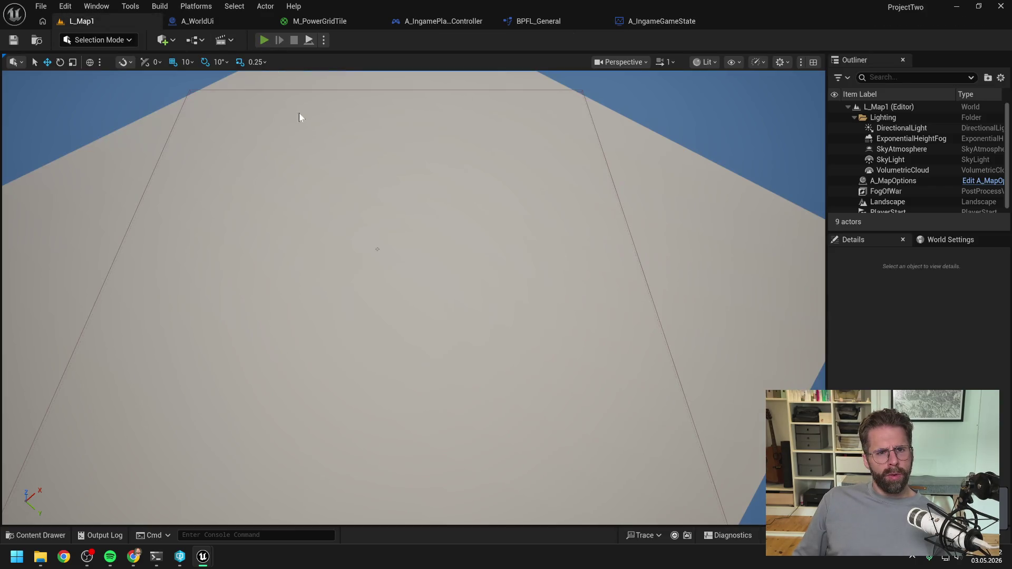
key("alt+p")
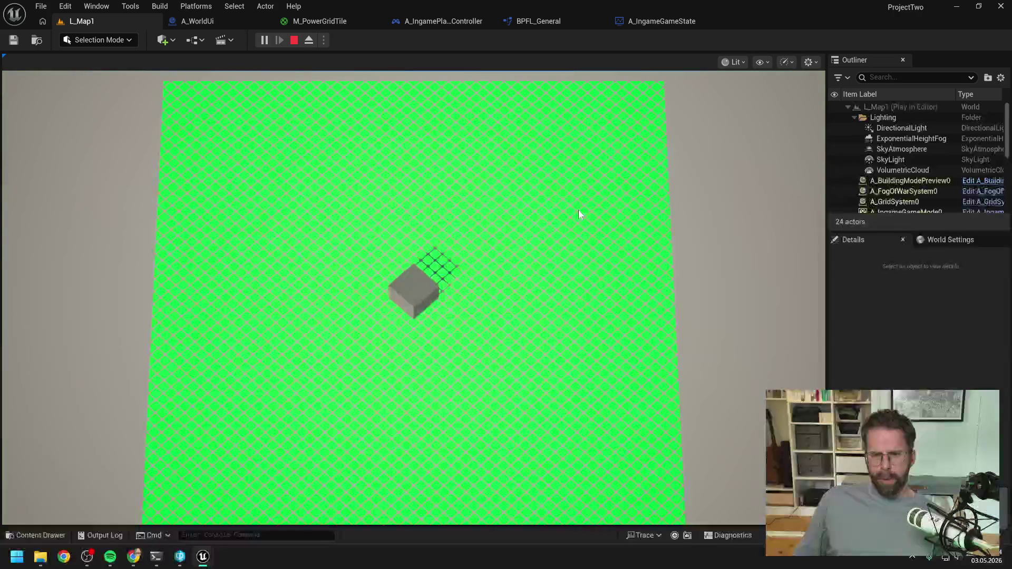
key("s")
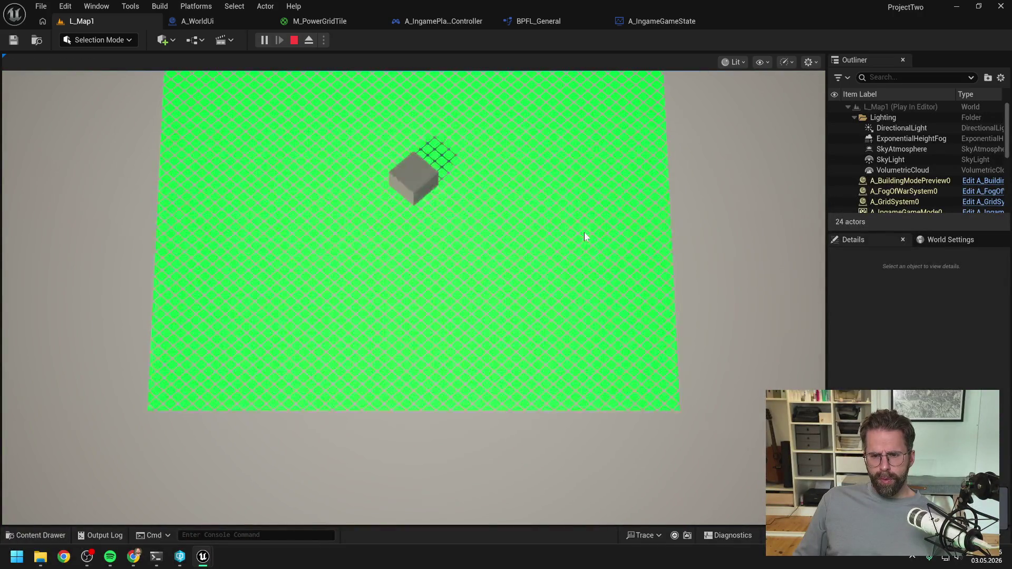
key("Escape")
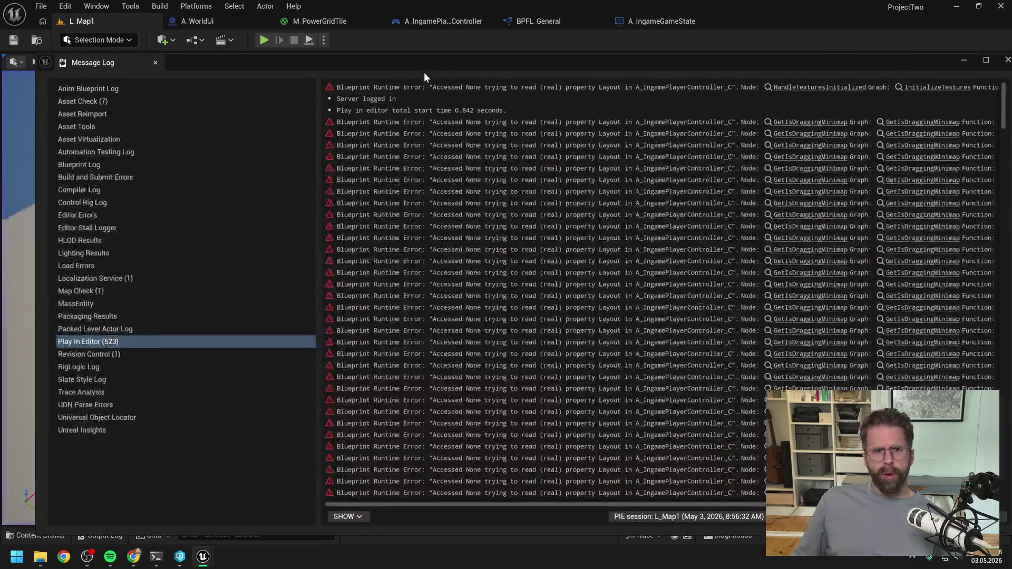
- Reconnect the player controller's execution flow into the layout widget creation, compile, and play-test the grid
left_click(980, 61)
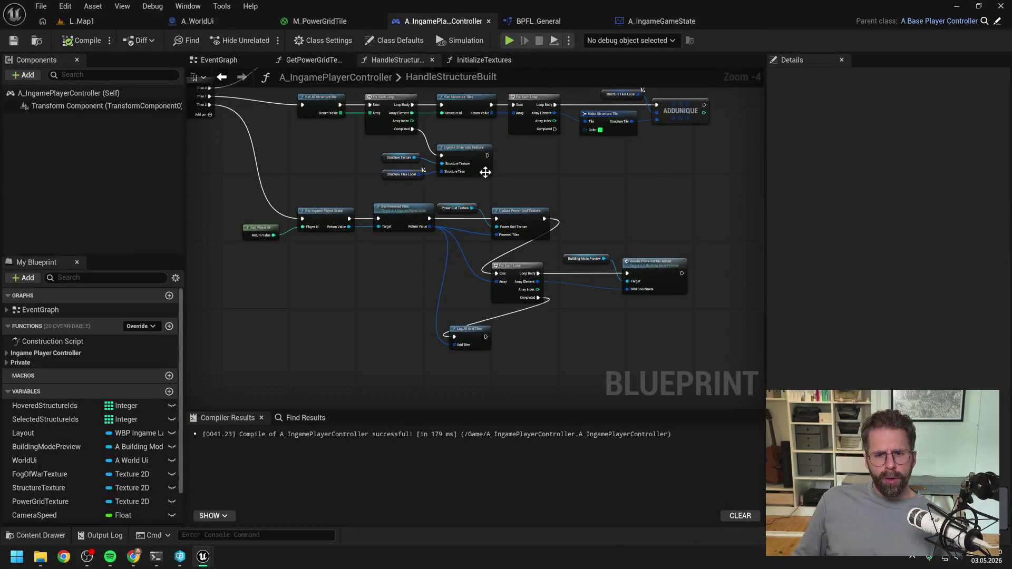
left_click(232, 60)
scroll(491, 162, "up", 3)
left_click_drag(394, 221, 510, 220)
left_click(84, 40)
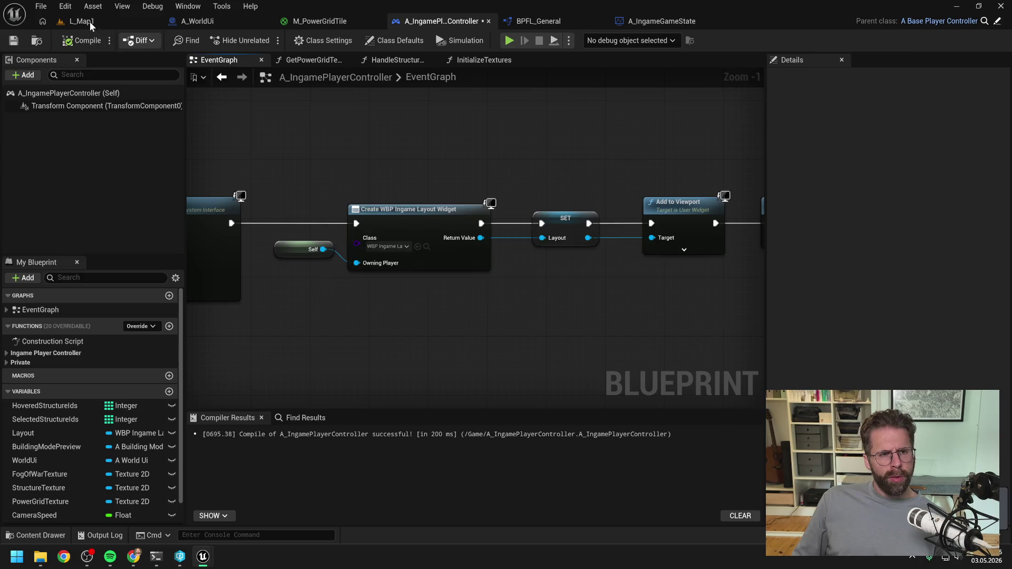
left_click(82, 21)
left_click(260, 40)
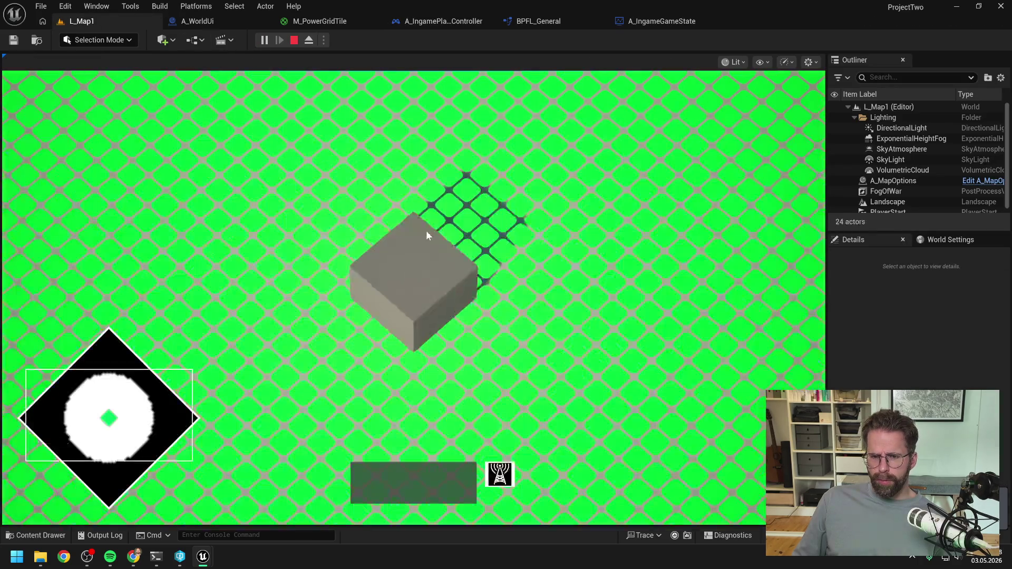
scroll(563, 245, "down", 5)
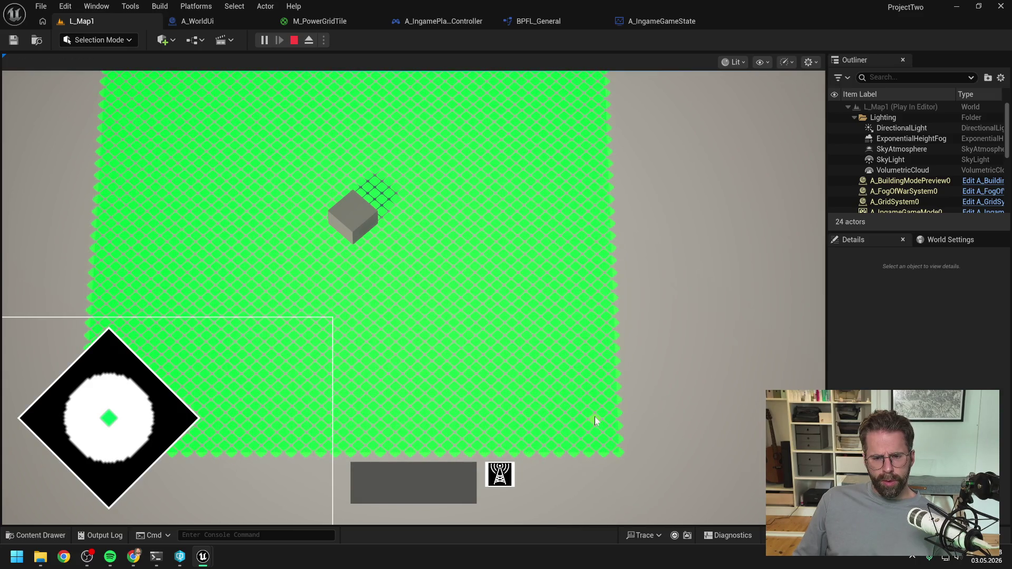
left_click(594, 416)
scroll(628, 473, "up", 2)
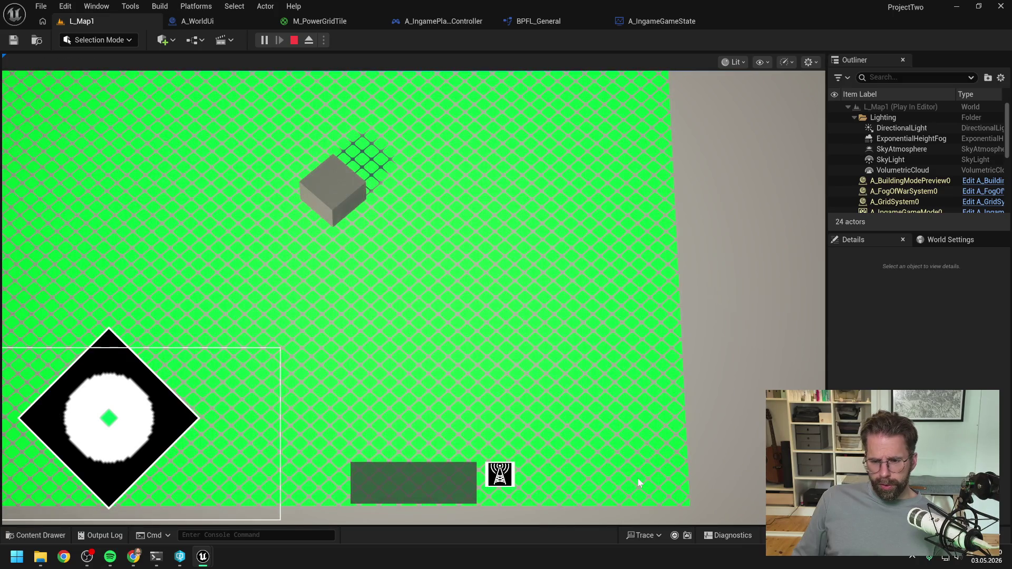
key("s")
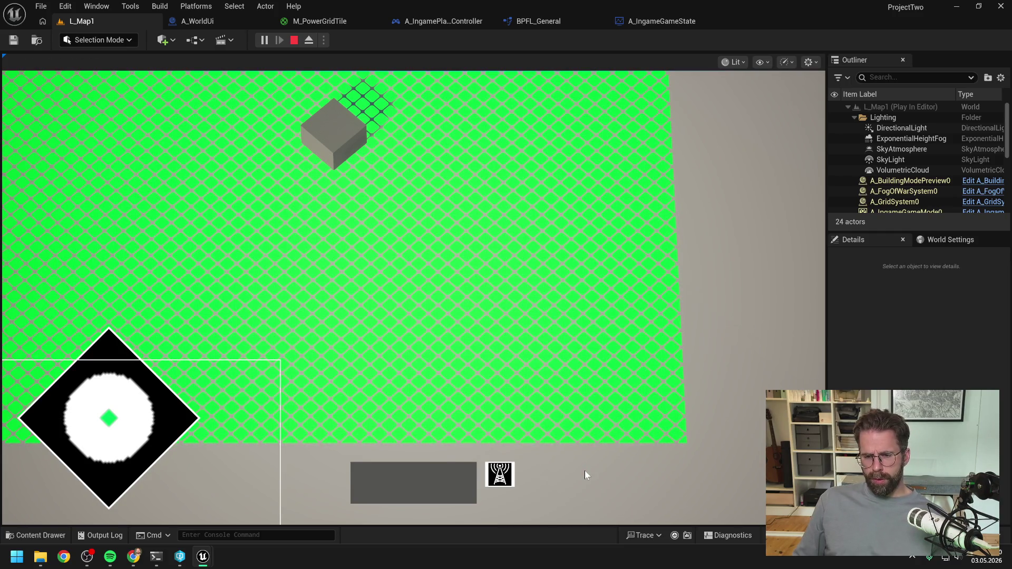
key("Escape")
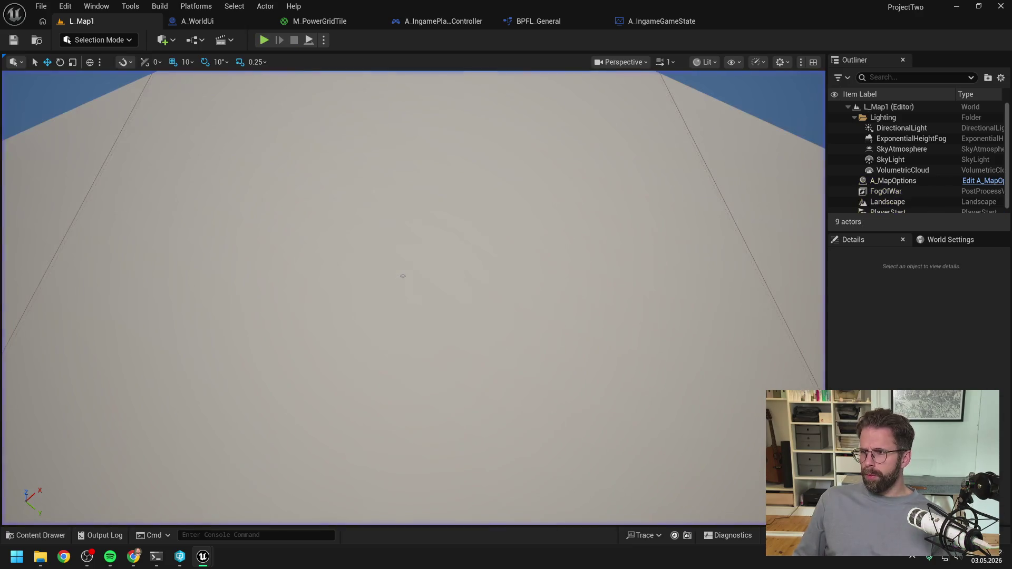
left_click(156, 556)
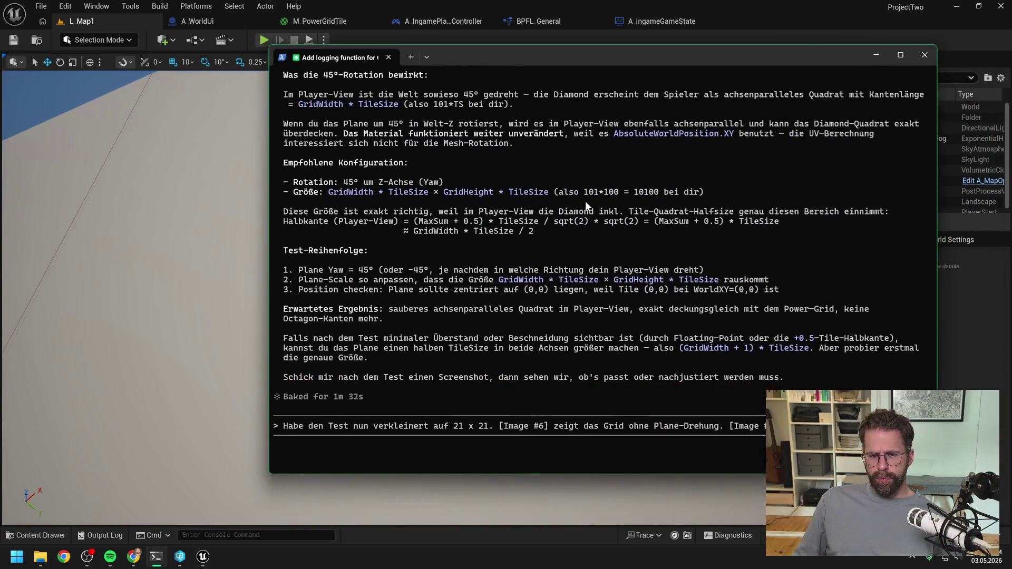
key("BackSpace")
key("BackSpace")
key("BackSpace")
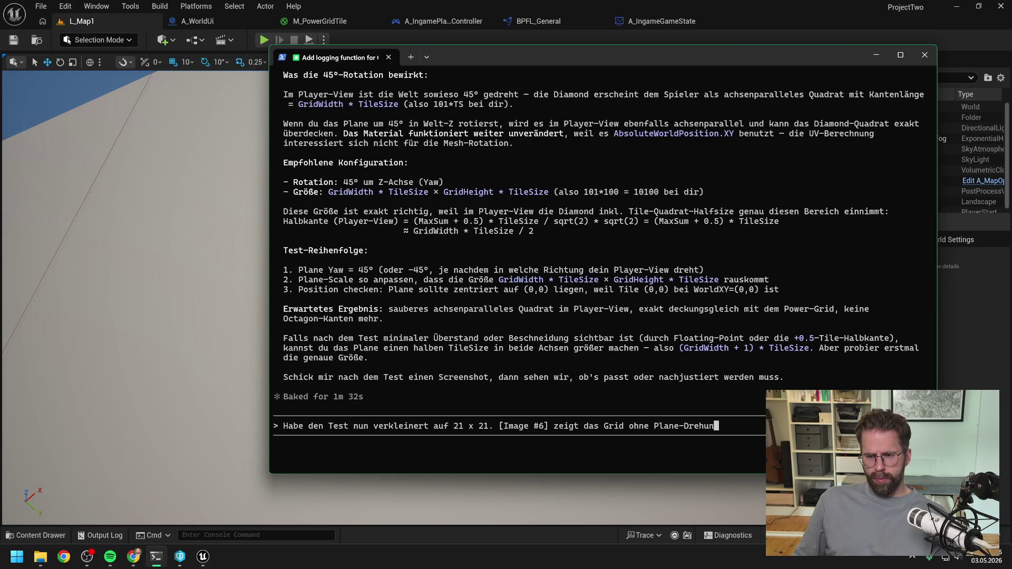
key("BackSpace")
key("BackSpace")
key("BackSpace")
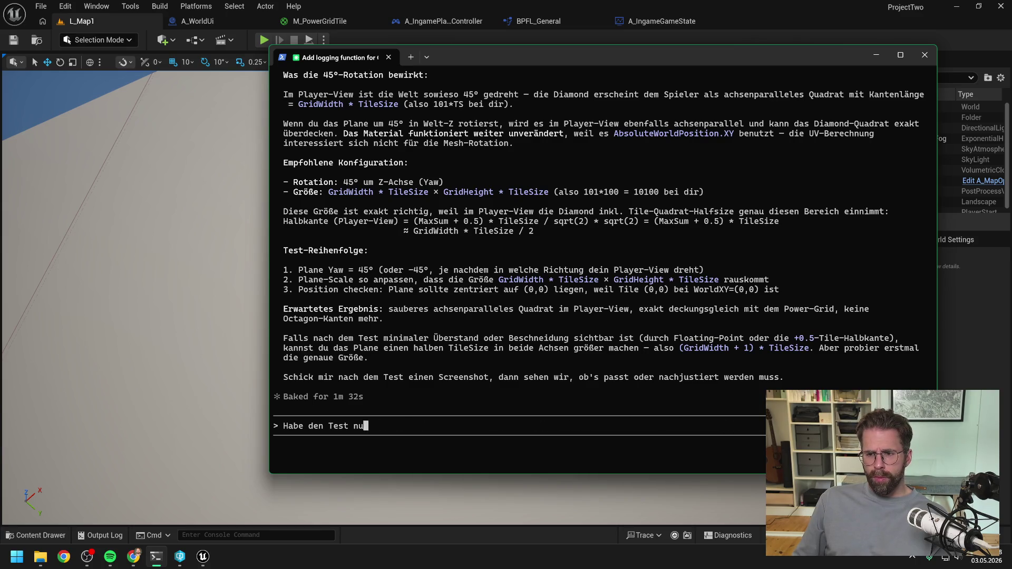
key("BackSpace")
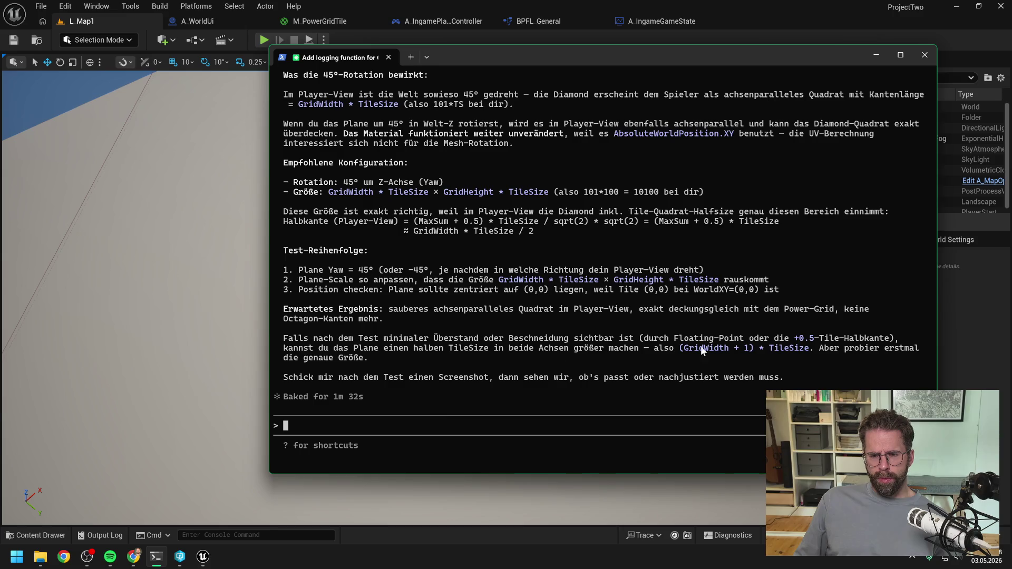
left_click(982, 331)
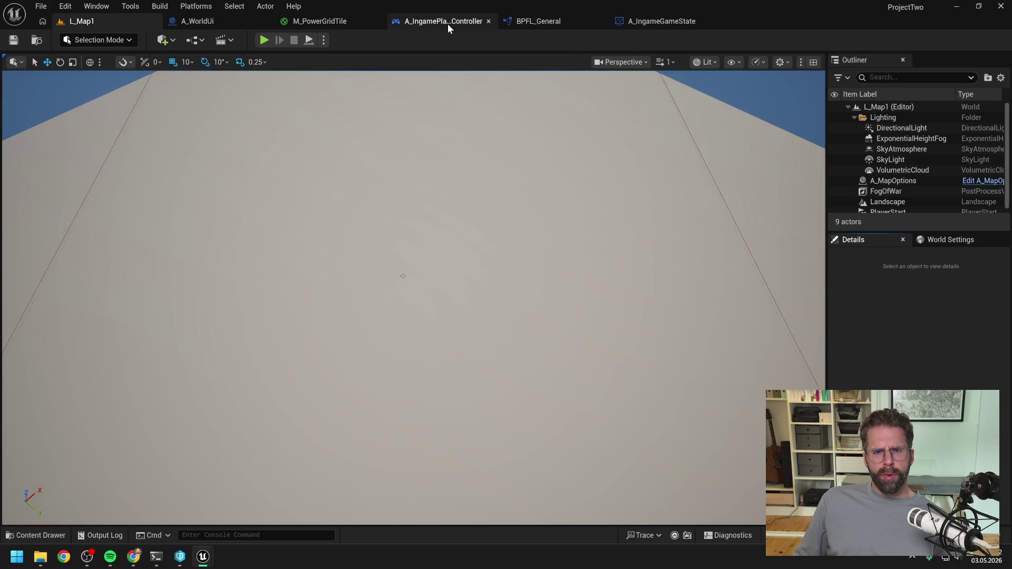
- Recombine A_IngameGameState's Map Grid Size pin into one value, then compile and save
left_click(554, 23)
left_click(662, 24)
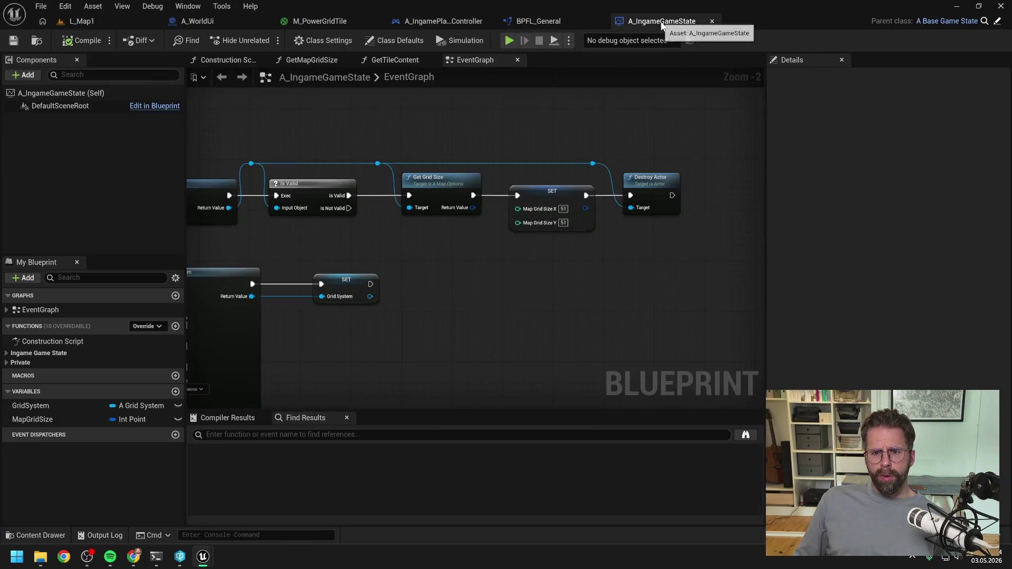
scroll(495, 217, "up", 2)
right_click(523, 206)
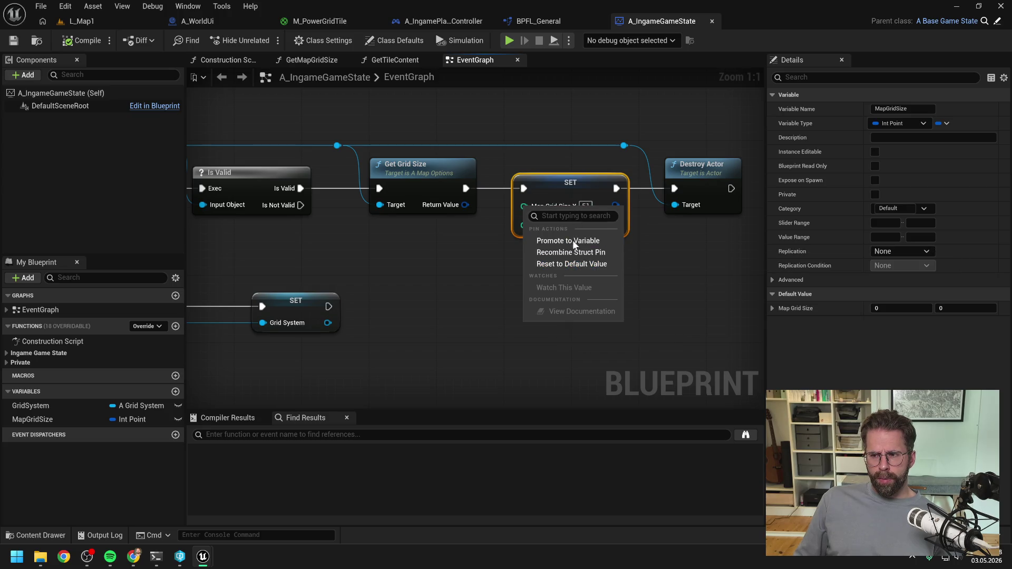
left_click(573, 253)
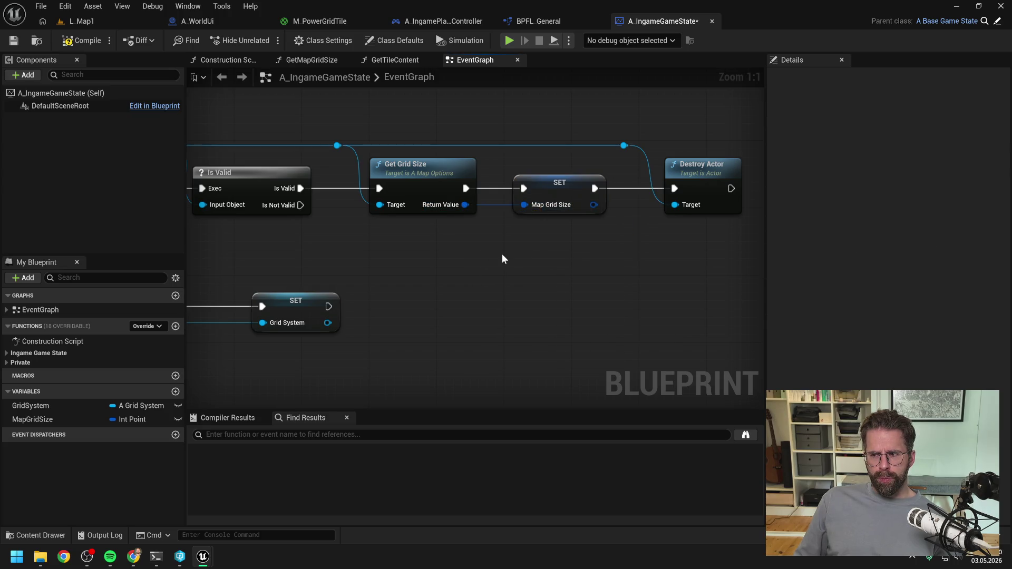
left_click(65, 45)
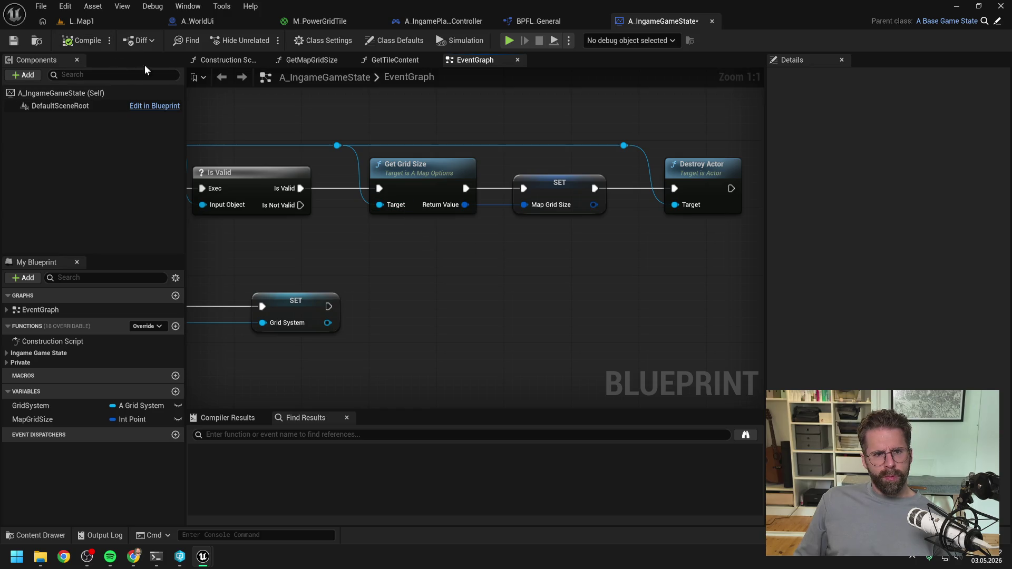
- Pan A_WorldUi's InitializePowerGrid graph to the power grid texture nodes, then switch to Claude Code
left_click(221, 21)
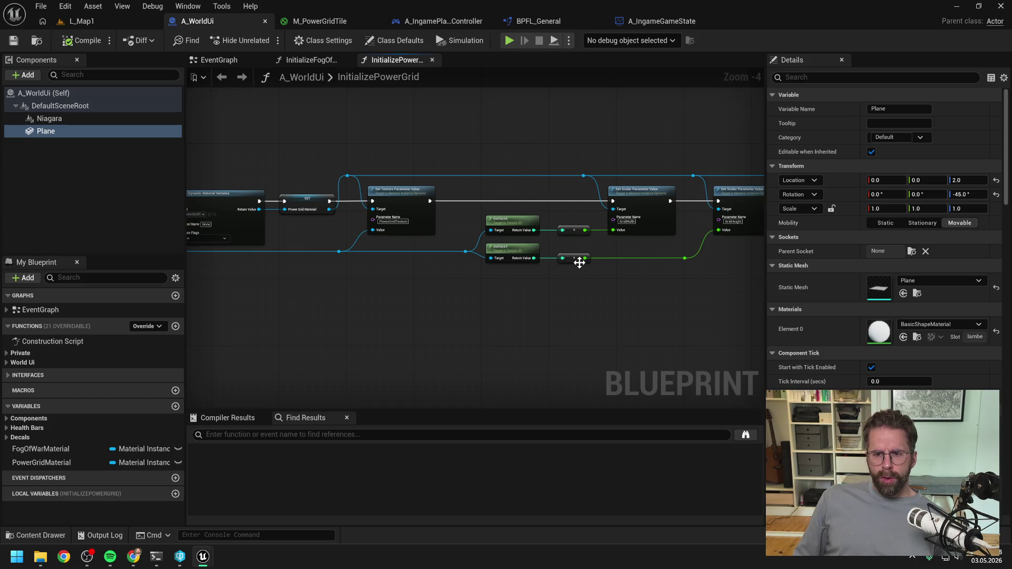
scroll(570, 264, "up", 1)
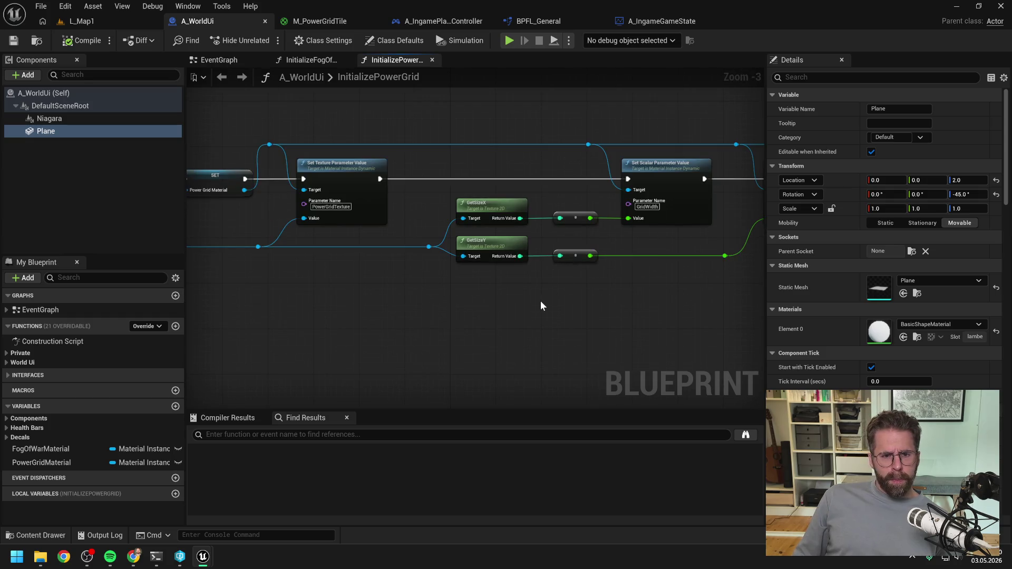
scroll(536, 301, "down", 1)
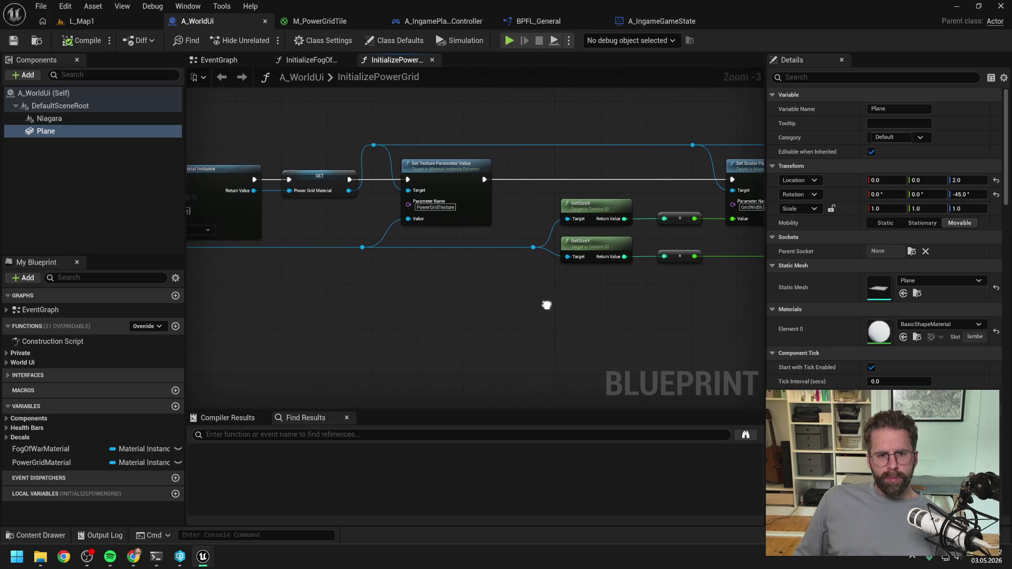
left_click_drag(570, 306, 551, 306)
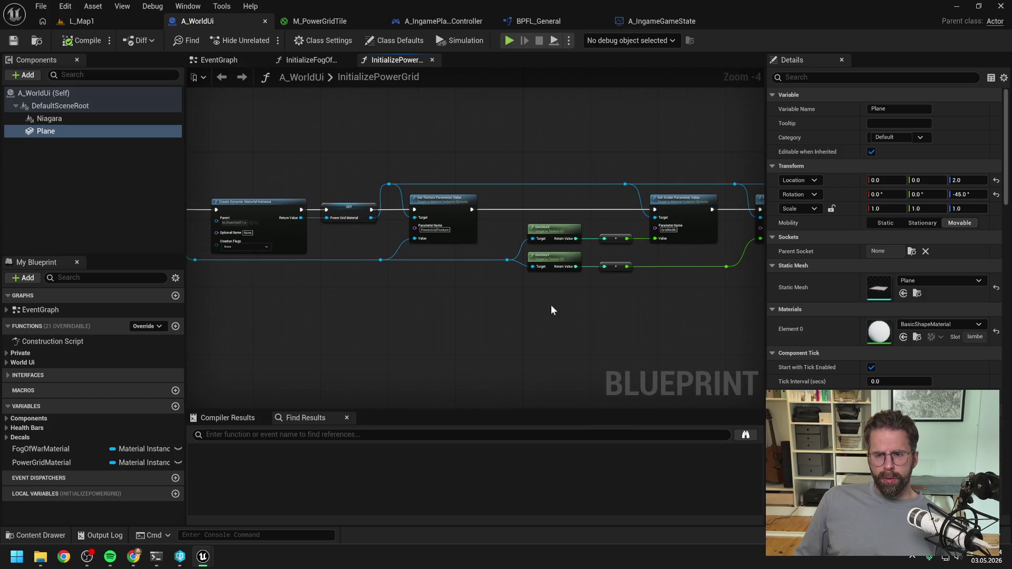
left_click_drag(467, 305, 592, 303)
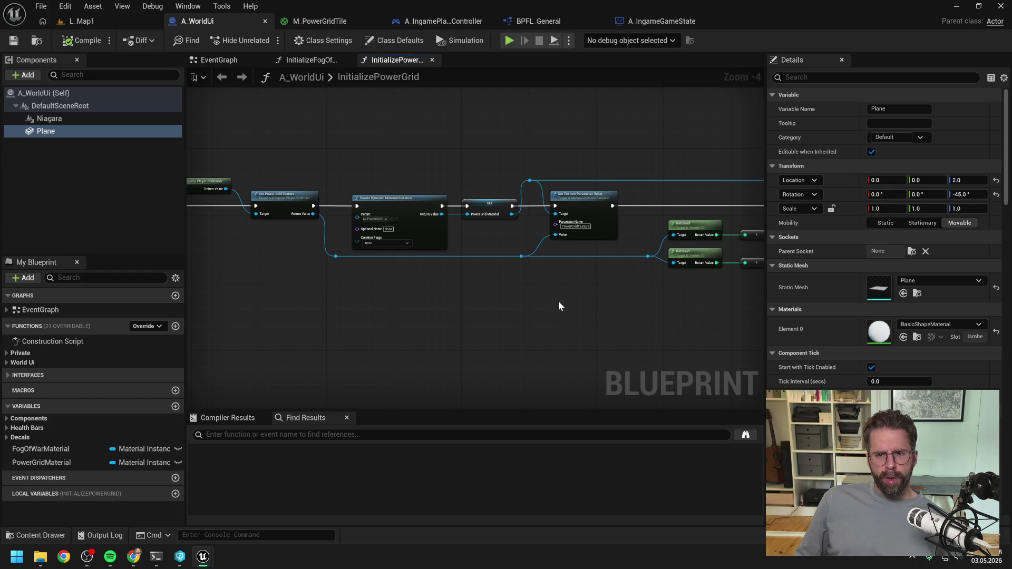
left_click(157, 559)
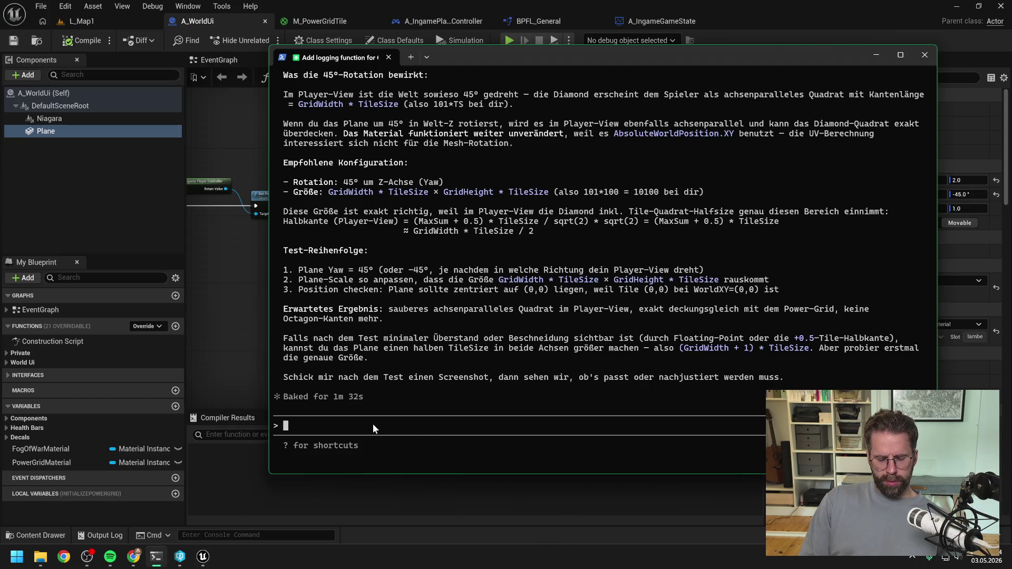
- Draft the German note that the -45° grid works but clips at the edge, then close Unreal
type("Grid mit ")
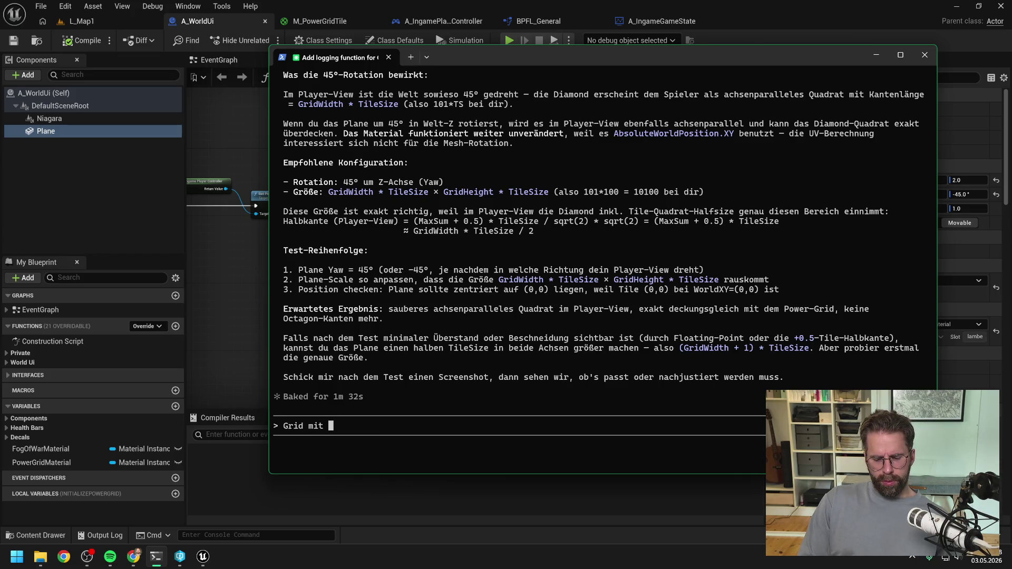
type("-45")
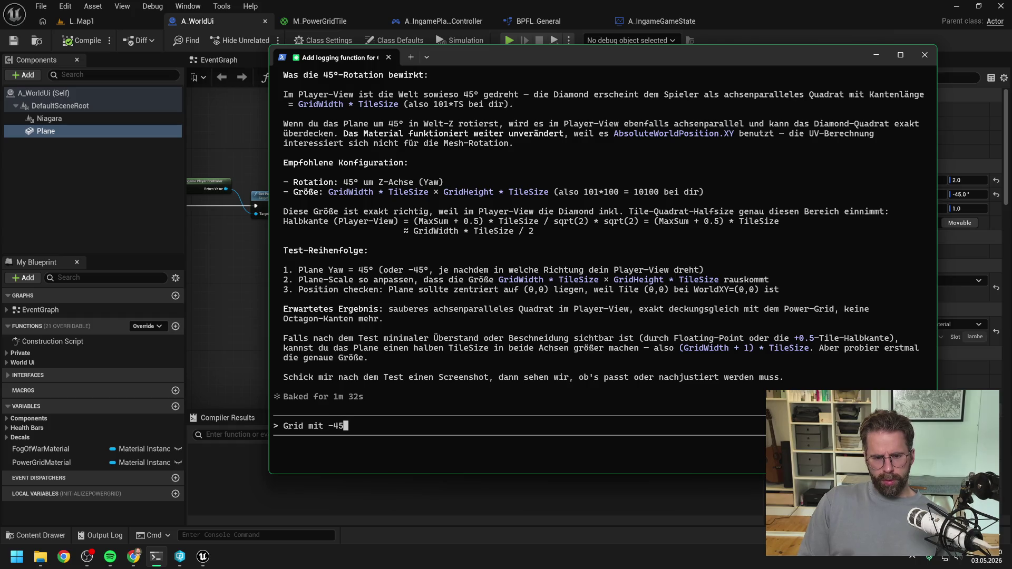
key("BackSpace")
key("BackSpace")
key("BackSpace")
key("BackSpace")
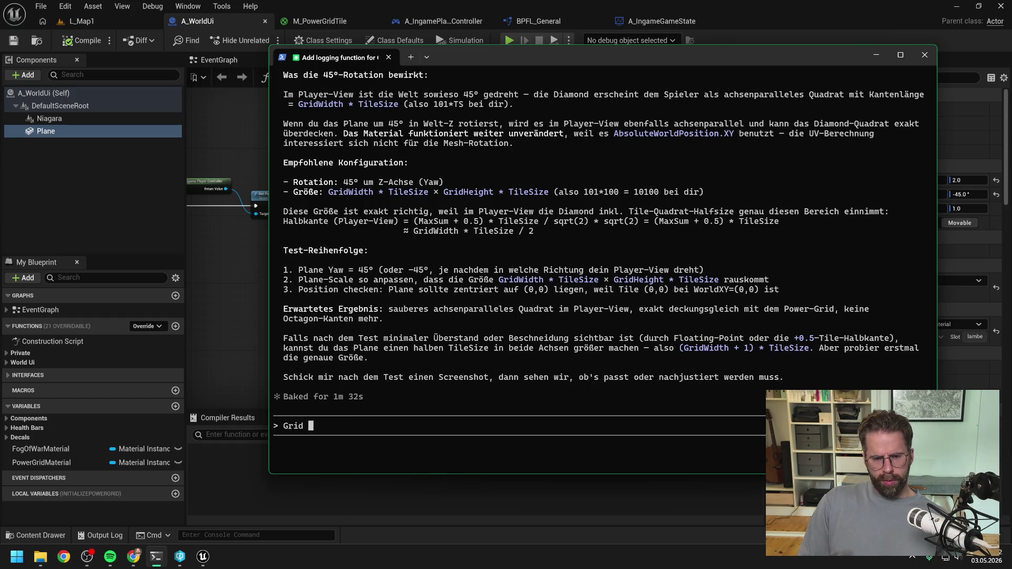
type("Grid funktion")
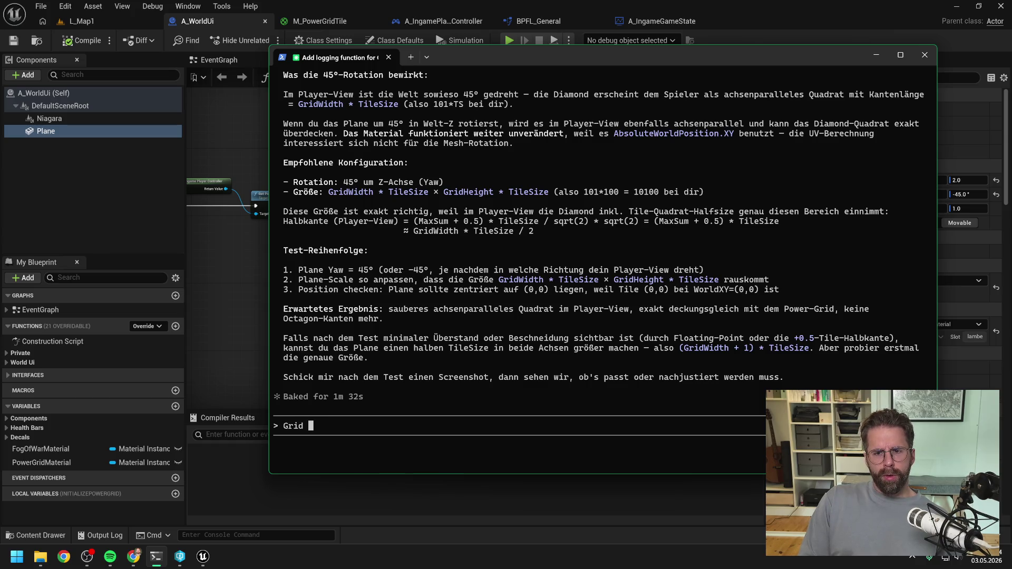
type("iert nun gut mit ")
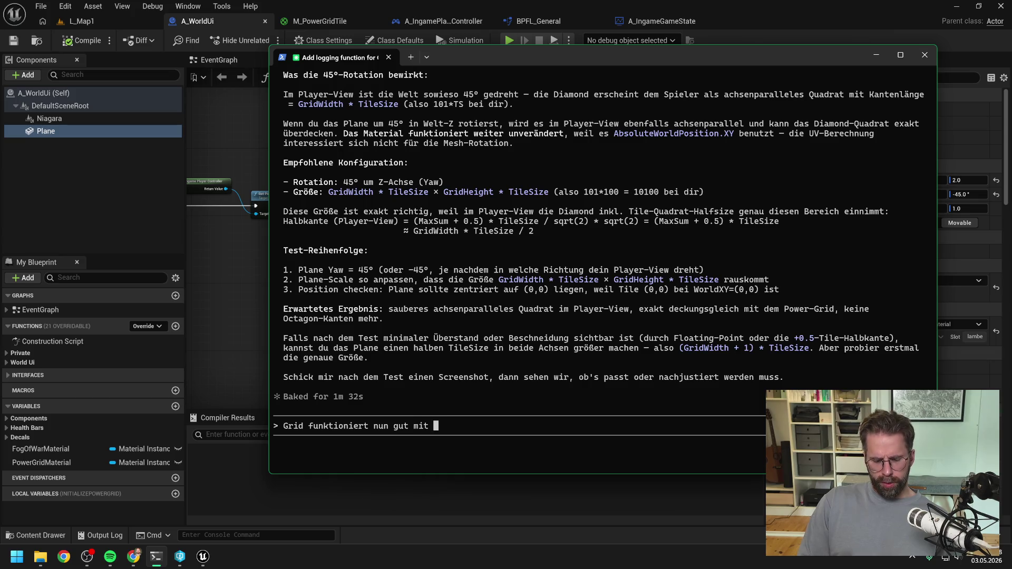
type("-45° Drehung, aber")
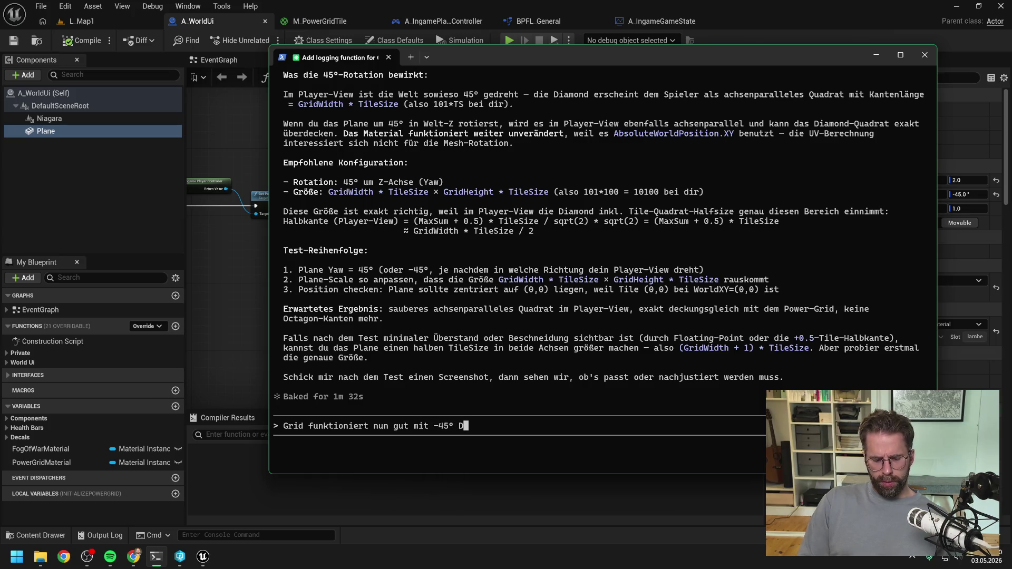
type(" wie ")
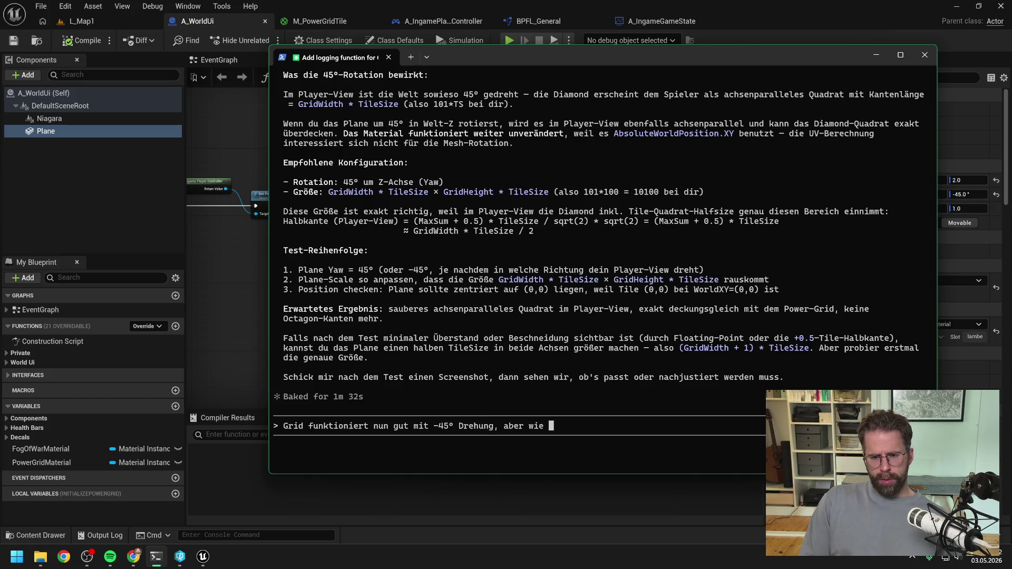
type("du predicted h")
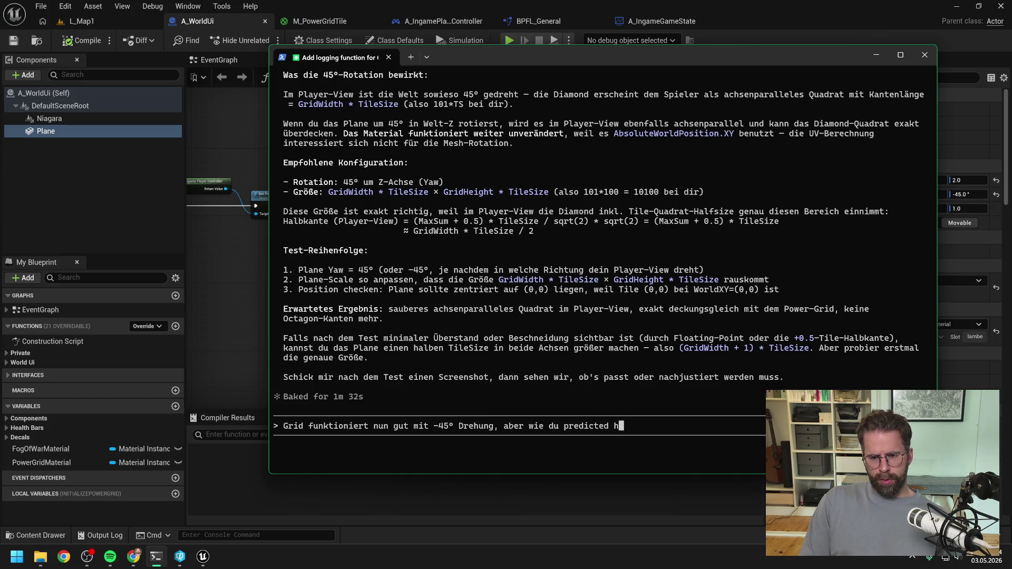
type("ast,")
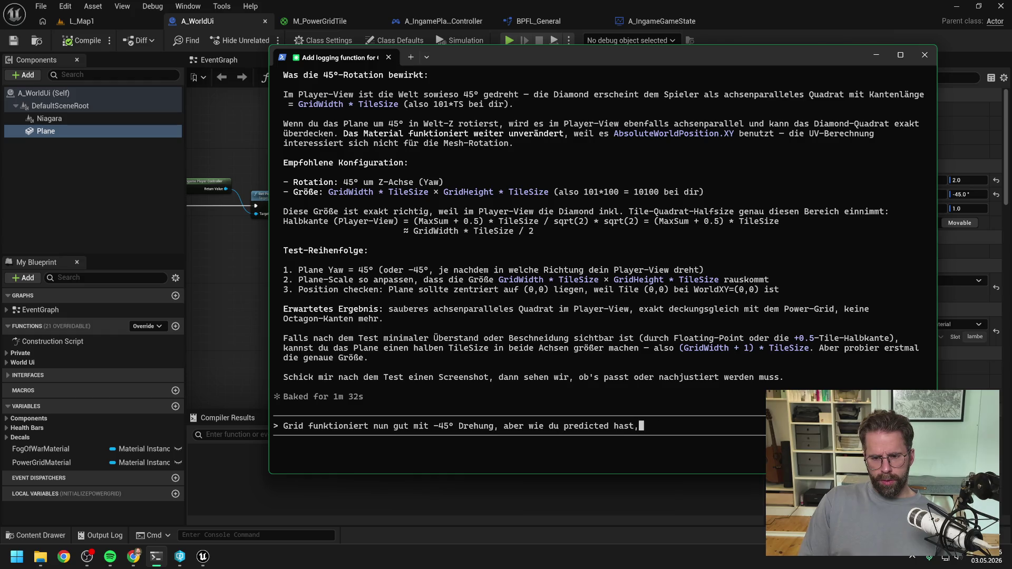
type(" wird es am Rand")
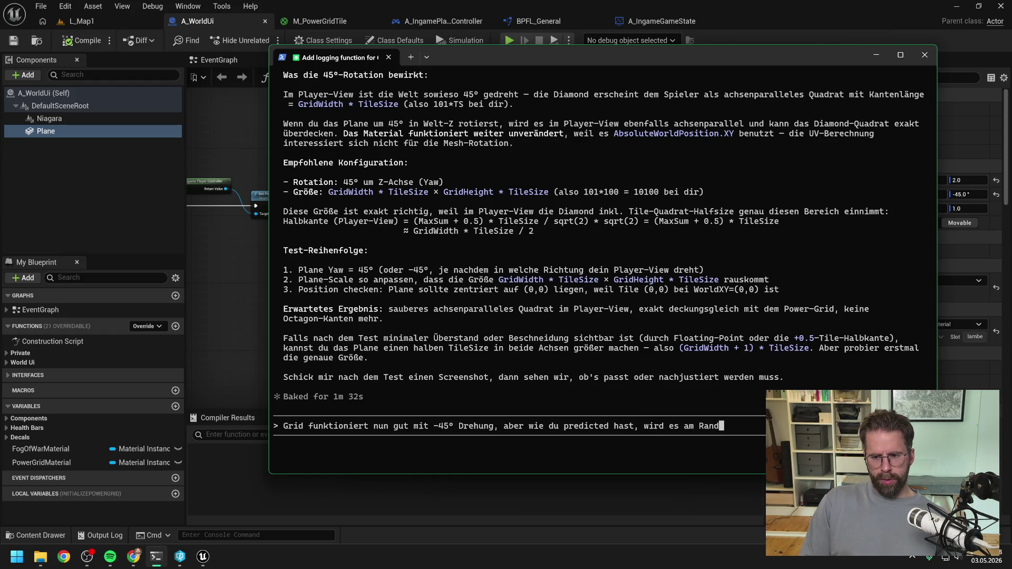
type(" nun ein ")
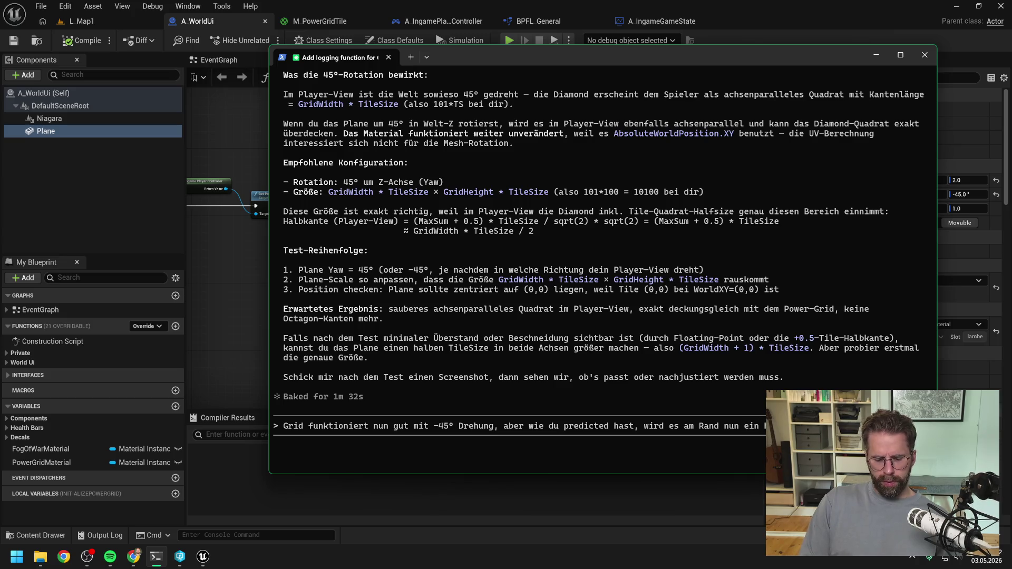
type("abgeschnitten.")
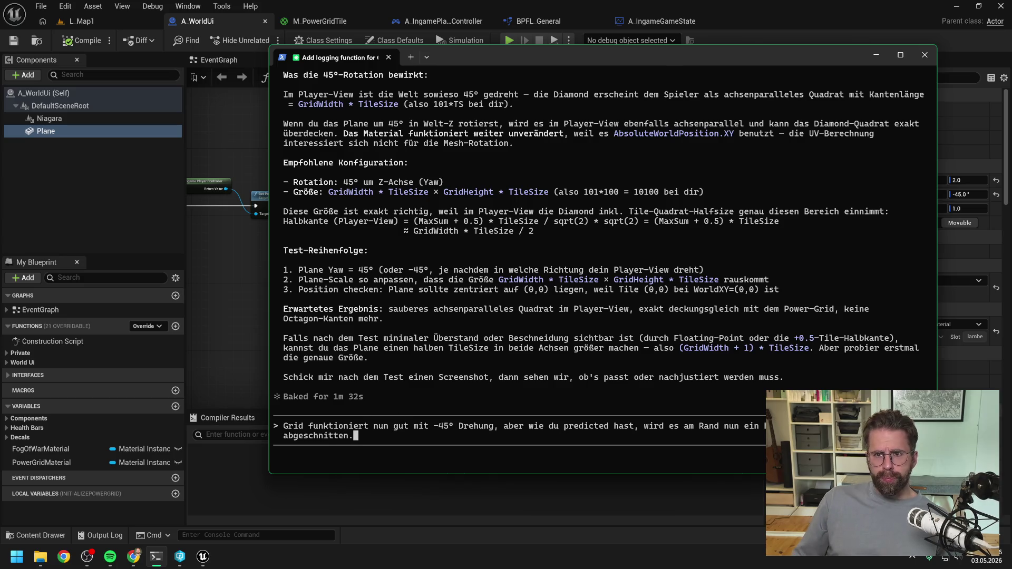
left_click(824, 24)
left_click(1002, 5)
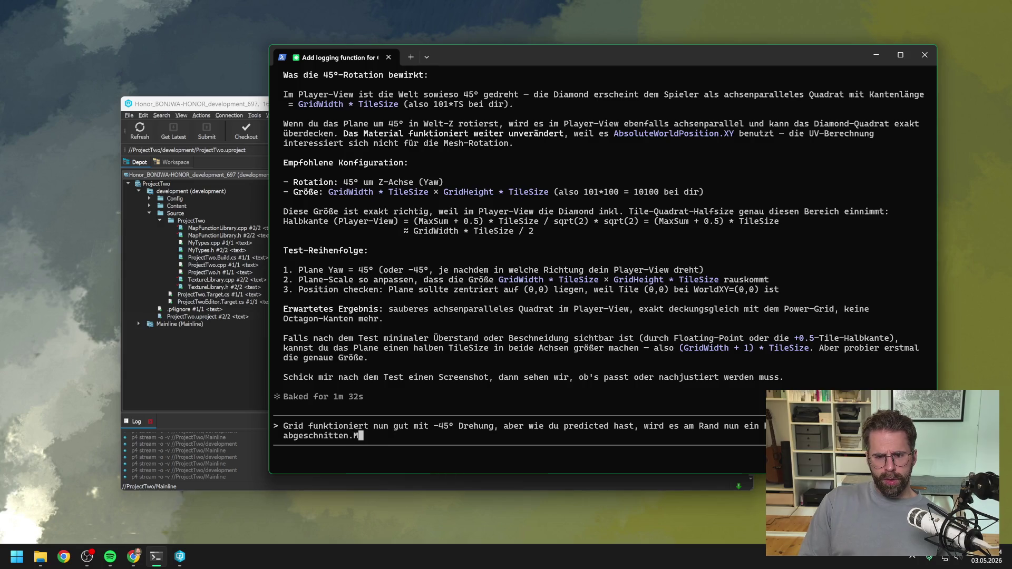
- Finish the message with 'also noch die Beschneidung ausgleichen' and send it to Claude
type("an")
key("BackSpace")
key("BackSpace")
key("BackSpace")
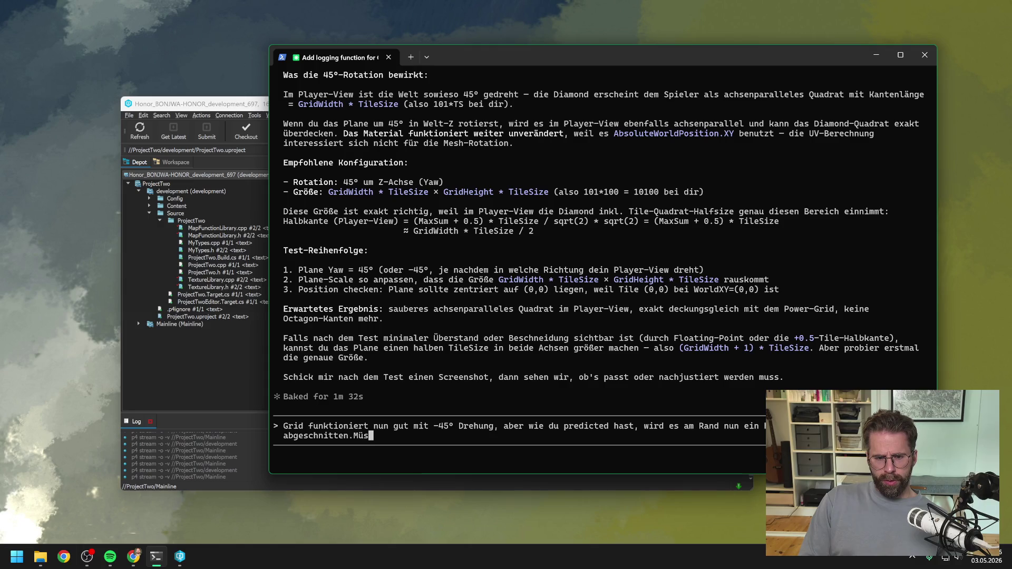
type("Müssen nund al")
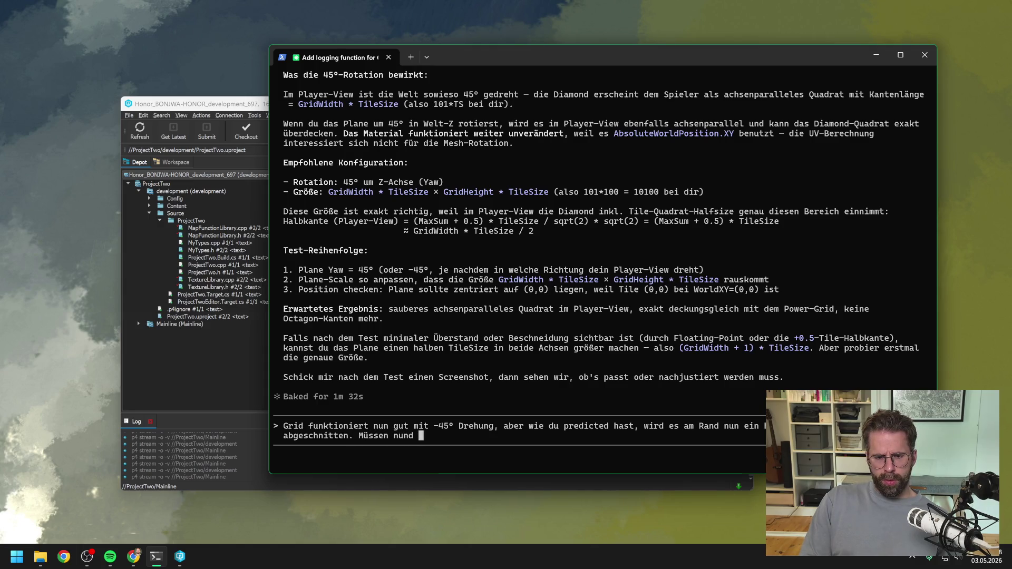
key("BackSpace")
key("BackSpace")
key("BackSpace")
type("also ")
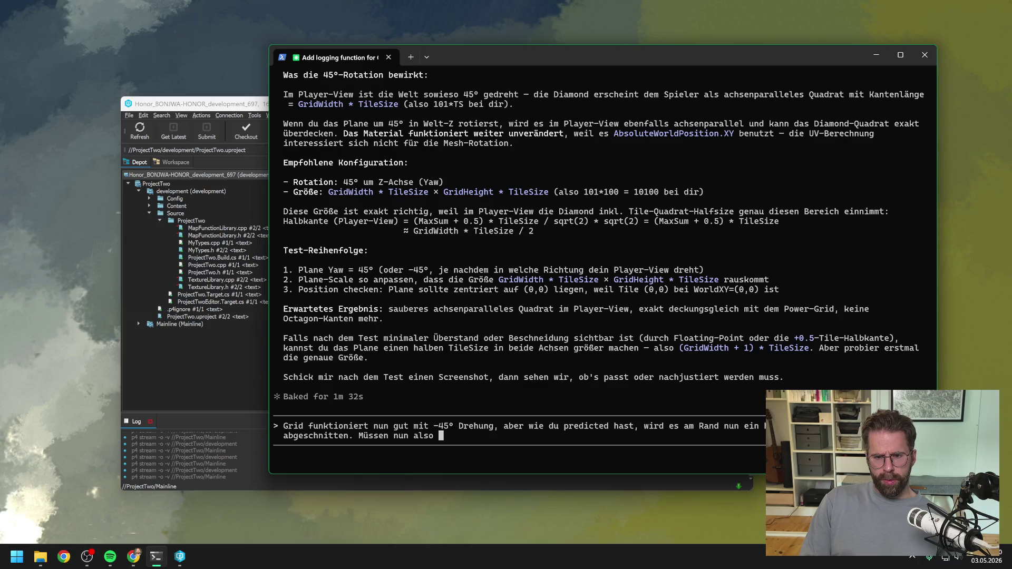
type("noch die Beschne")
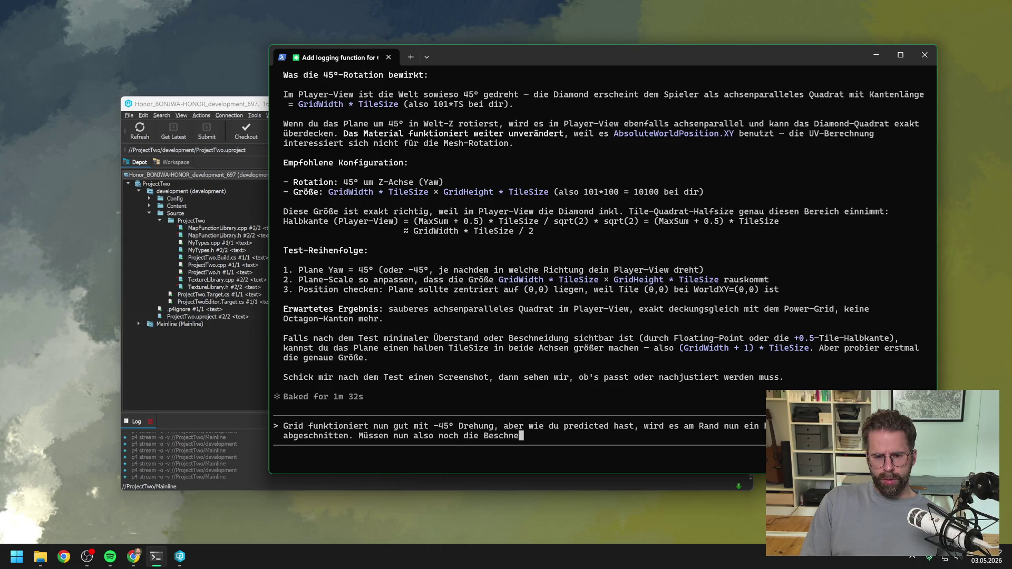
type("idung ausgleichen")
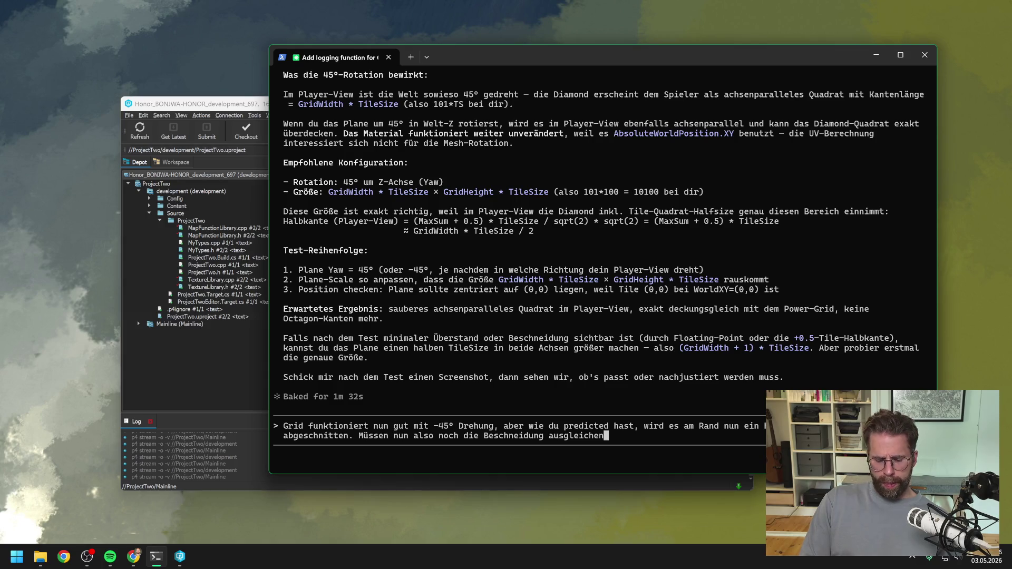
key("Return")
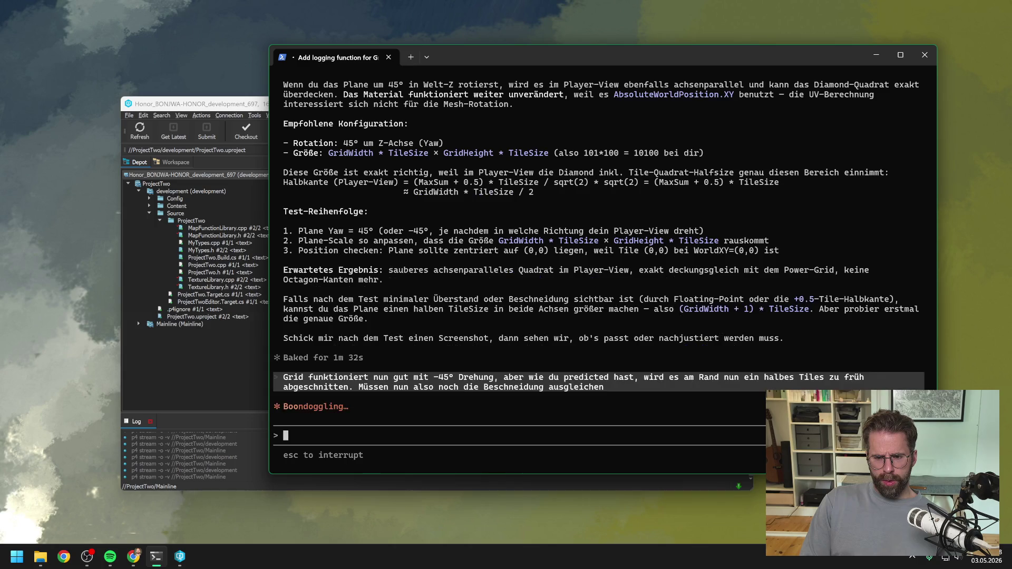
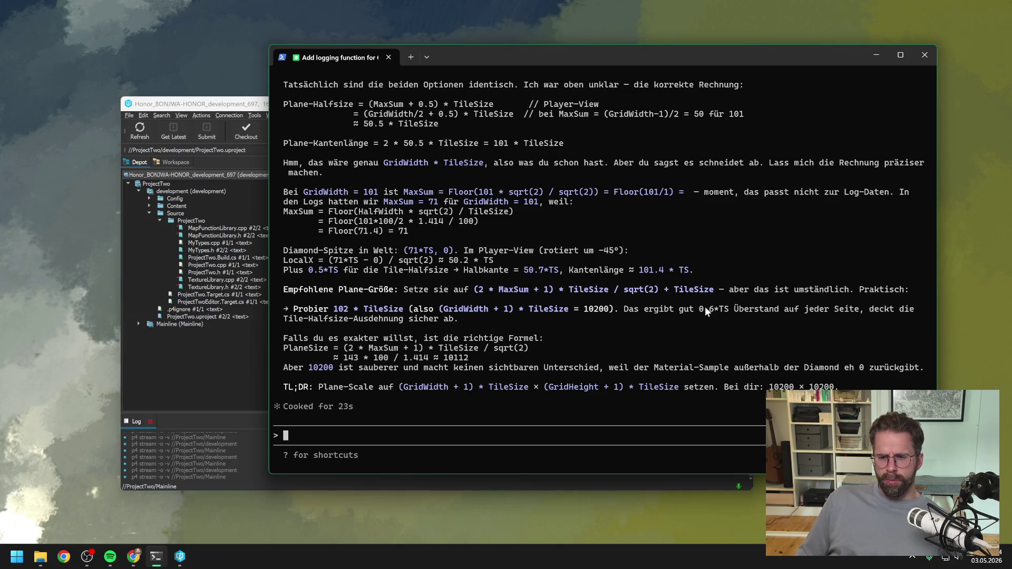
- Check ProjectTwo.uproject in Perforce P4V, then return to the Unreal editor showing A_IngameGameState
scroll(653, 306, "up", 5)
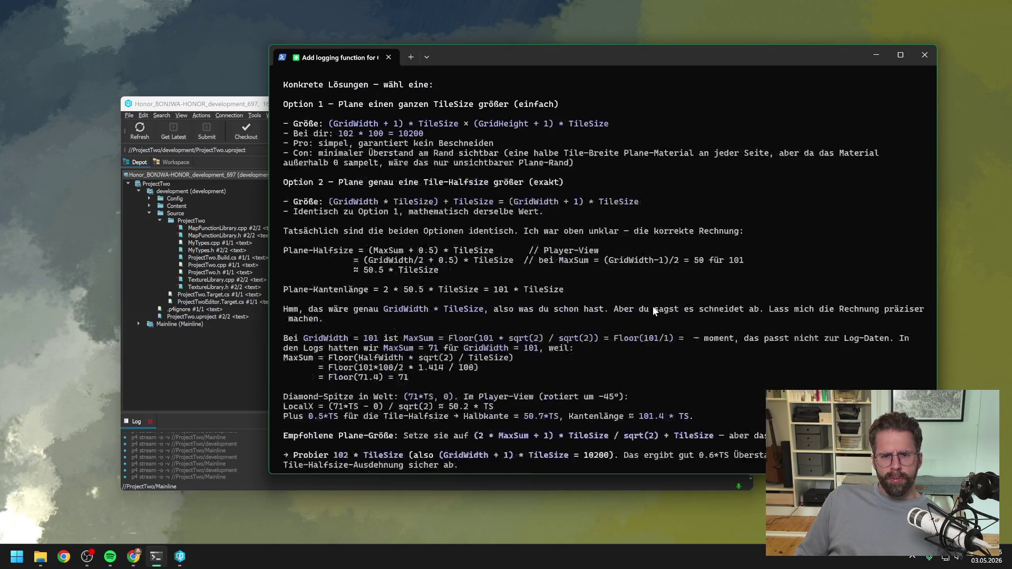
scroll(634, 312, "up", 2)
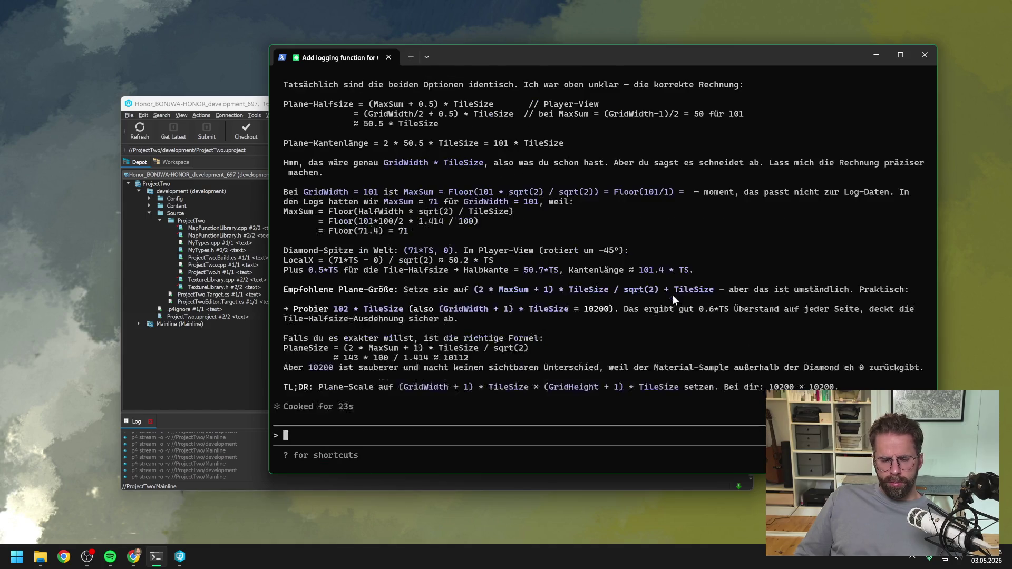
left_click_drag(489, 48, 1011, 48)
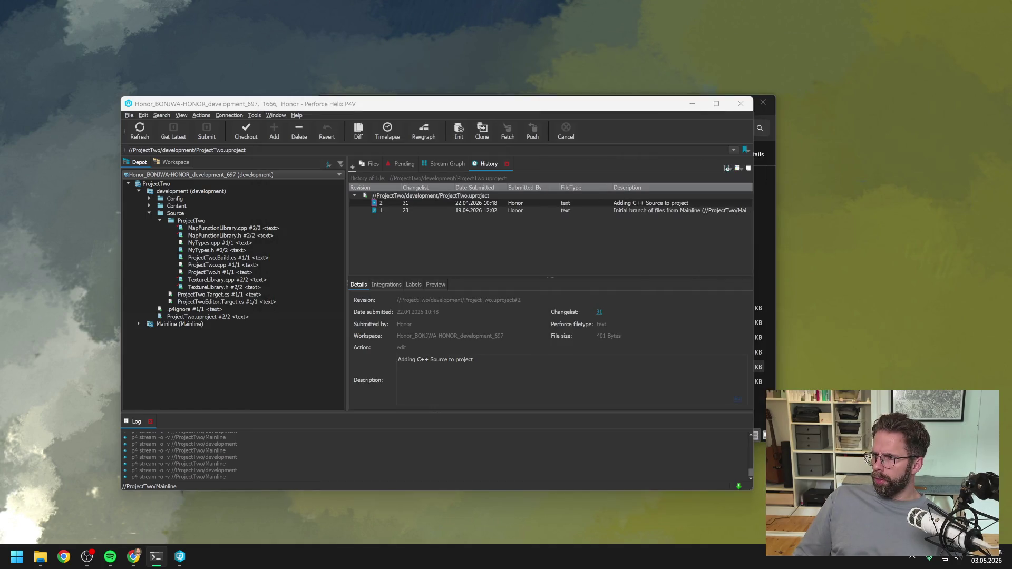
left_click(340, 356)
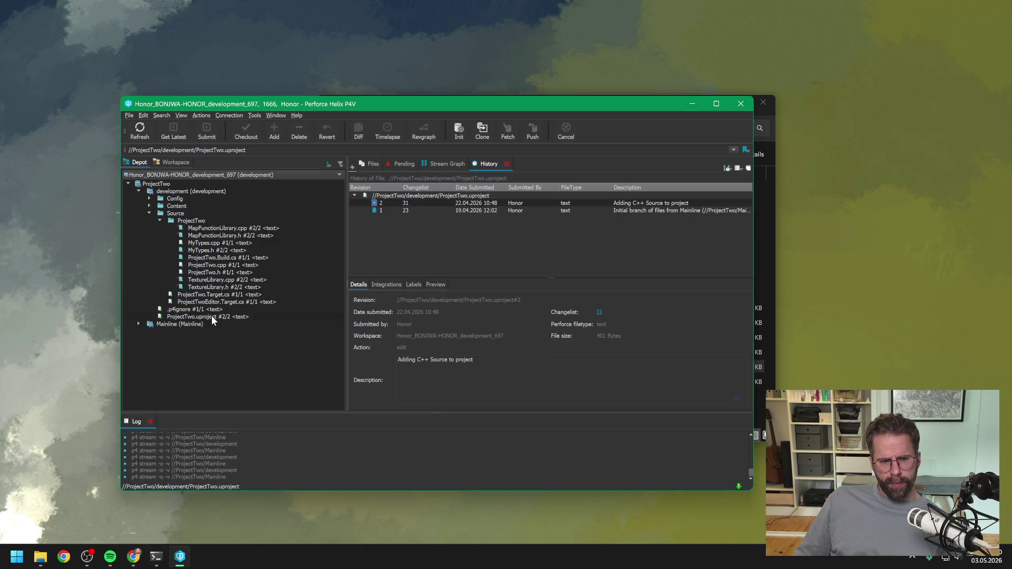
left_click(211, 315)
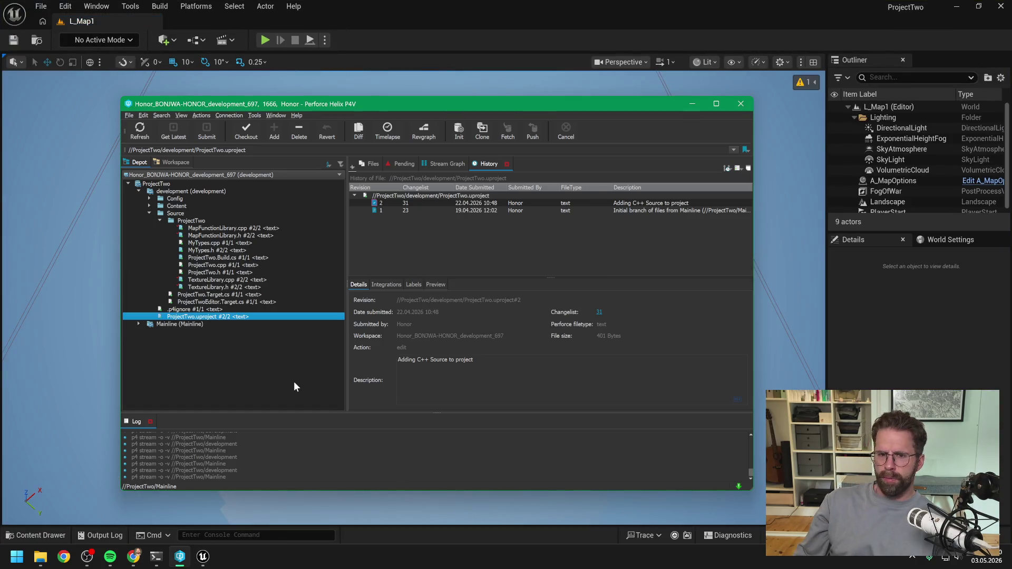
left_click(496, 30)
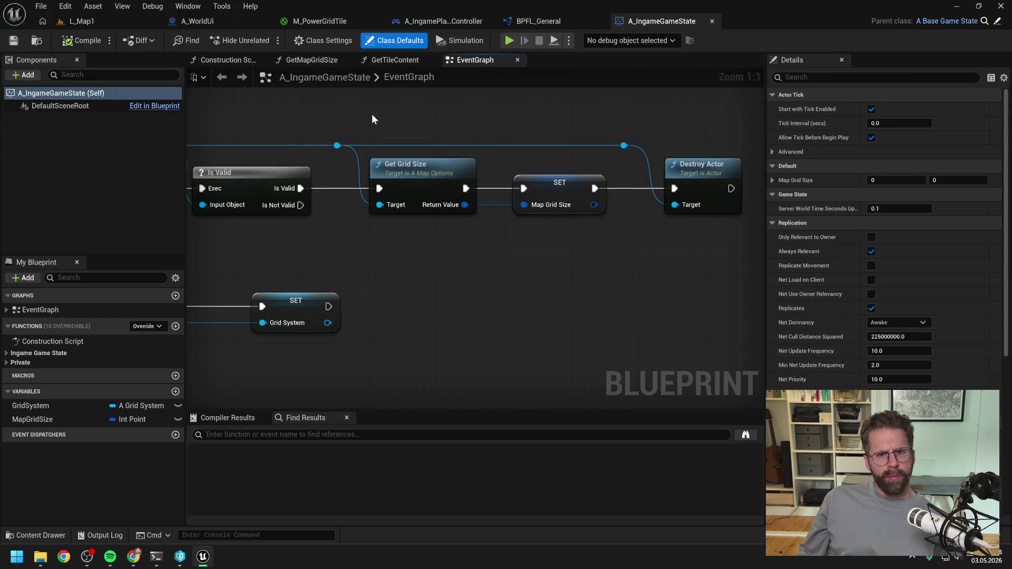
- Open A_WorldUi's InitializePowerGrid function and bring the plane scaling nodes into view
left_click(222, 20)
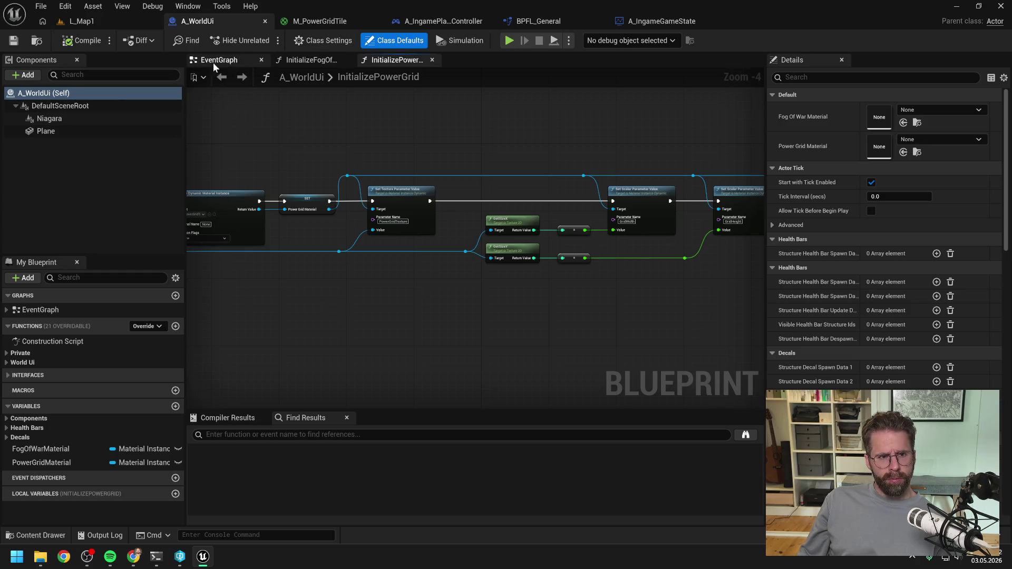
double_click(53, 340)
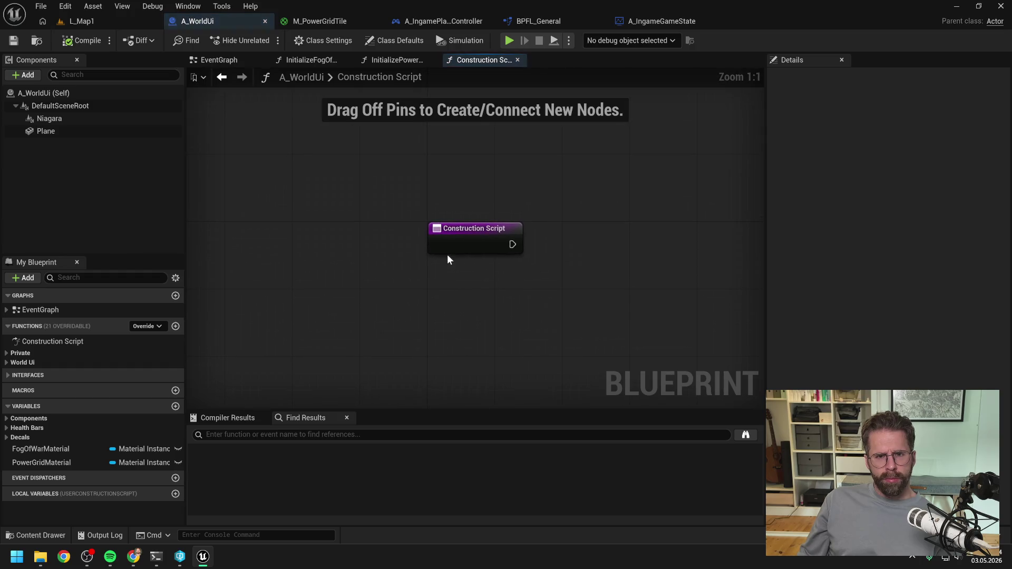
left_click(230, 62)
mouse_move(359, 155)
left_mouse_down()
mouse_move(602, 154)
mouse_move(560, 161)
mouse_move(579, 148)
mouse_move(524, 148)
left_mouse_up()
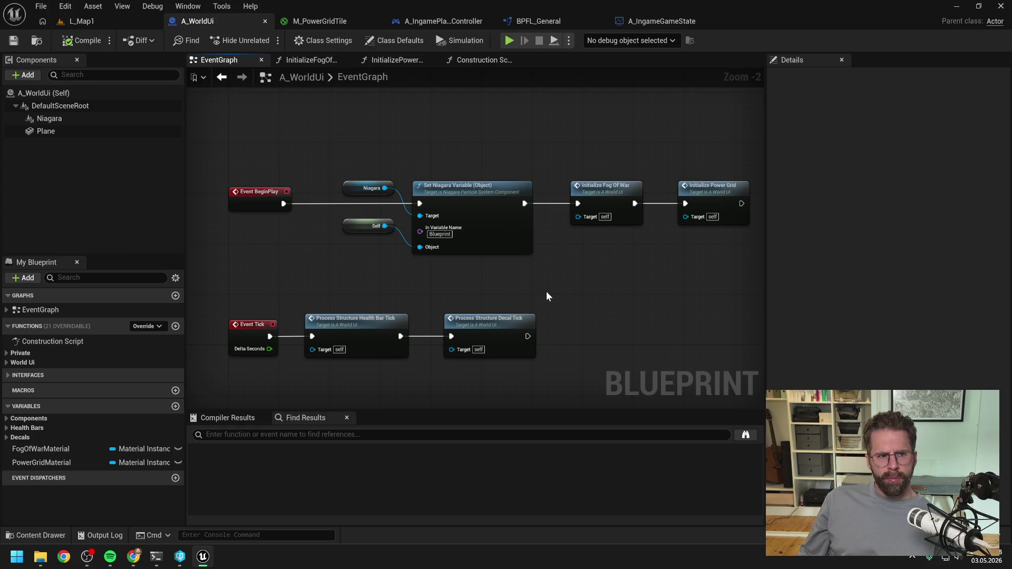
double_click(707, 194)
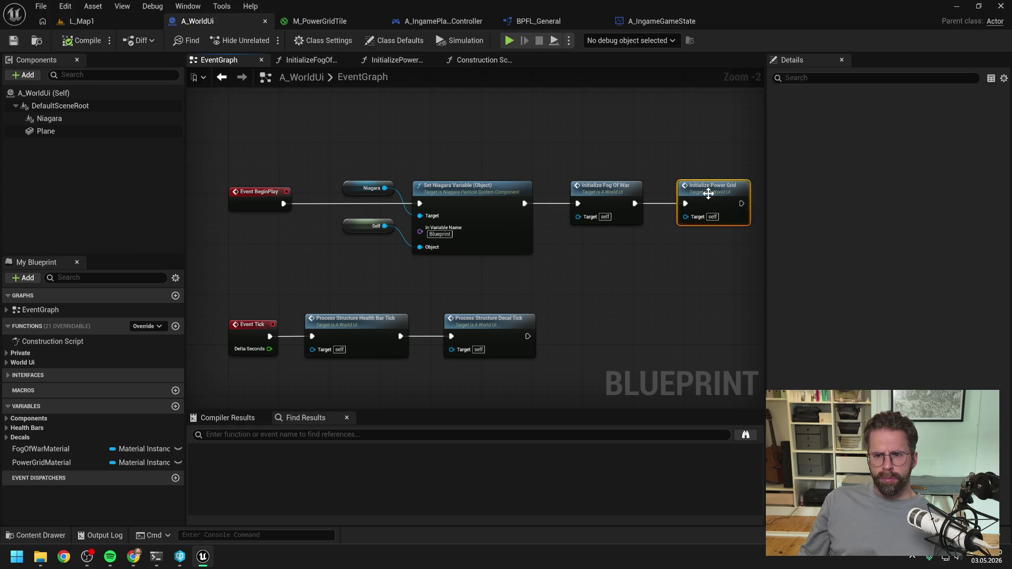
mouse_move(431, 199)
left_mouse_down()
mouse_move(531, 158)
mouse_move(622, 174)
left_mouse_up()
scroll(375, 258, "up", 3)
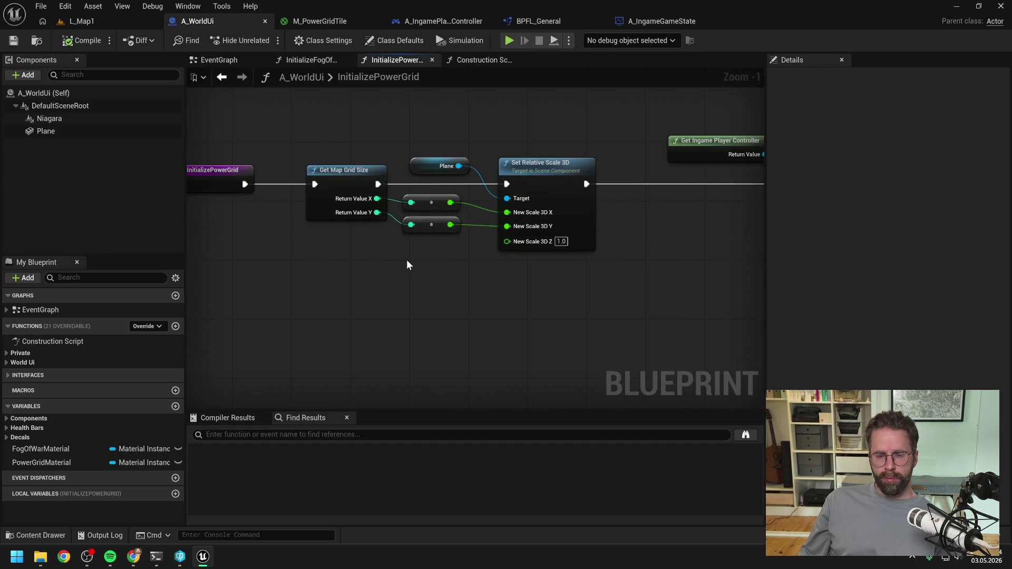
left_click_drag(407, 260, 356, 278)
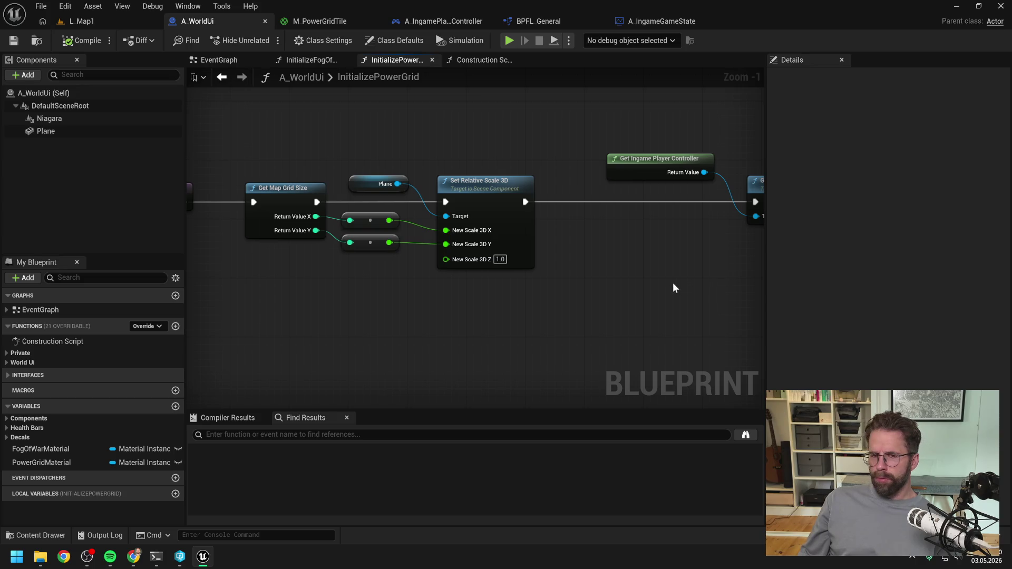
- Insert an Add node that adds 1.0 to the scaled X value feeding the plane scale
left_click_drag(389, 220, 428, 284)
type("+")
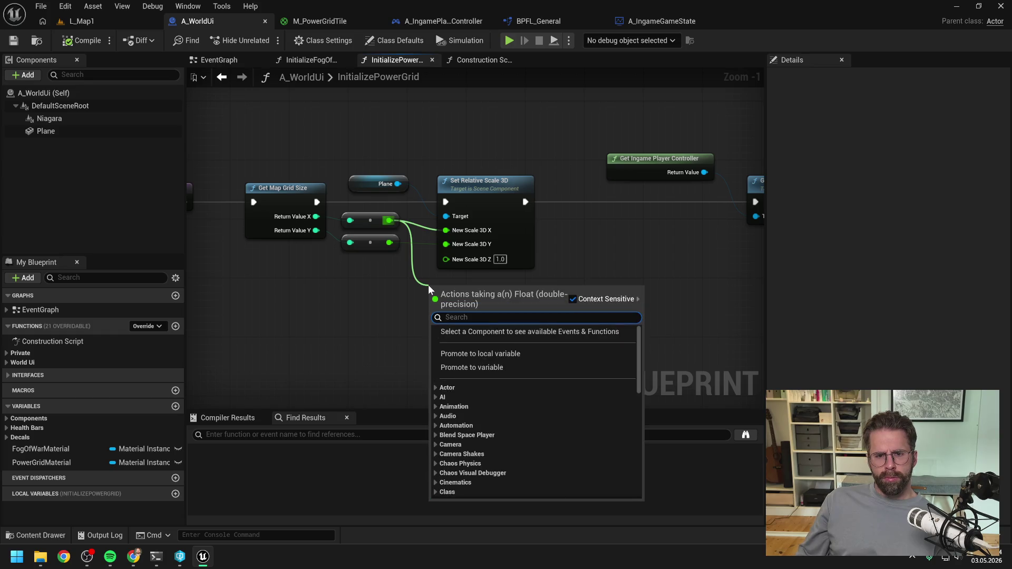
key("Return")
left_click(446, 300)
type("1")
key("Return")
left_click(532, 306)
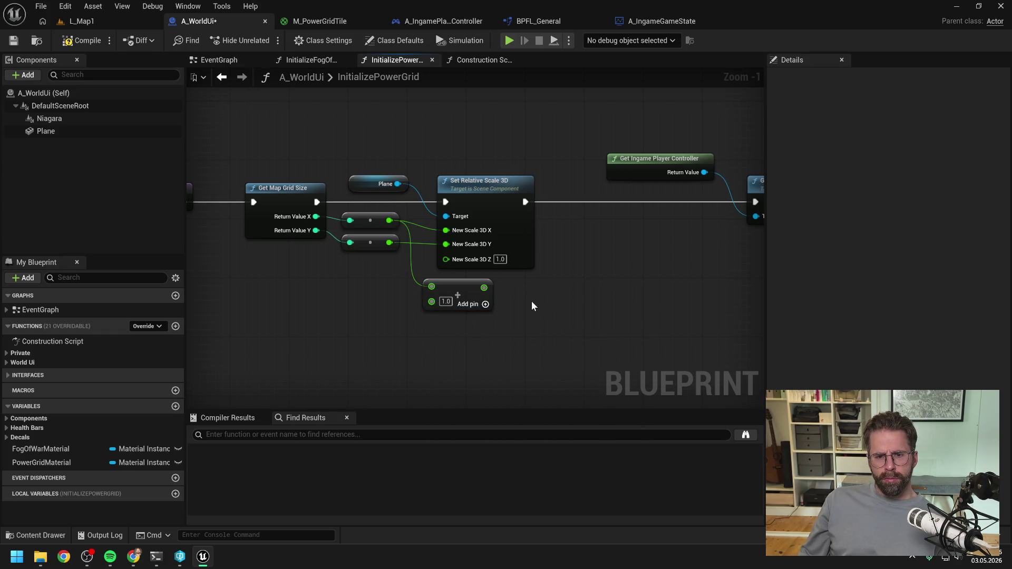
left_click_drag(485, 288, 446, 260)
- Add 1.0 to the scaled Y value before New Scale 3D Y, then return to L_Map1
left_click_drag(389, 242, 408, 342)
type("+")
key("Return")
left_click(431, 360)
type("1")
key("Return")
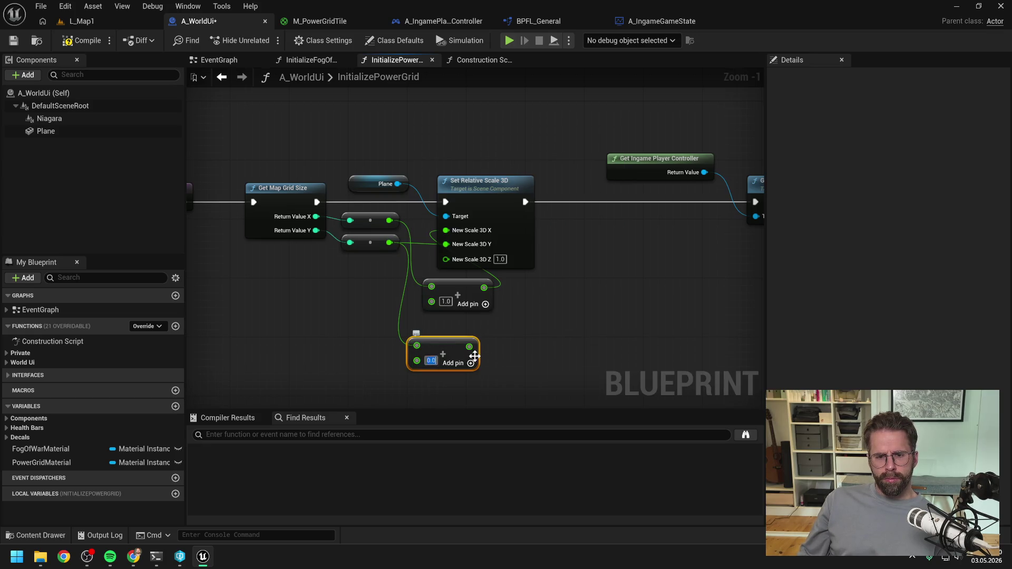
left_click_drag(470, 347, 446, 244)
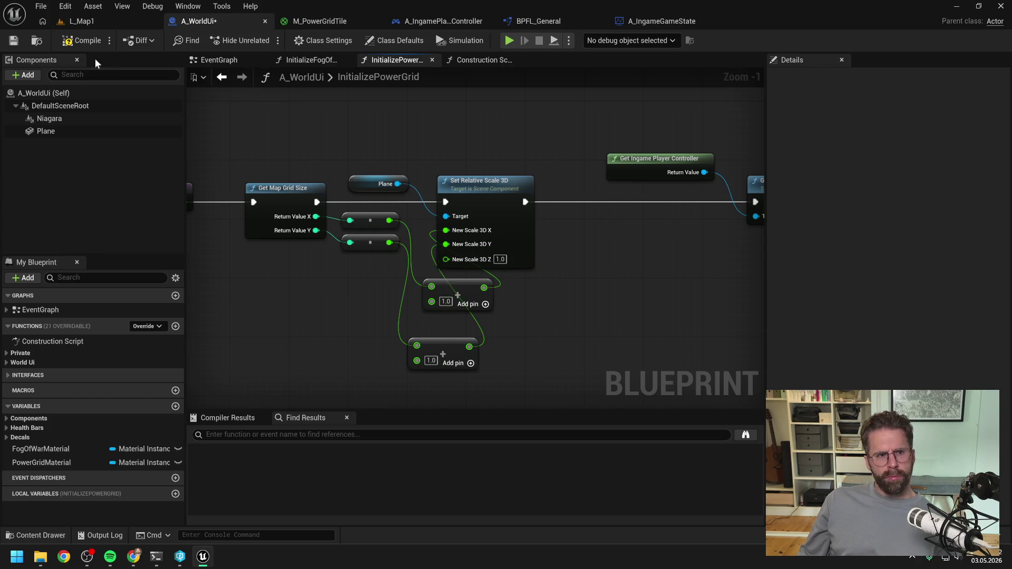
left_click(99, 24)
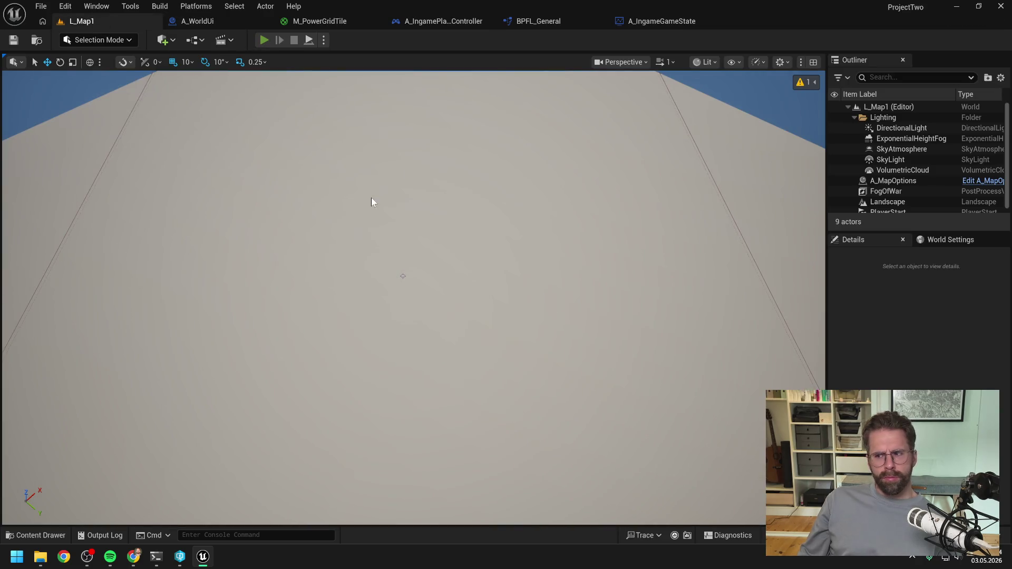
- Play L_Map1 in the editor, pan around with WASD to inspect the power grid edges, then stop
key("alt+p")
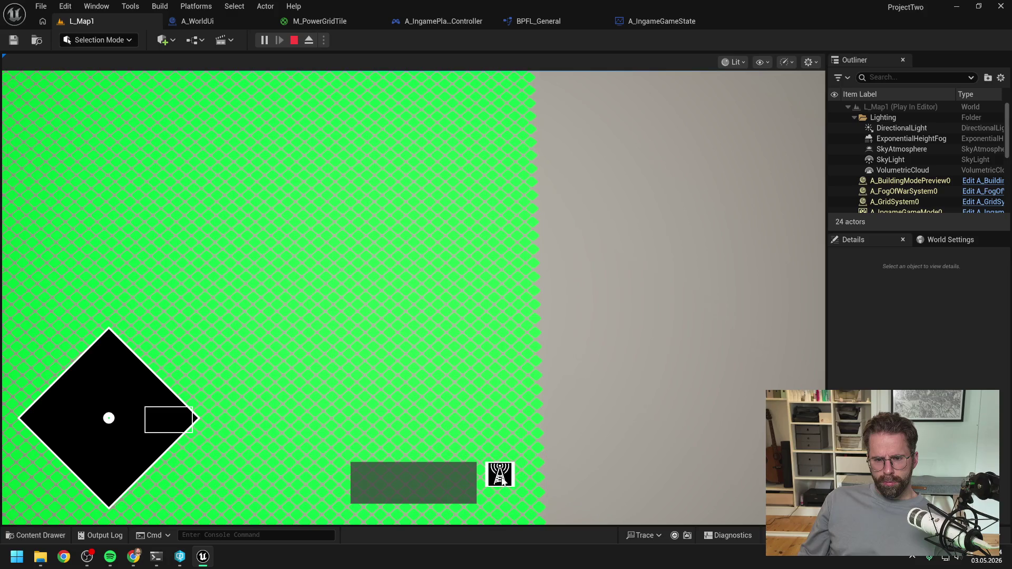
scroll(554, 416, "up", 2)
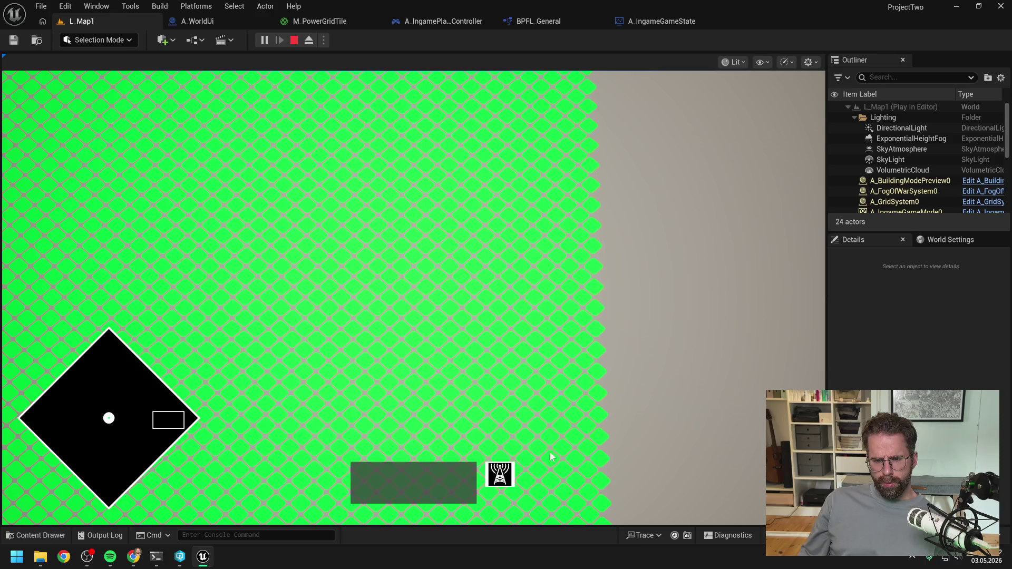
scroll(701, 419, "down", 2)
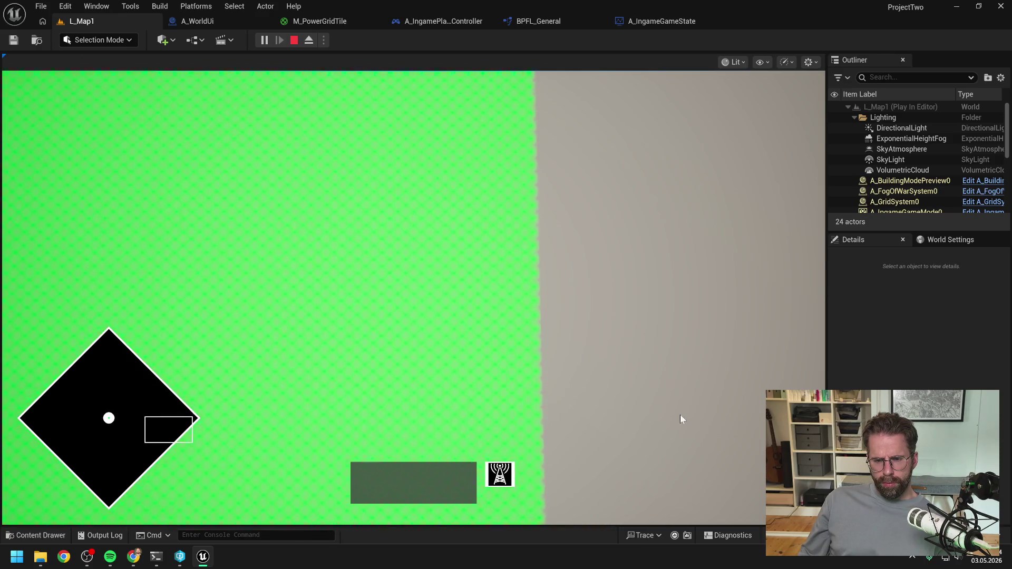
scroll(672, 413, "up", 3)
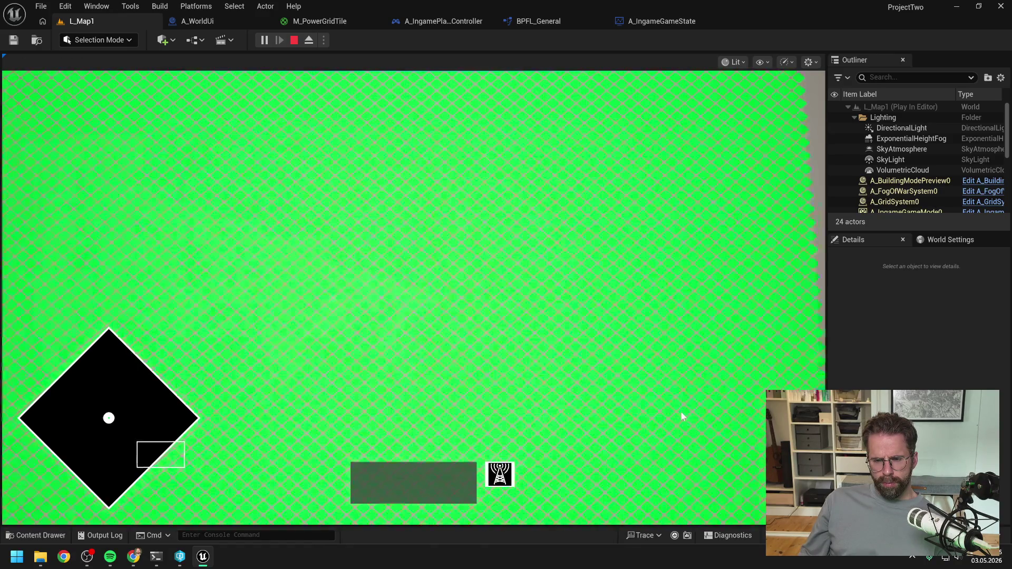
key("s")
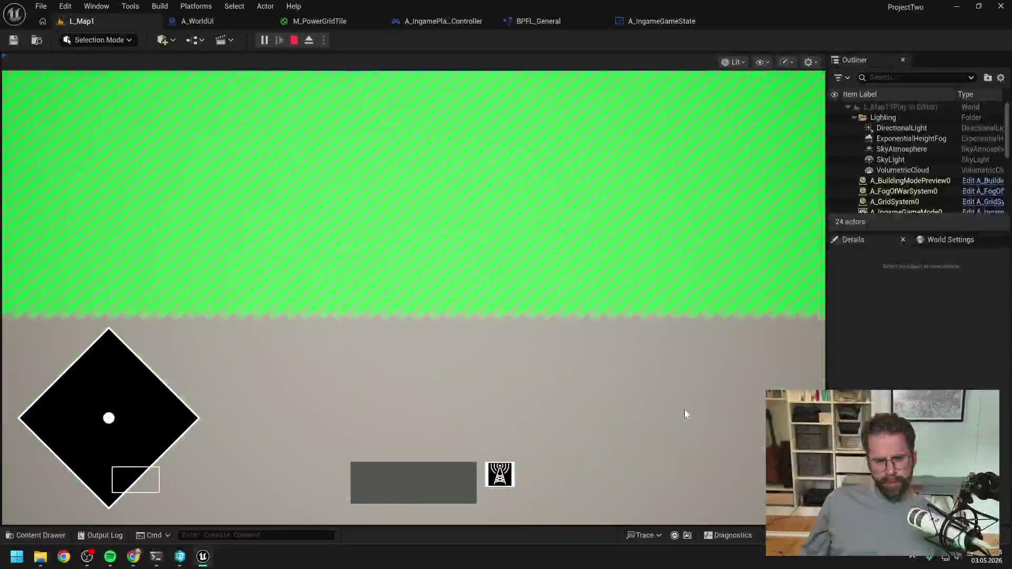
key("a")
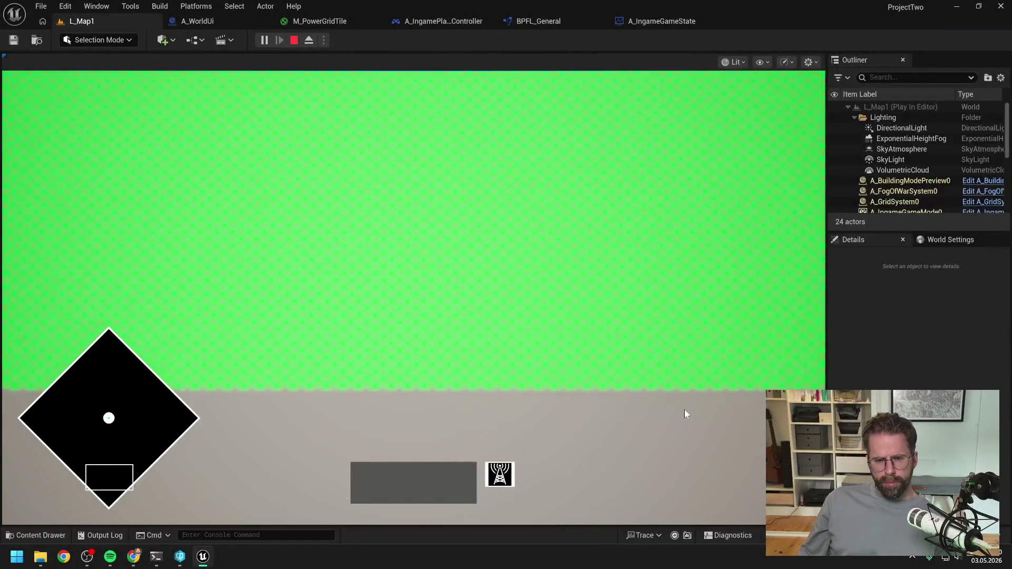
key("w")
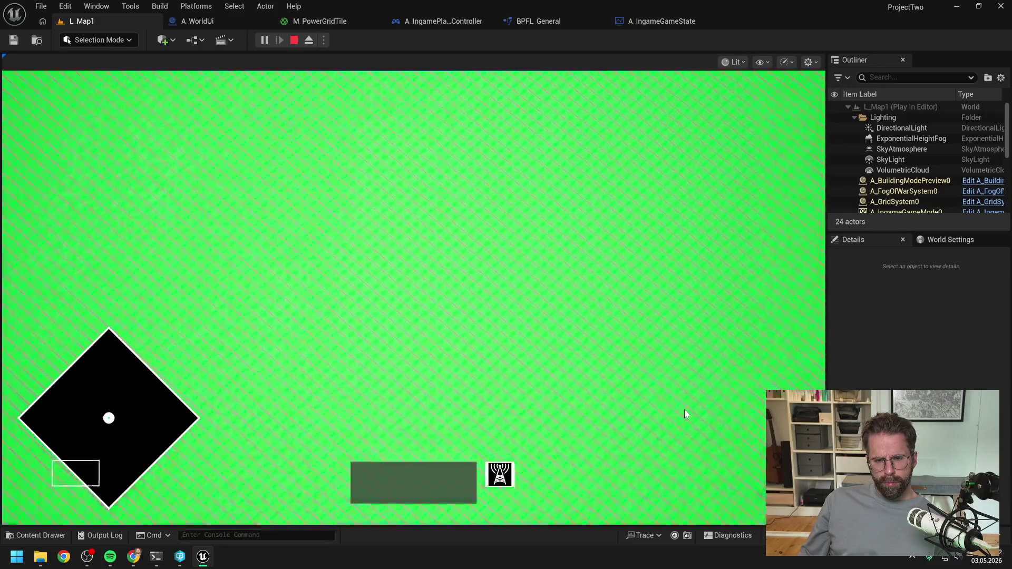
key("s")
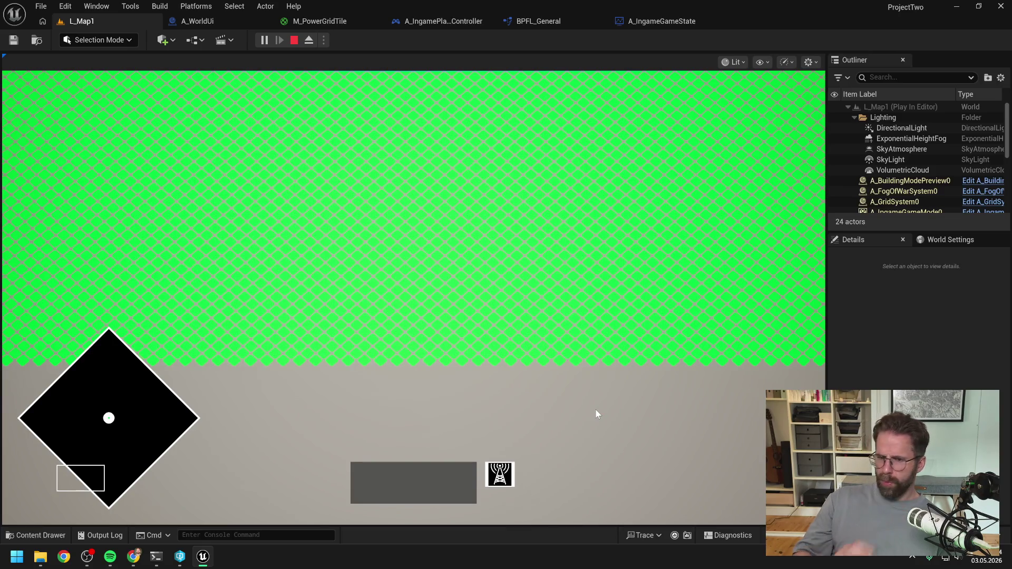
scroll(551, 401, "up", 2)
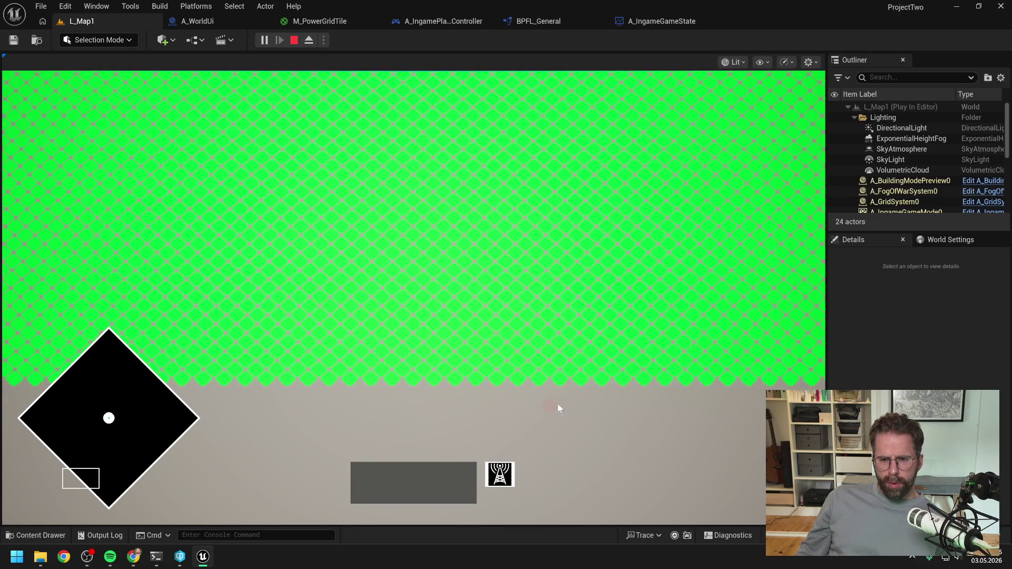
scroll(633, 408, "down", 1)
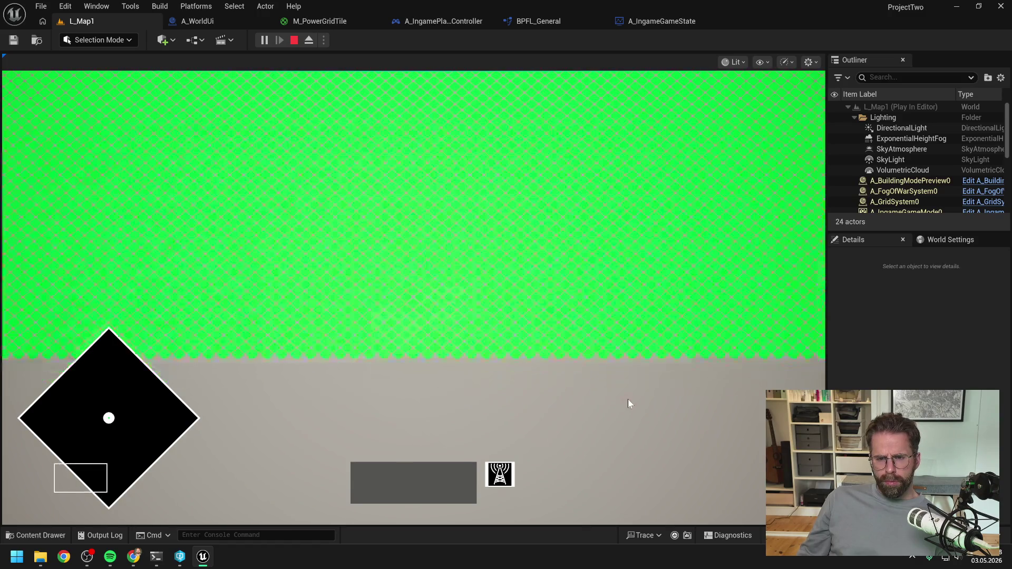
scroll(630, 401, "down", 1)
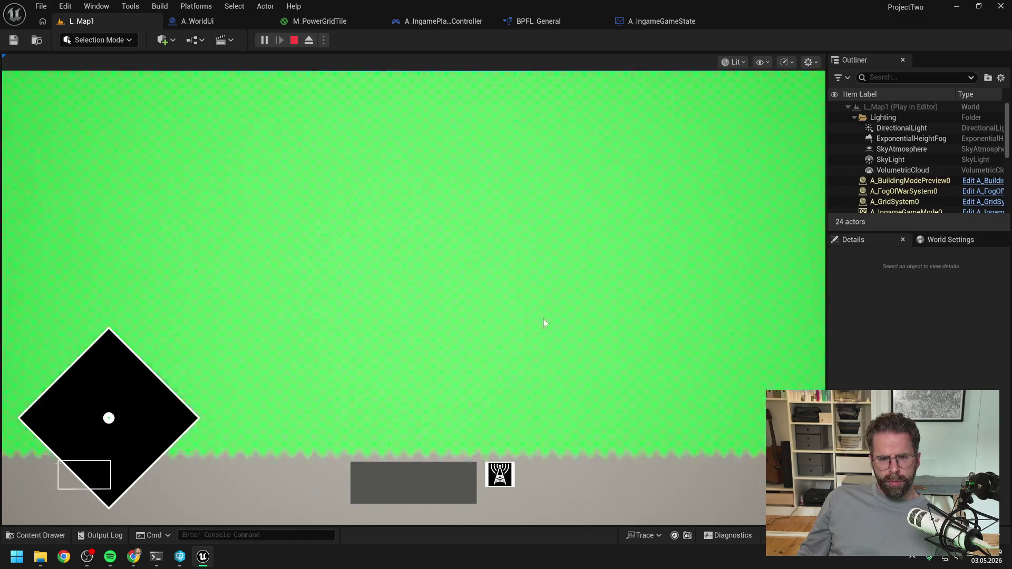
key("w")
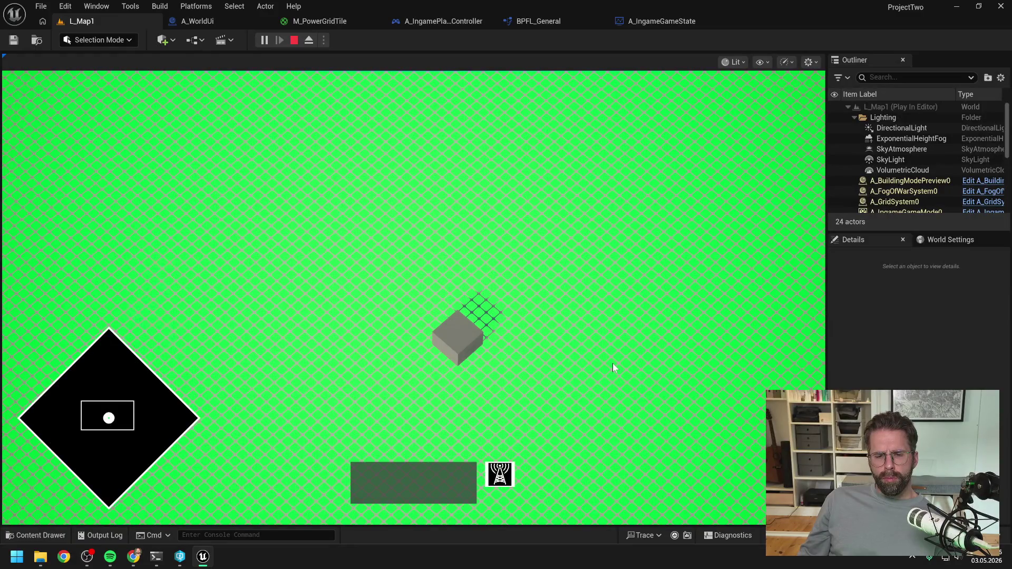
key("s")
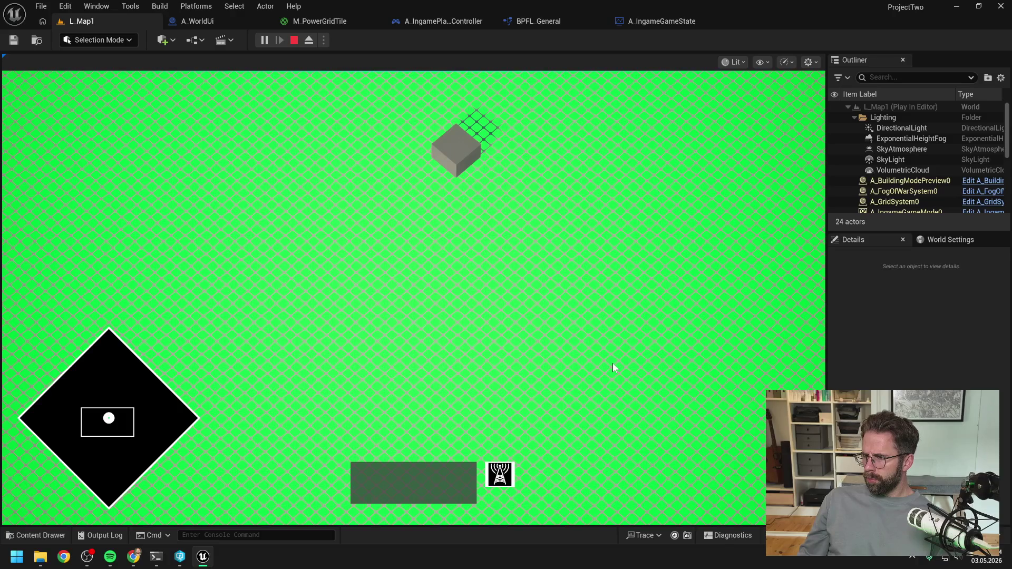
key("Escape")
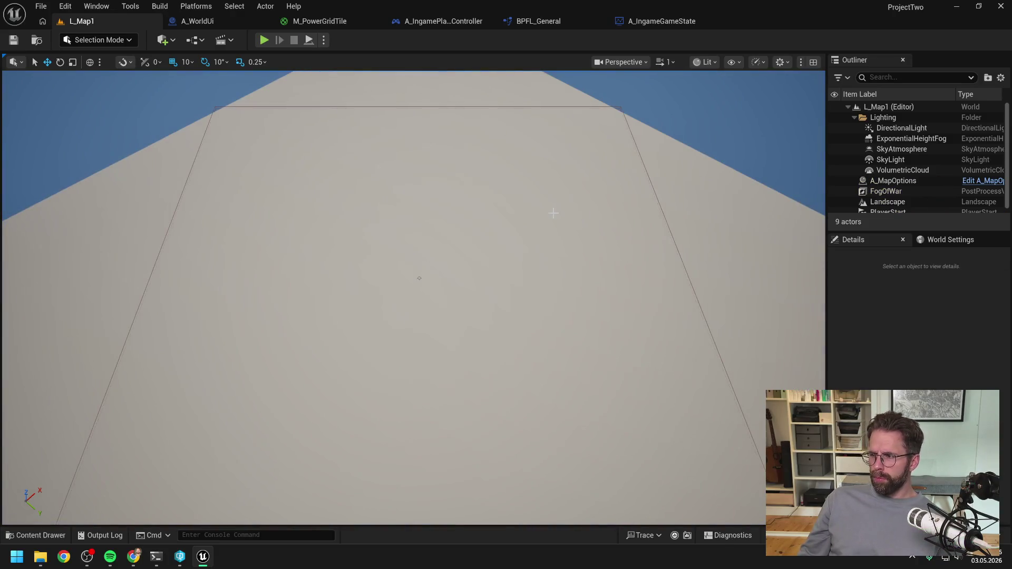
- Go back to A_WorldUi's InitializePowerGrid graph and select its nodes
left_click(318, 21)
left_click(543, 25)
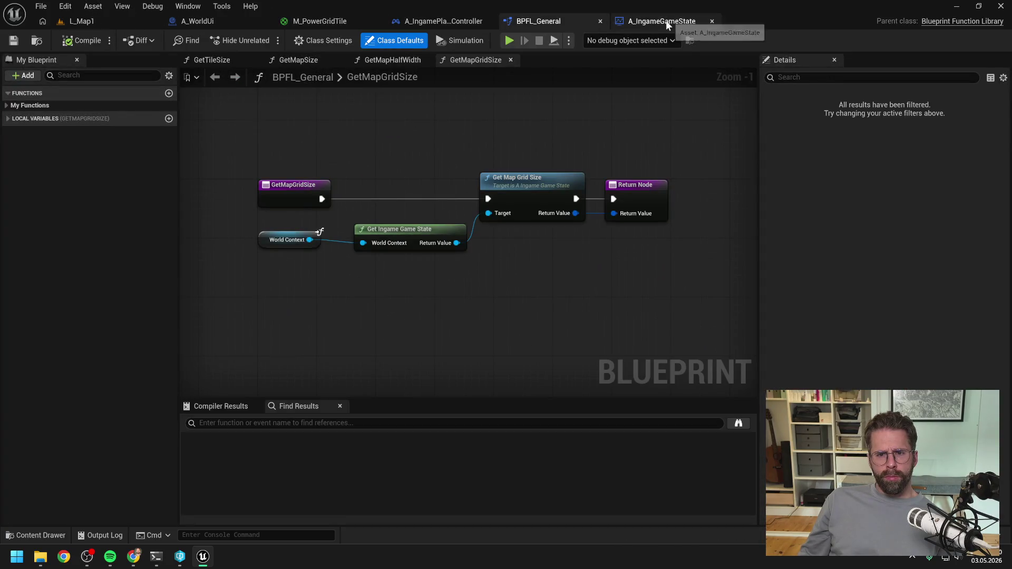
left_click(201, 22)
scroll(449, 159, "down", 2)
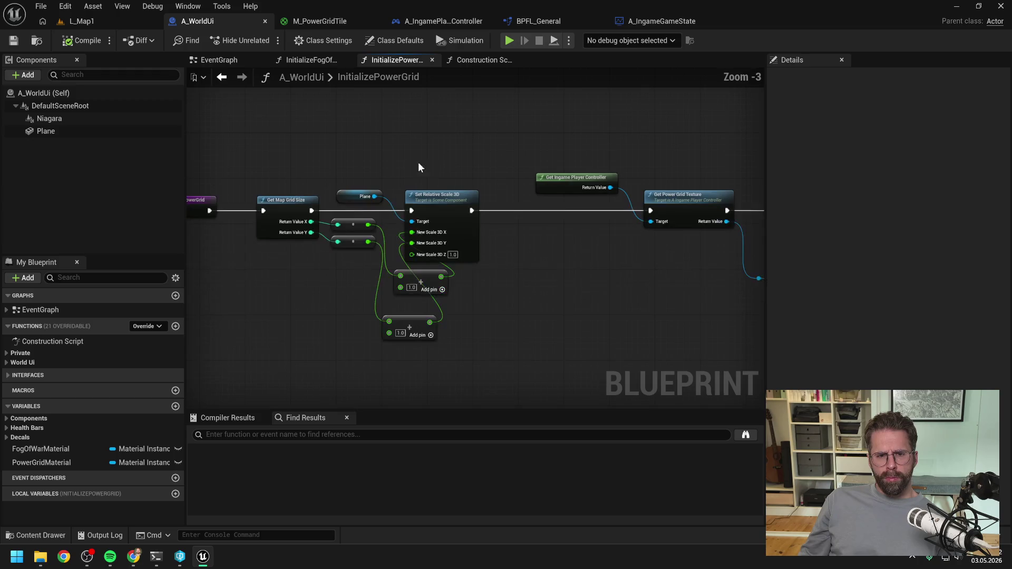
left_click(443, 196)
scroll(287, 175, "down", 5)
left_click_drag(306, 159, 705, 249)
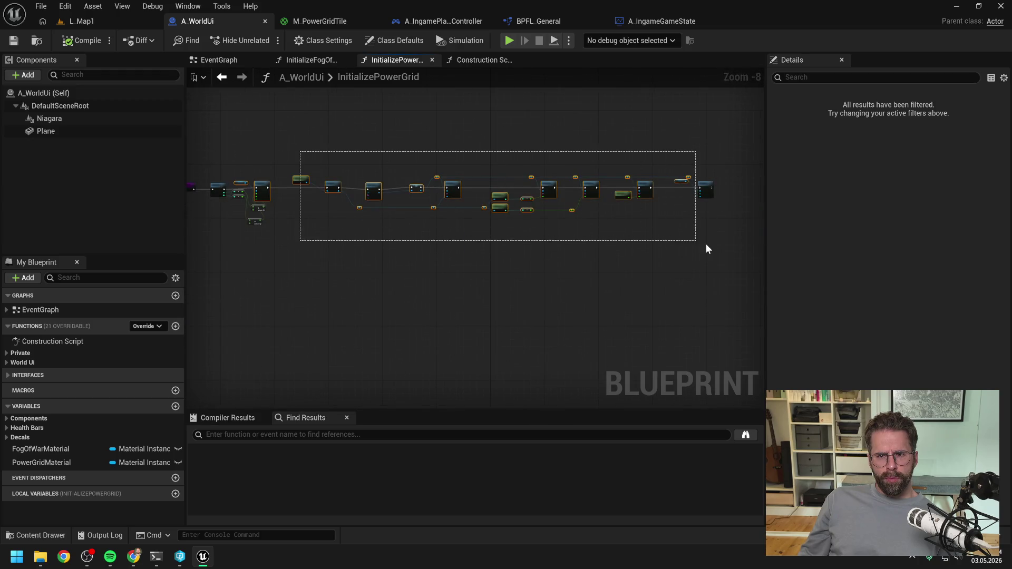
scroll(267, 220, "up", 7)
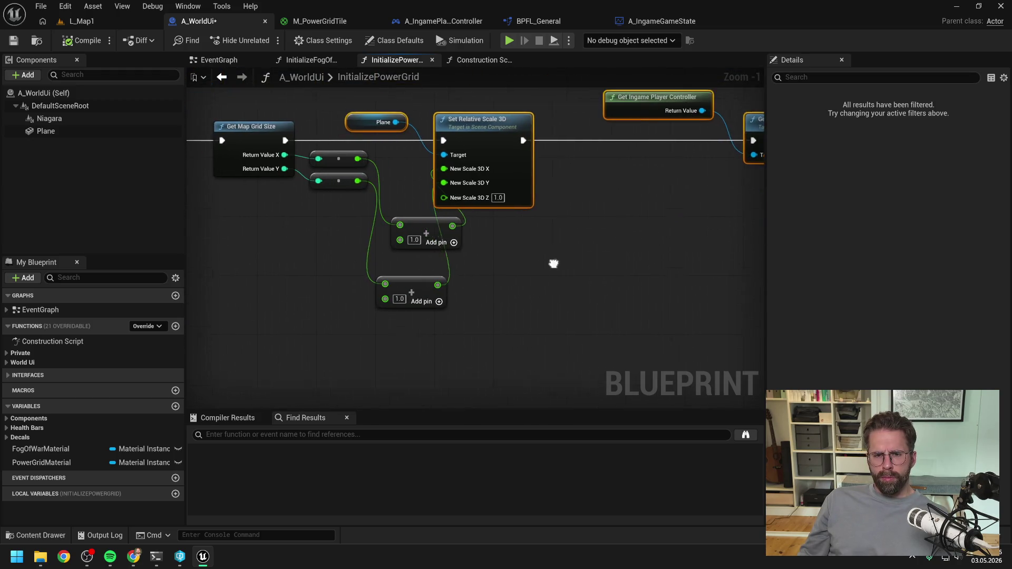
- Line up the multiply and +1.0 Add nodes neatly with Set Relative Scale 3D
mouse_move(406, 246)
left_mouse_down()
mouse_move(435, 195)
mouse_move(401, 196)
left_mouse_up()
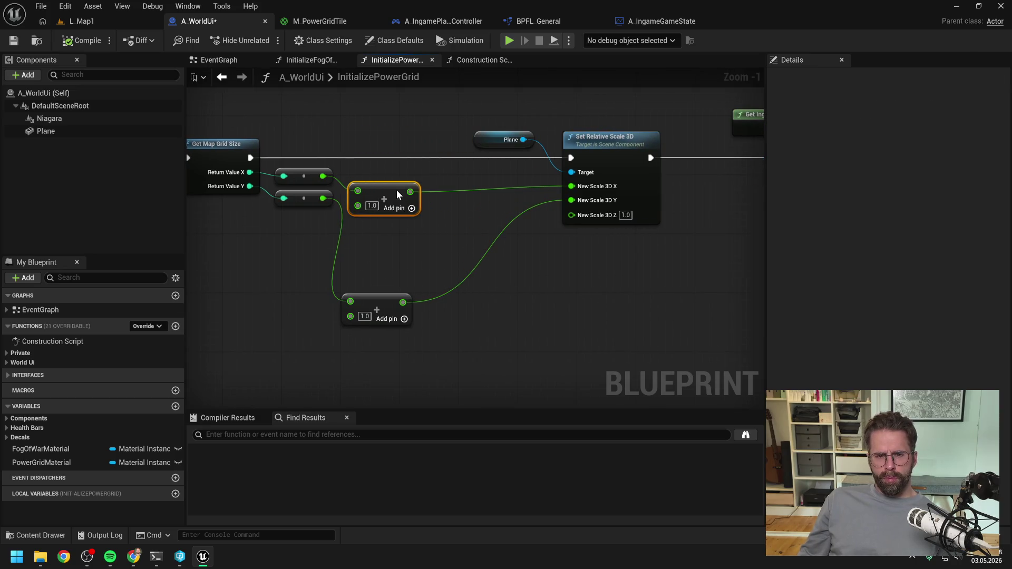
left_click_drag(390, 299, 391, 234)
scroll(501, 331, "down", 1)
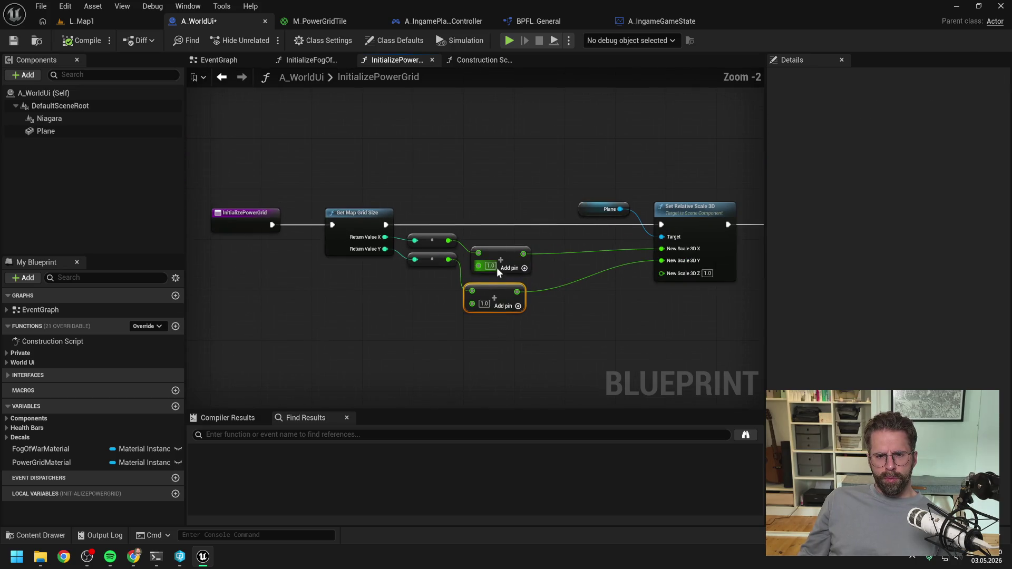
left_click_drag(496, 268, 516, 256)
left_click_drag(502, 290, 524, 274)
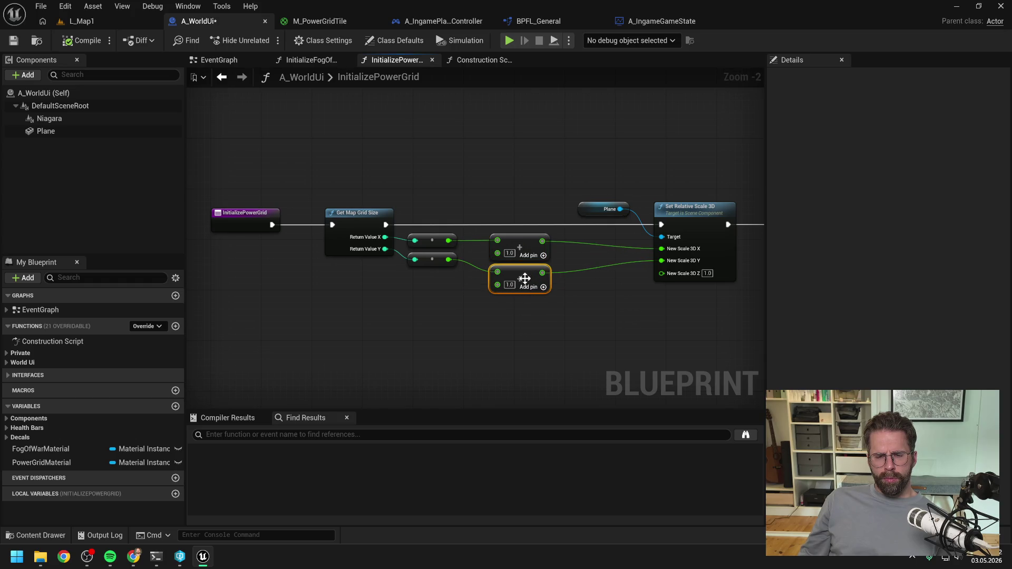
left_click(518, 324)
mouse_move(436, 259)
left_mouse_down()
mouse_move(448, 272)
mouse_move(445, 248)
left_mouse_up()
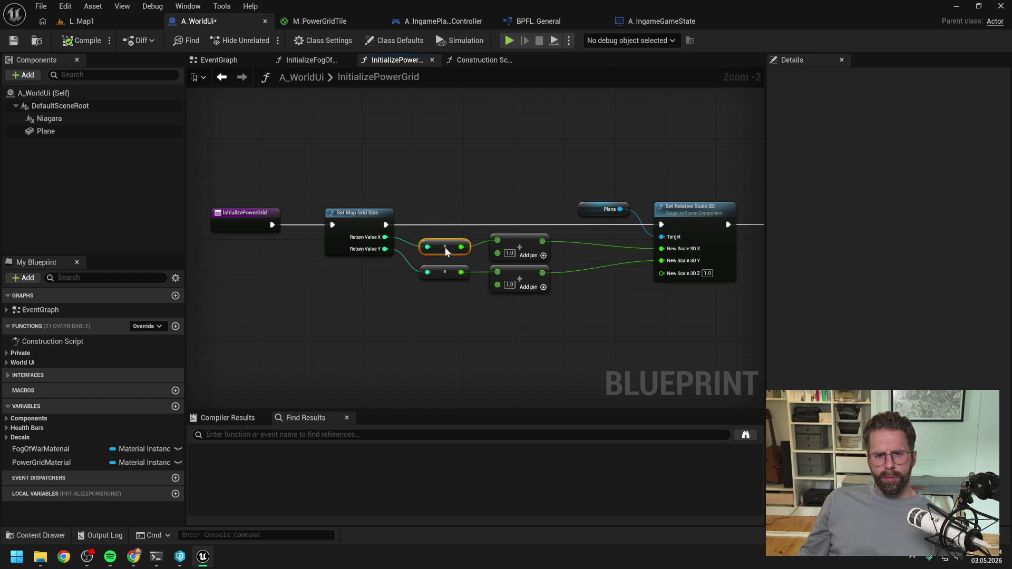
left_click(464, 300)
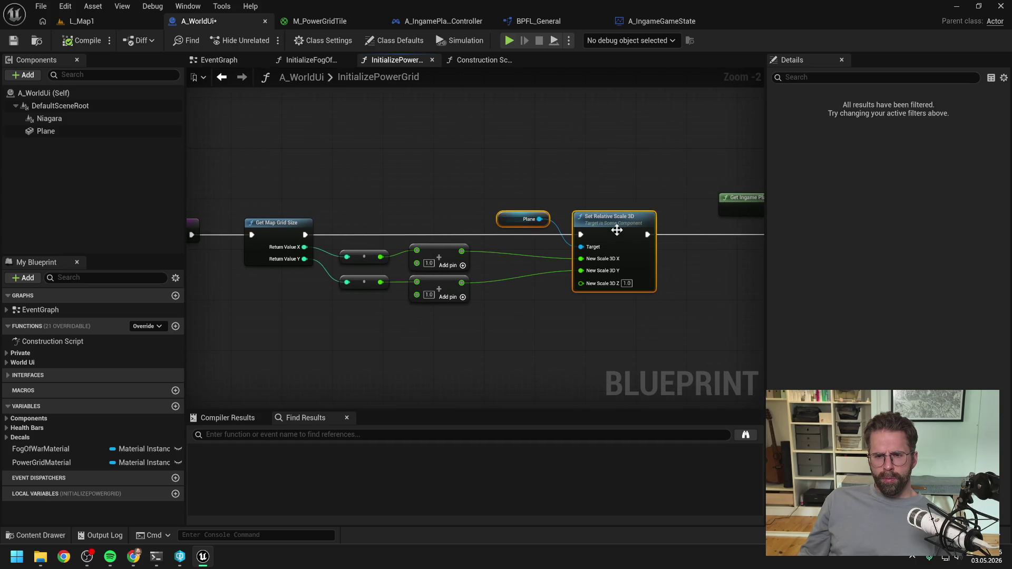
left_click_drag(614, 223, 595, 223)
left_click(561, 277)
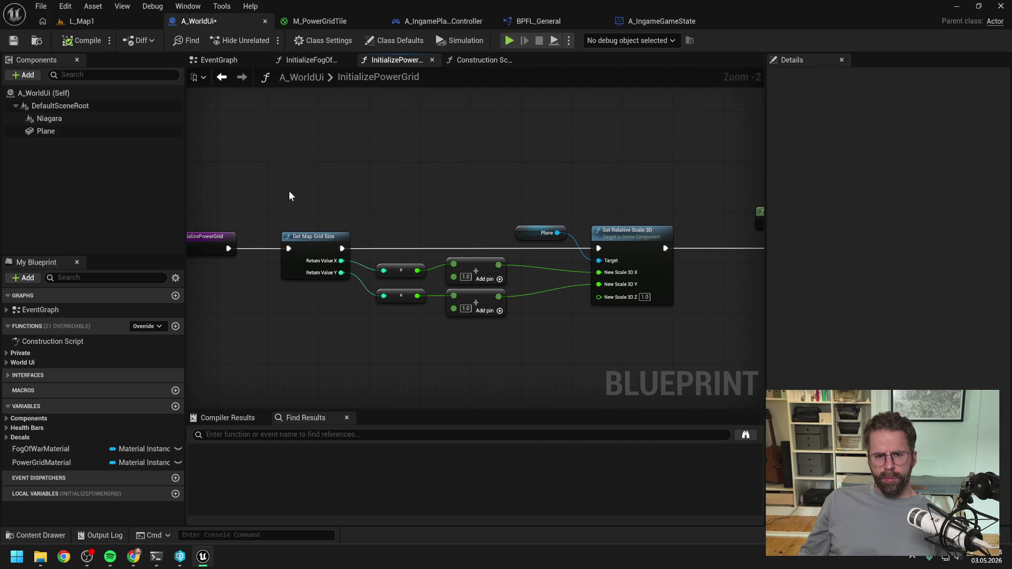
- Wrap the power grid scaling nodes in a comment box
left_click_drag(289, 196, 657, 329)
right_click(625, 321)
left_click(659, 528)
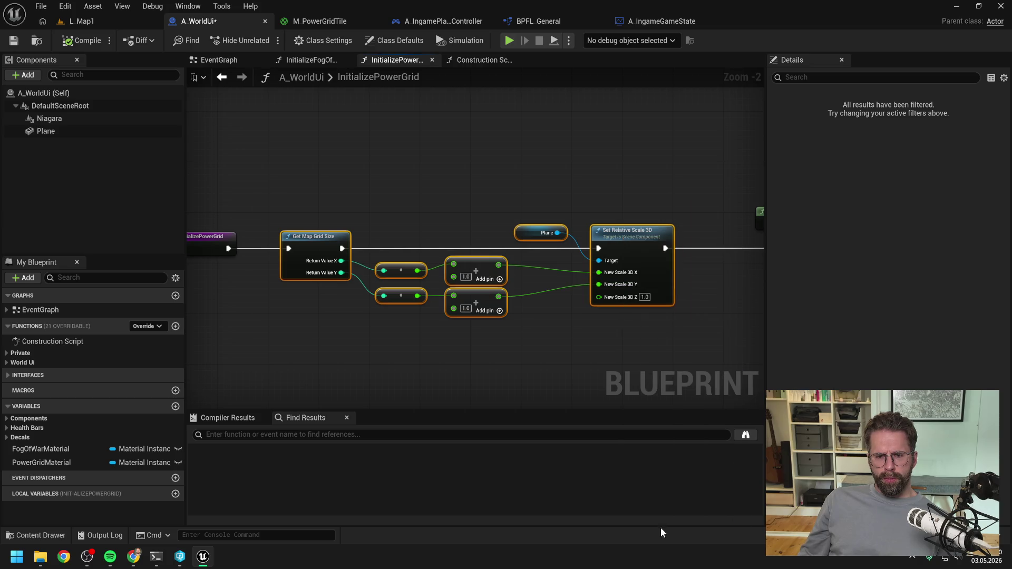
- Write the German comment '+1 weil Texture sonst abgeschnitten am Rand…' noting the 100x100 TileSize, and resize the box
type("+1")
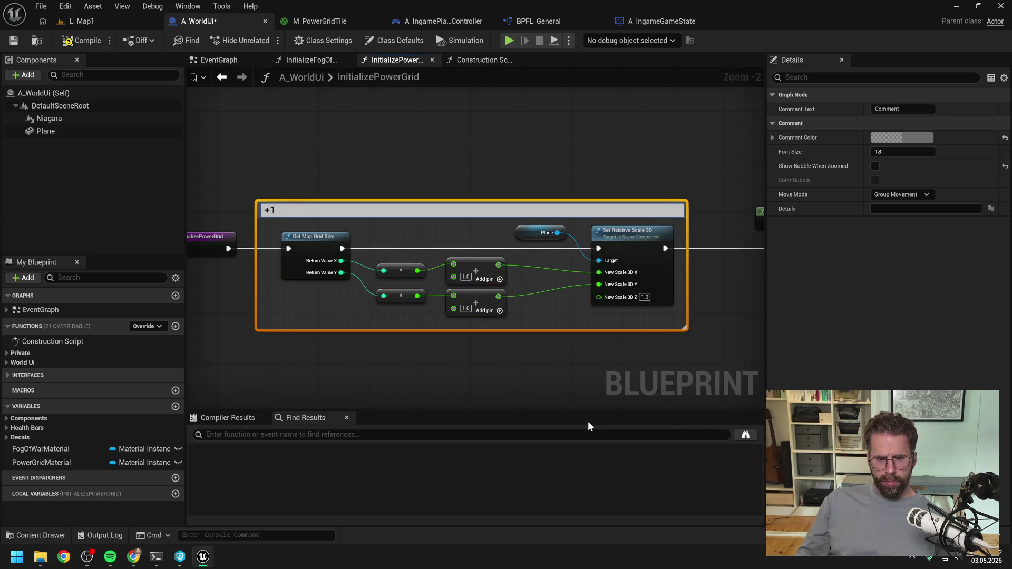
type(" Wilr")
key("BackSpace")
key("BackSpace")
key("BackSpace")
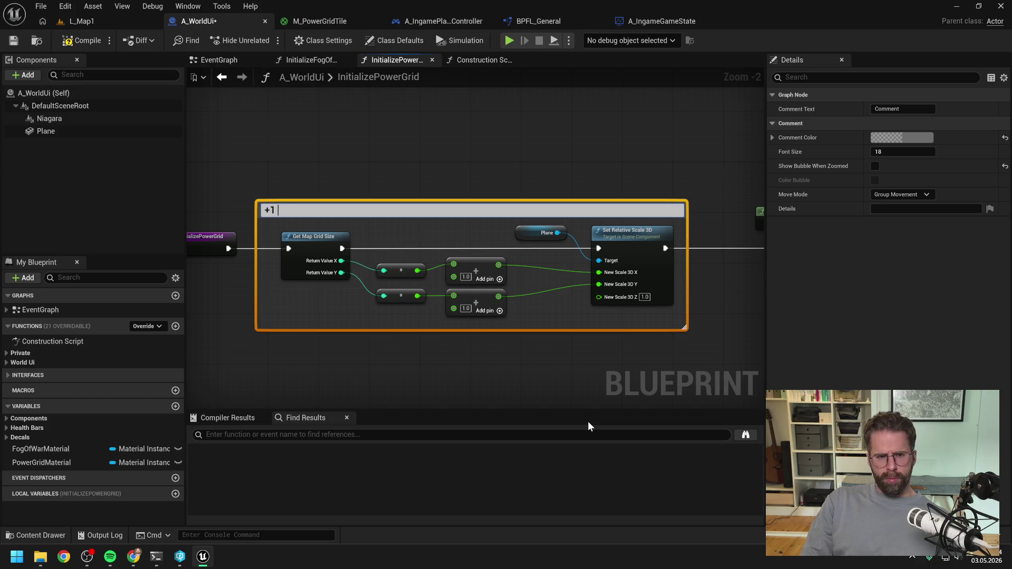
type("weil Texture ")
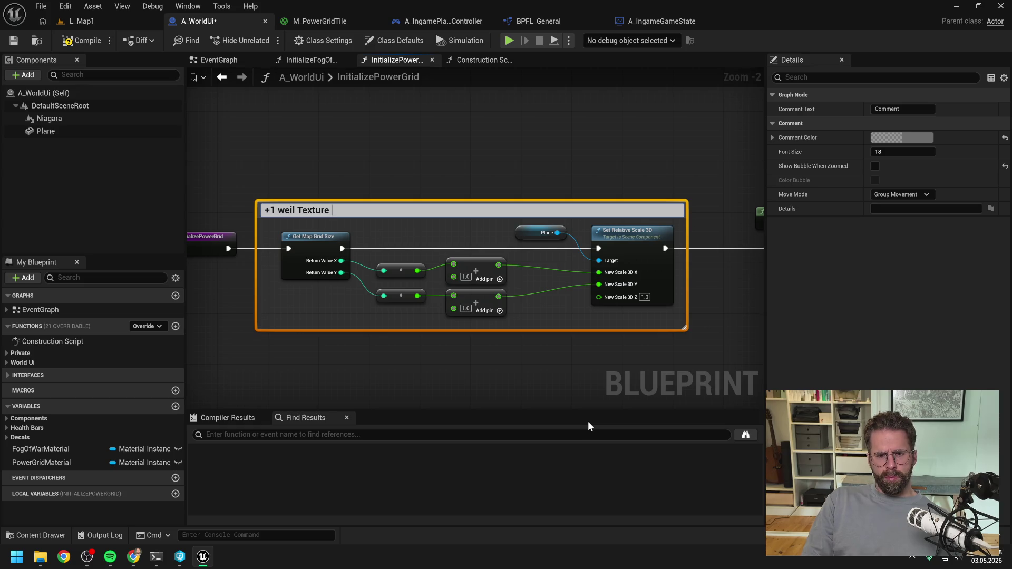
type("sonst abgeschn")
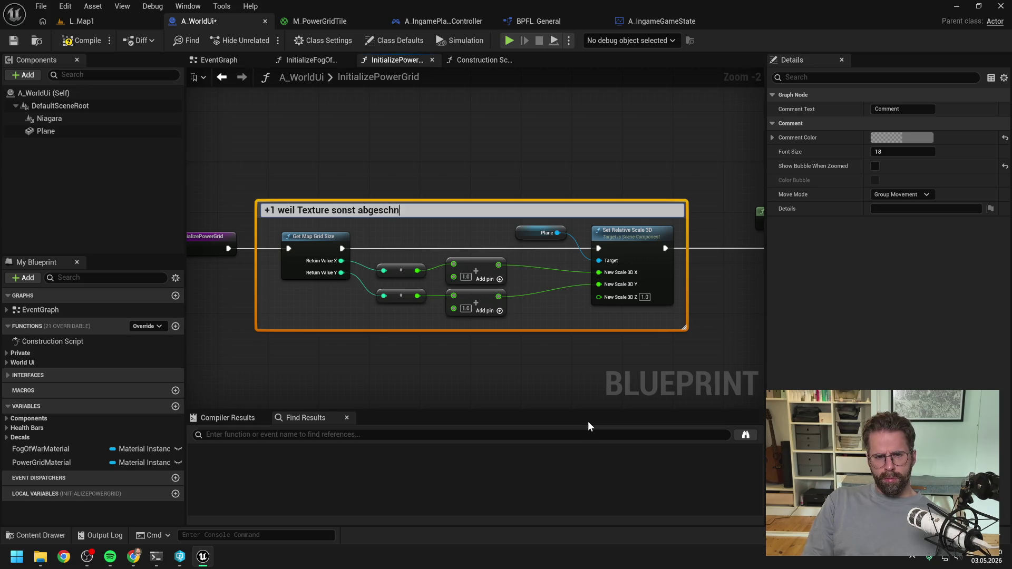
type("itten am Rand")
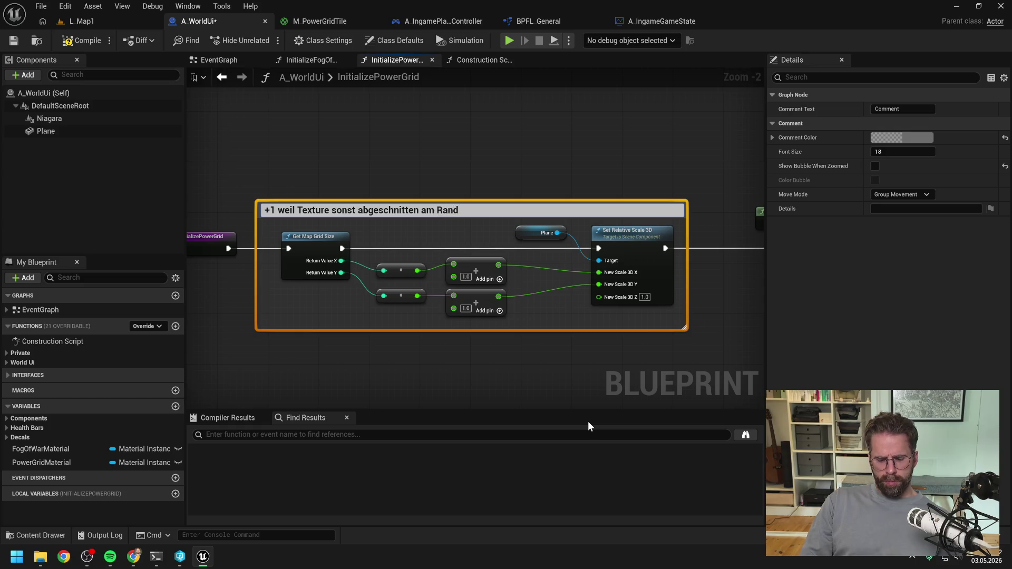
type(".")
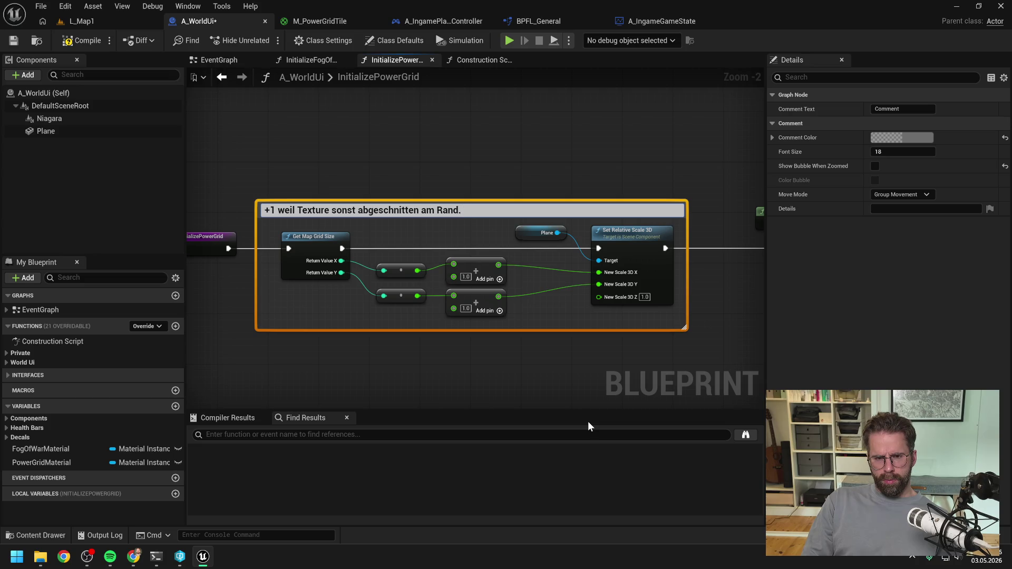
type(" Eigentlich müsse")
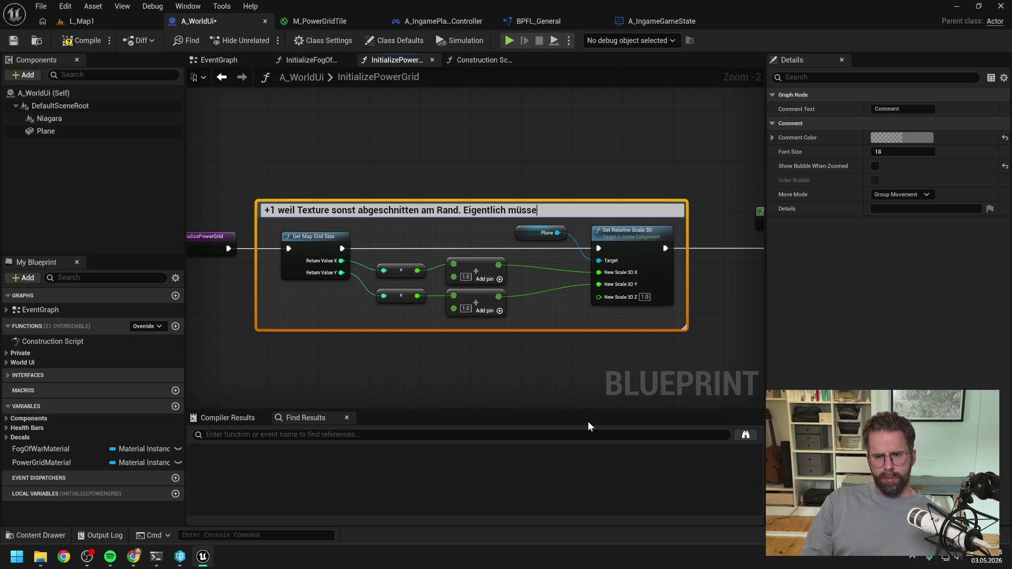
key("BackSpace")
type("ten wir hier noch die TileS")
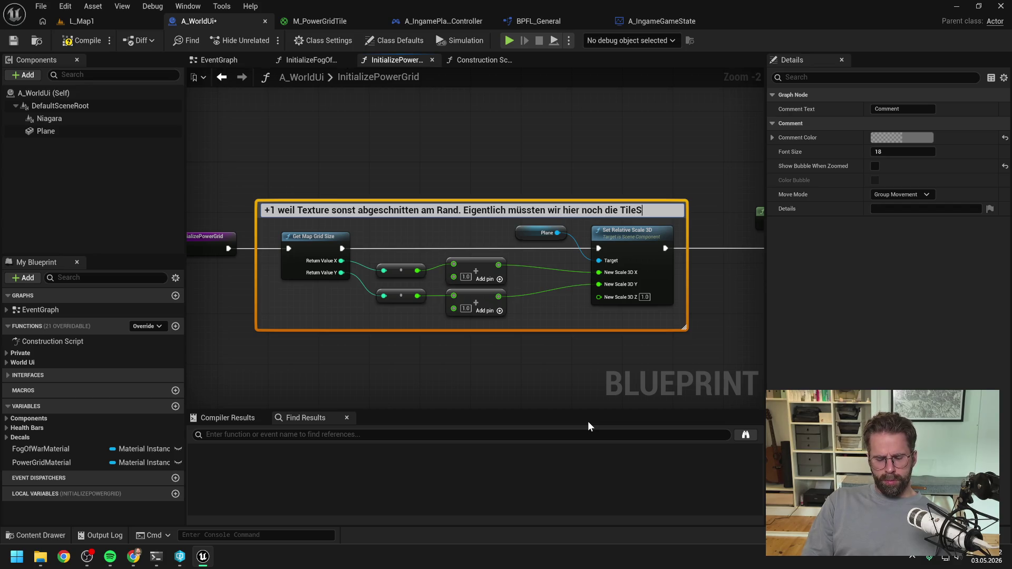
type("ize einrechnen. ")
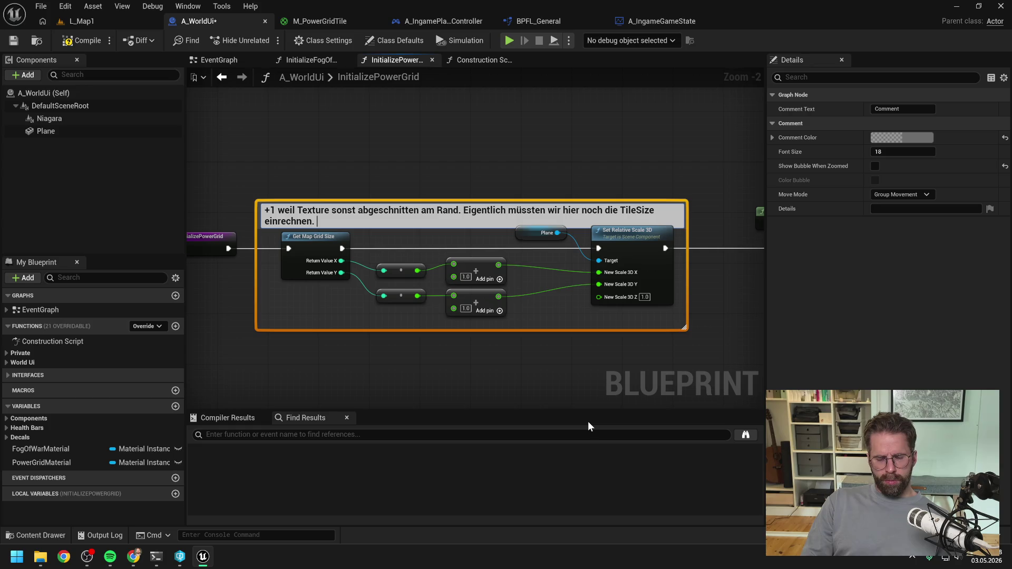
type("Solange sie 1")
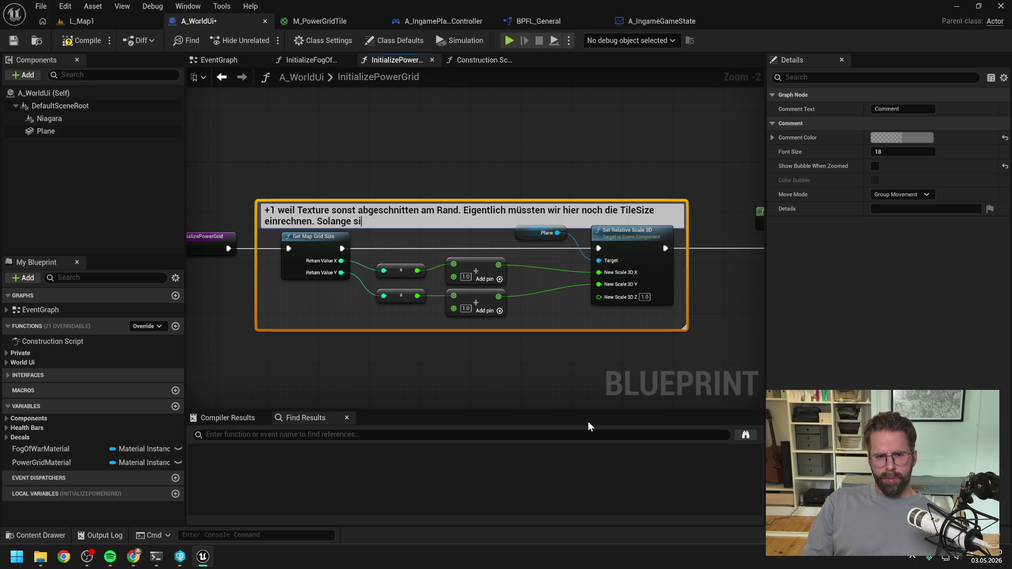
type("00x100 ")
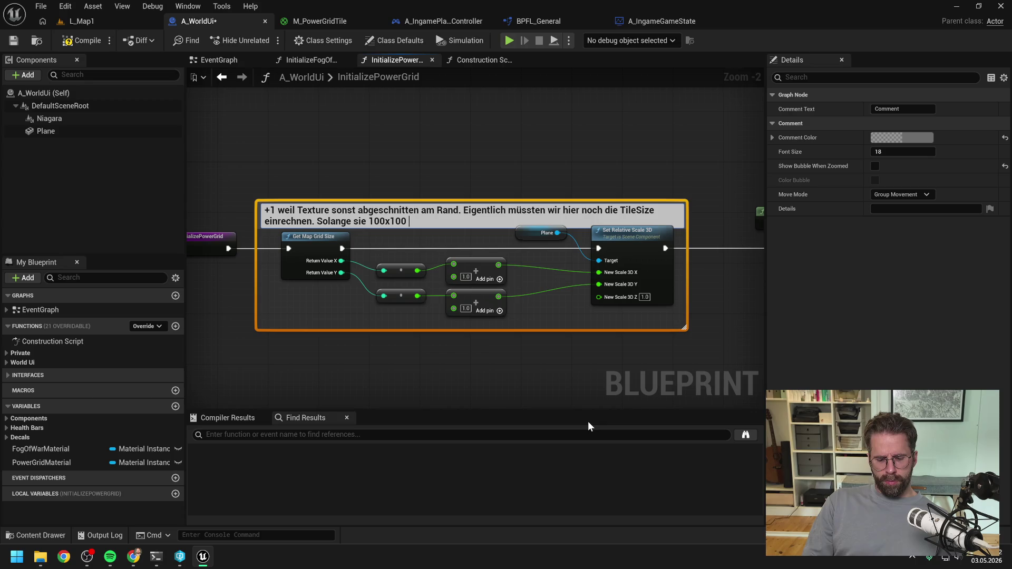
type("ist passt alle")
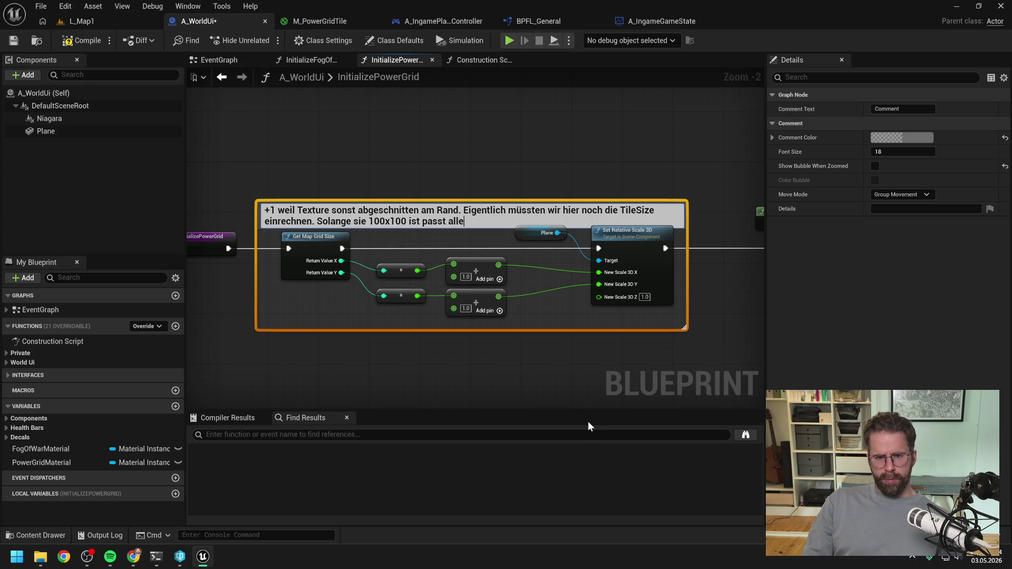
type("s, da Plane auch 100x100 ist standardmäßig")
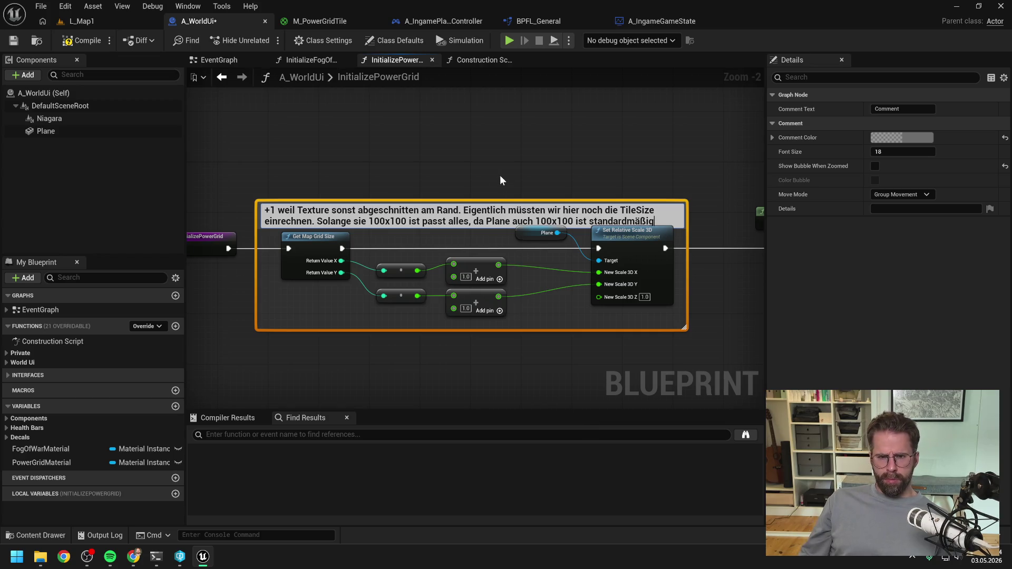
left_click(499, 180)
left_click(485, 211)
mouse_move(484, 200)
left_mouse_down()
mouse_move(485, 174)
mouse_move(500, 185)
left_mouse_up()
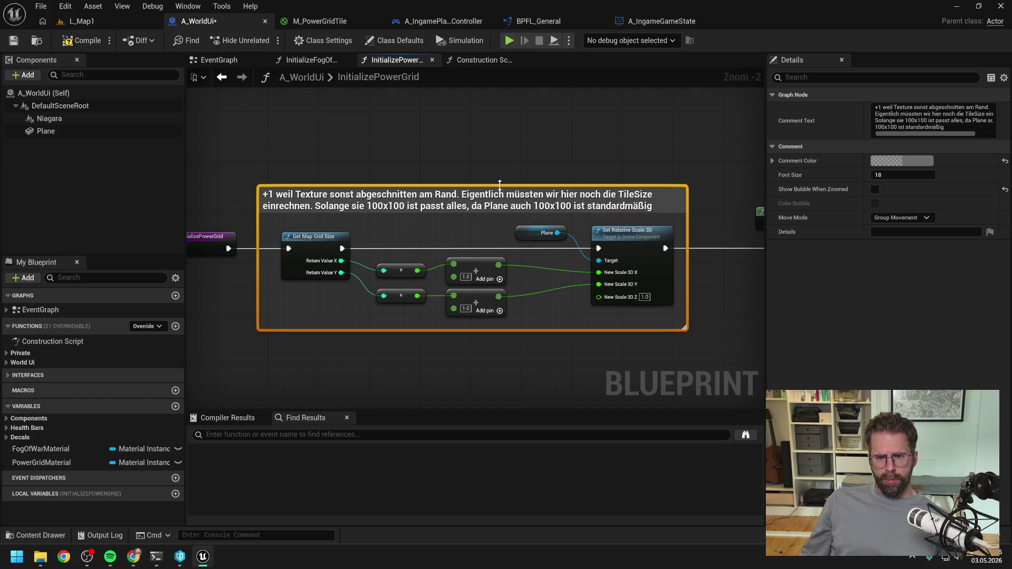
left_click(594, 147)
- Look over the rest of InitializePowerGrid, then switch to the A_IngamePlayerController blueprint
left_click_drag(598, 143, 515, 141)
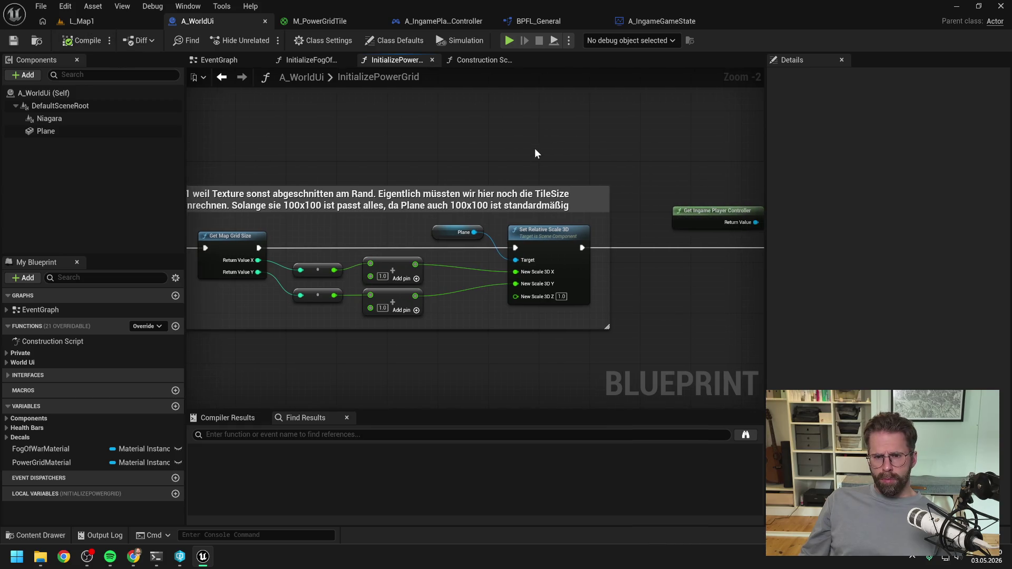
scroll(535, 148, "down", 3)
mouse_move(599, 151)
left_mouse_down()
mouse_move(381, 128)
mouse_move(359, 151)
left_mouse_up()
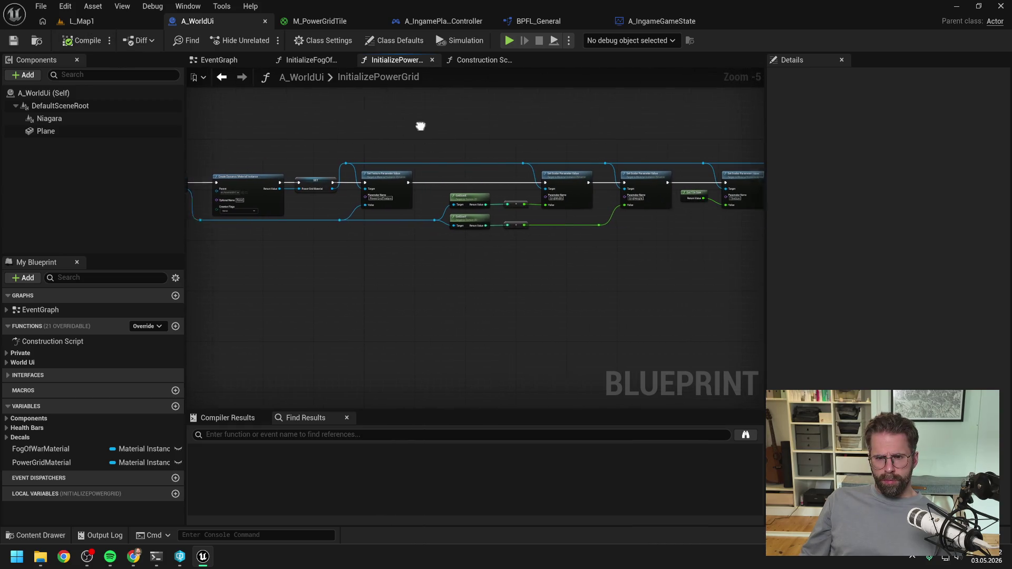
left_click_drag(495, 126, 359, 125)
scroll(622, 138, "up", 2)
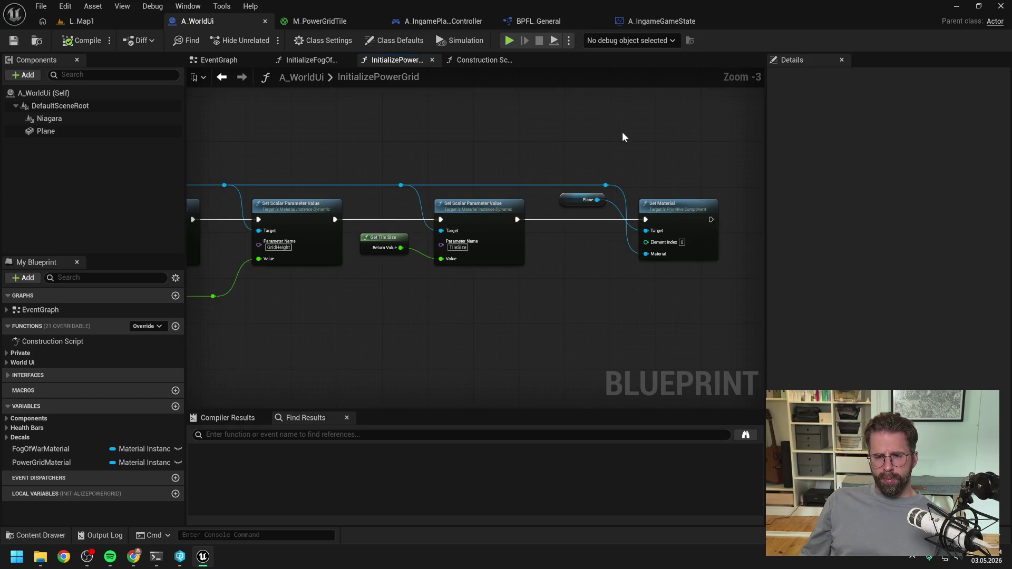
scroll(425, 131, "down", 4)
scroll(453, 155, "up", 3)
mouse_move(453, 155)
left_mouse_down()
mouse_move(616, 148)
mouse_move(575, 150)
left_mouse_up()
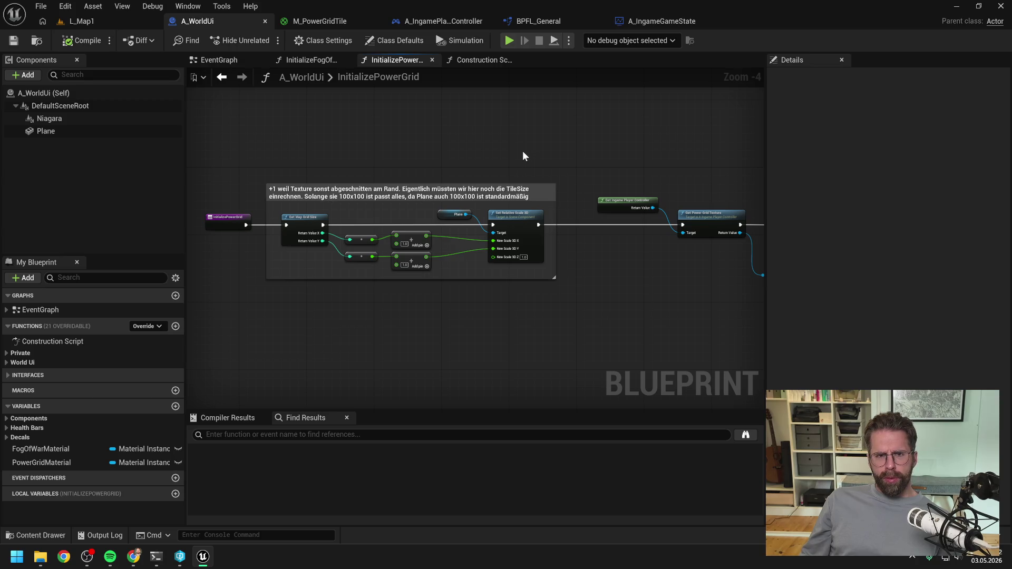
left_click(448, 22)
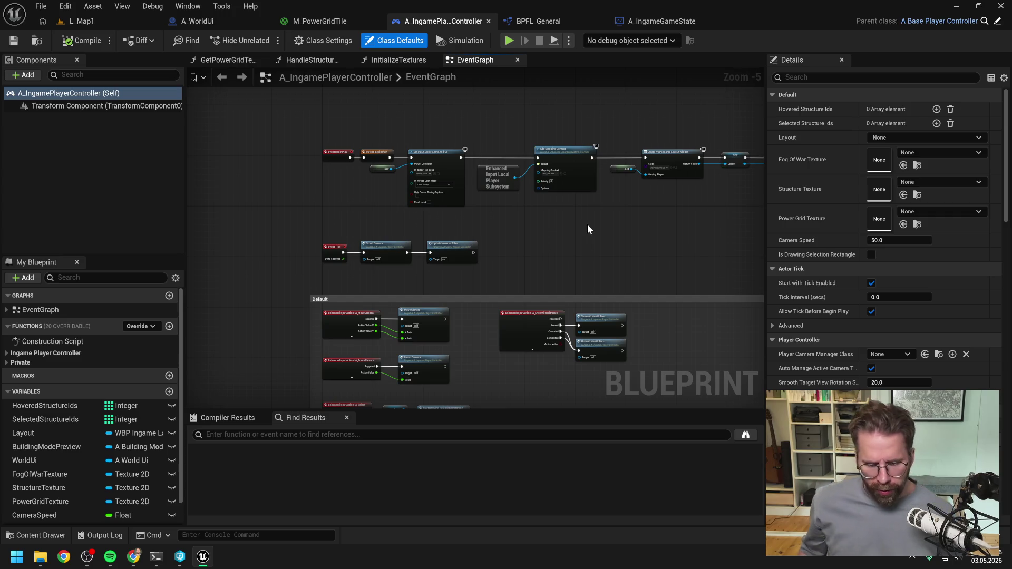
- In HandleStructureBuilt, delete the For Each Loop, Building Mode Preview, Handle Powered Tile Added and Log All Grid Tiles nodes
left_click(405, 60)
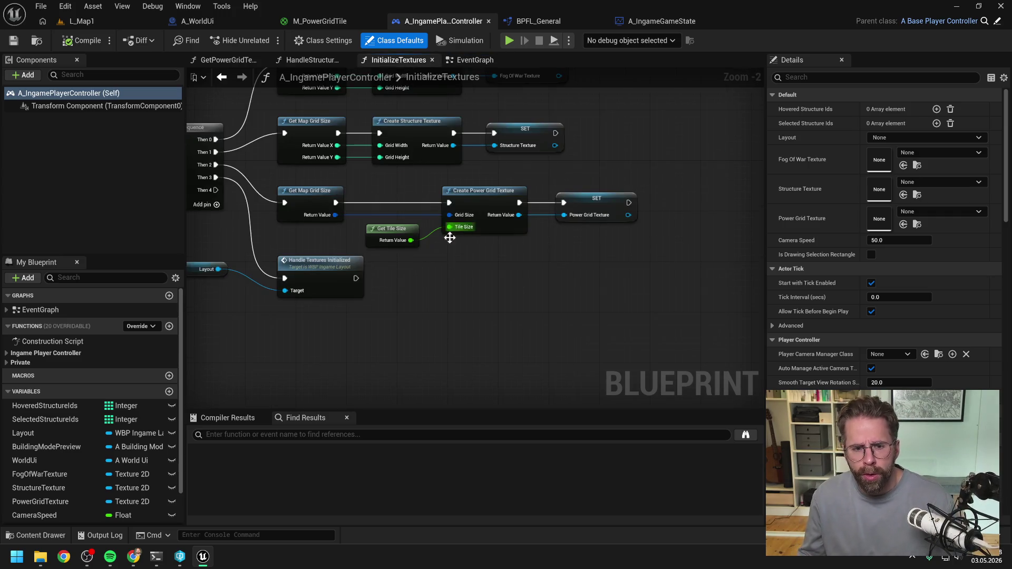
left_click(296, 60)
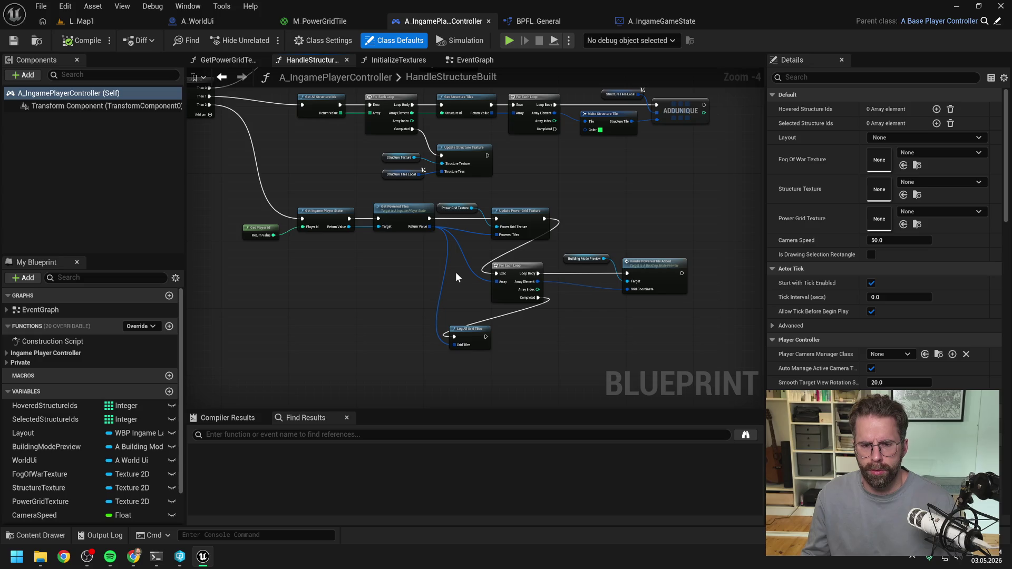
left_click_drag(394, 262, 662, 351)
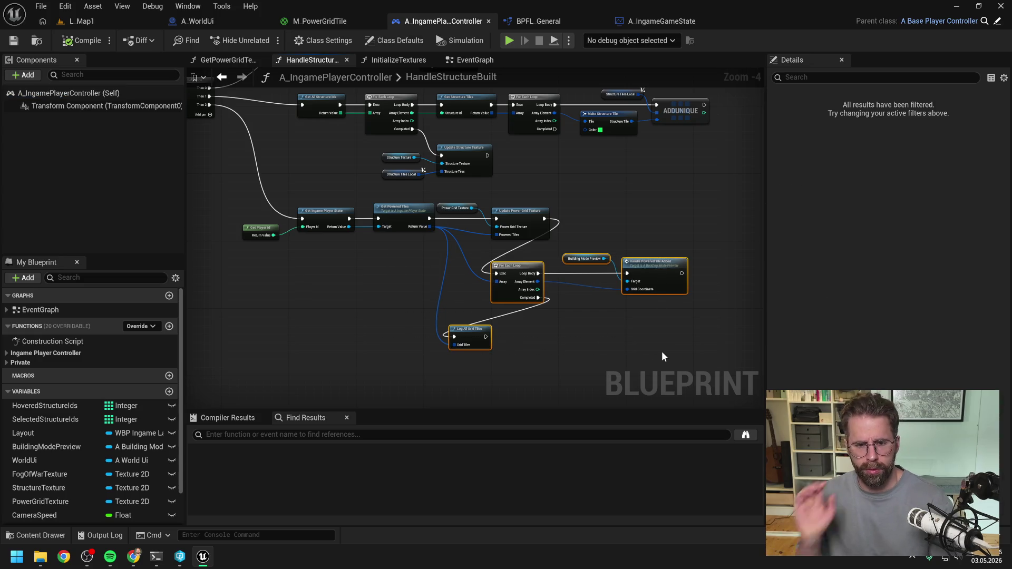
key("Delete")
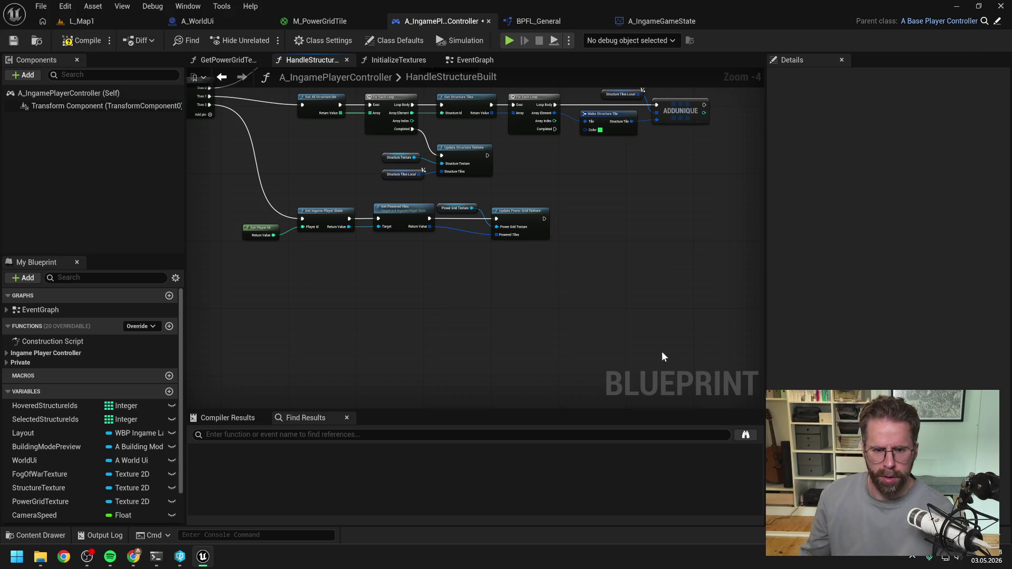
mouse_move(504, 271)
left_mouse_down()
mouse_move(551, 254)
mouse_move(571, 258)
mouse_move(542, 299)
mouse_move(439, 329)
mouse_move(476, 325)
left_mouse_up()
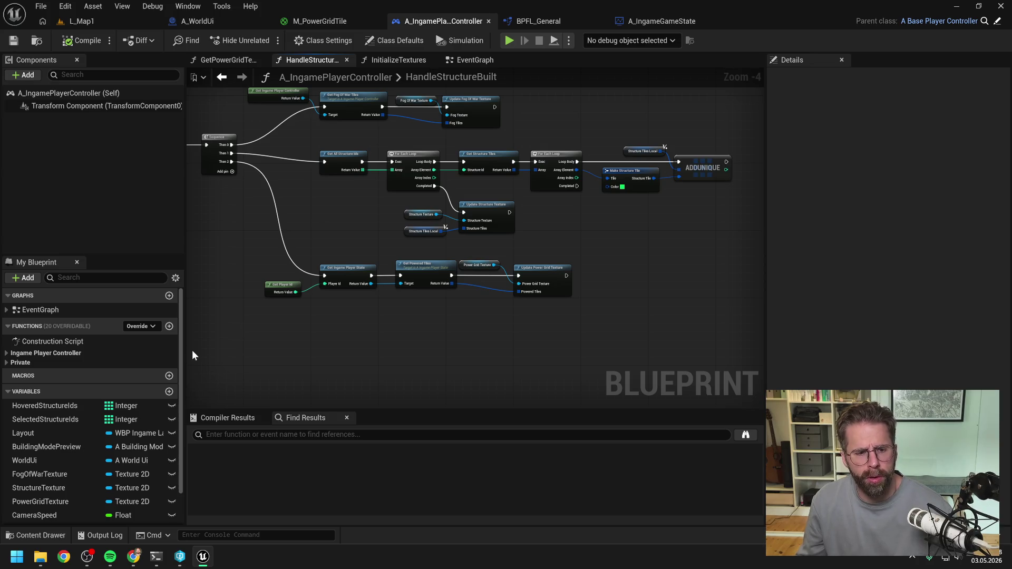
left_click(66, 449)
- Delete the BuildingModePreview variable and inspect the resulting Get Selected Tile compile error
key("Delete")
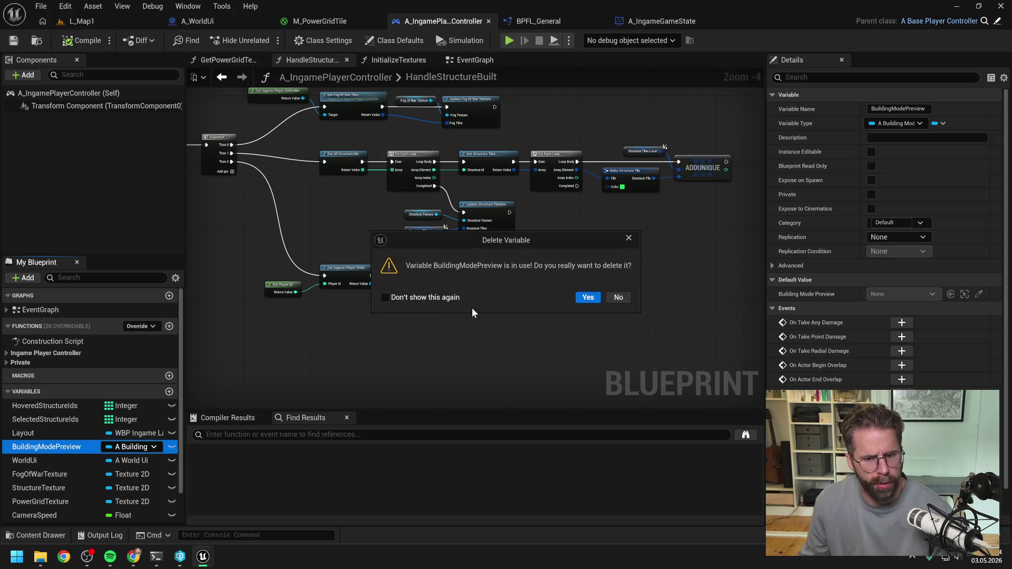
left_click(588, 299)
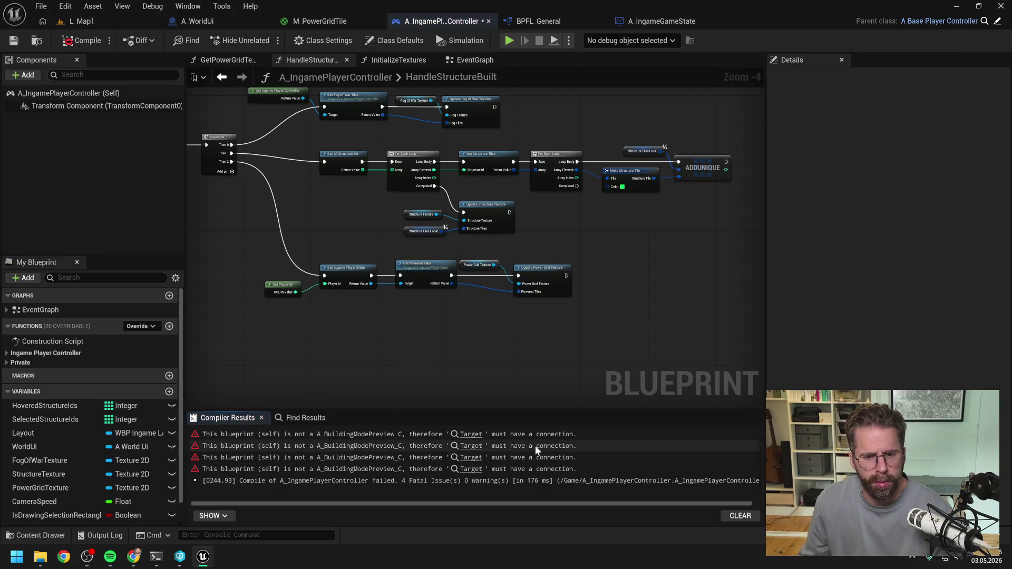
left_click(471, 436)
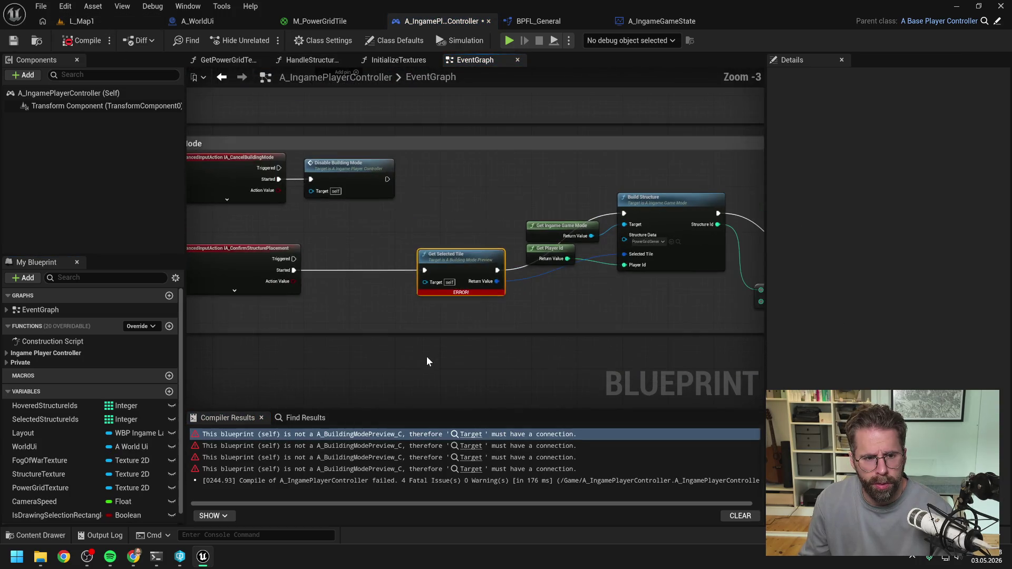
left_click_drag(416, 363, 499, 345)
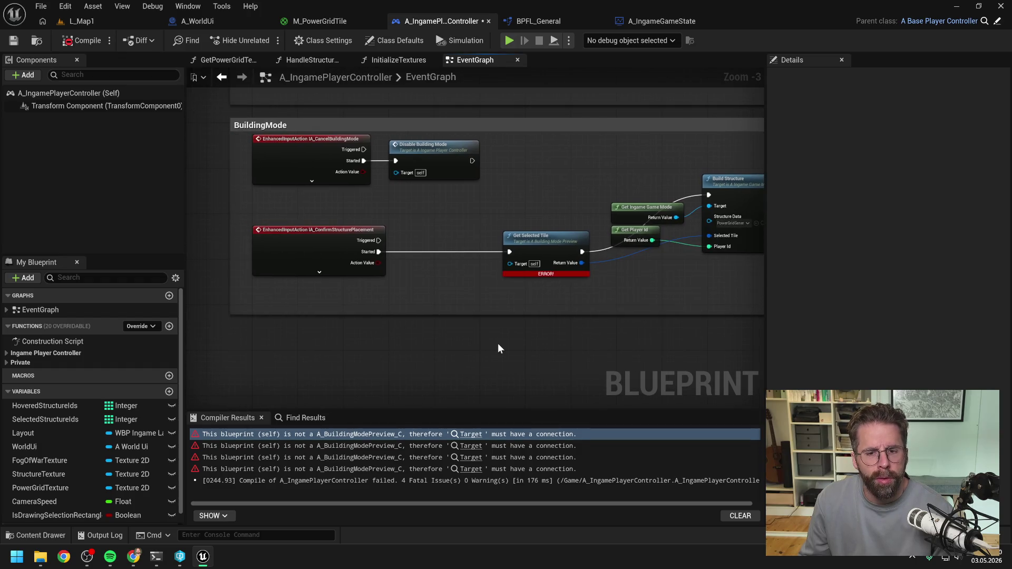
left_click_drag(549, 343, 478, 340)
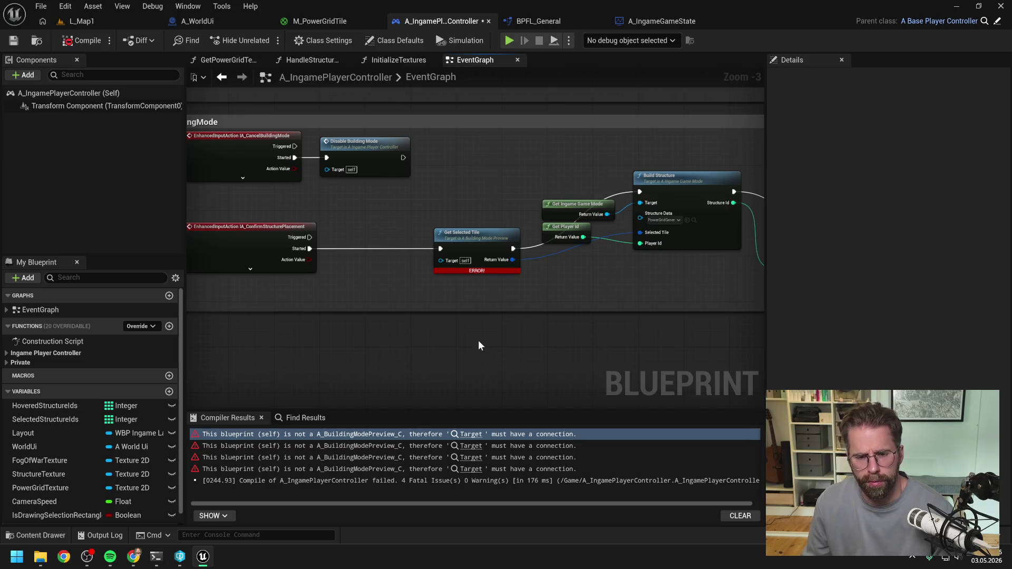
- Undo the BuildingModePreview deletion and recompile A_IngamePlayerController without errors
key("ctrl+z")
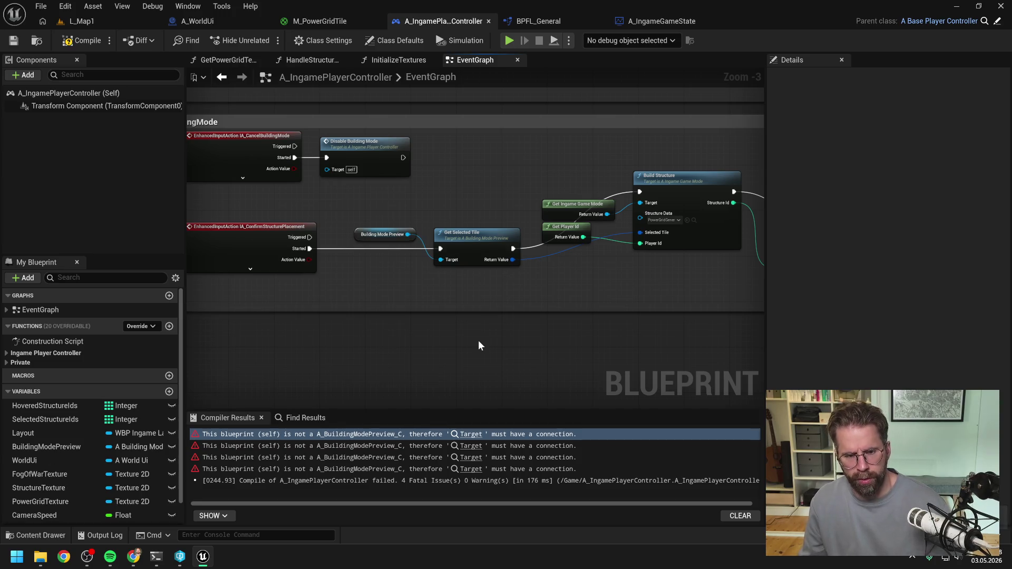
left_click(82, 41)
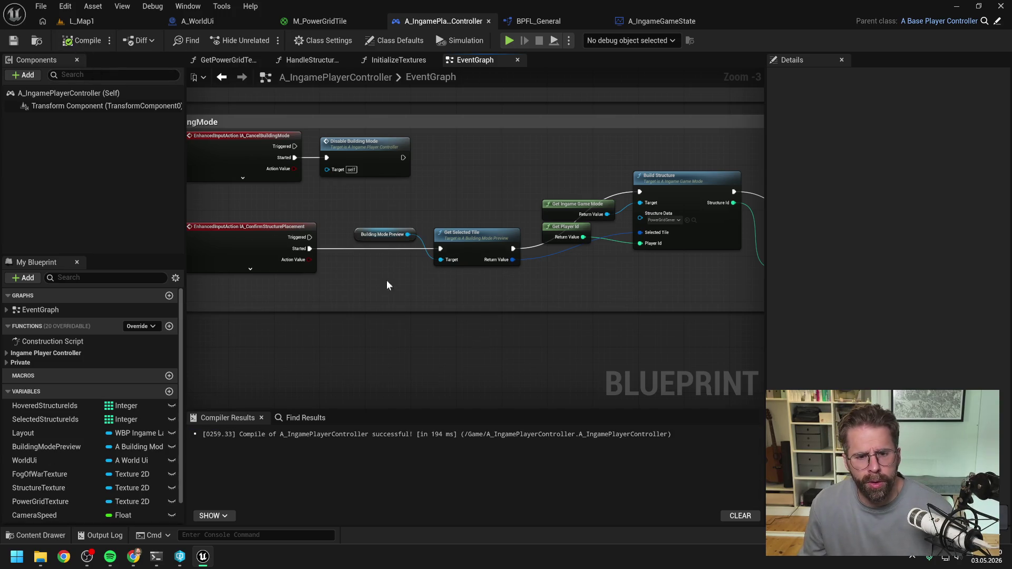
scroll(446, 279, "down", 2)
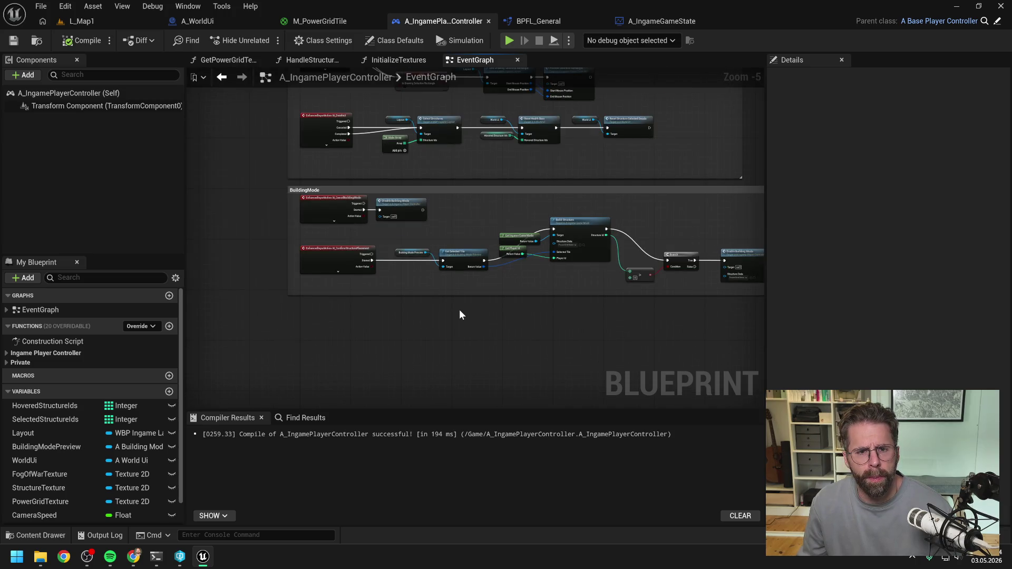
scroll(460, 311, "down", 3)
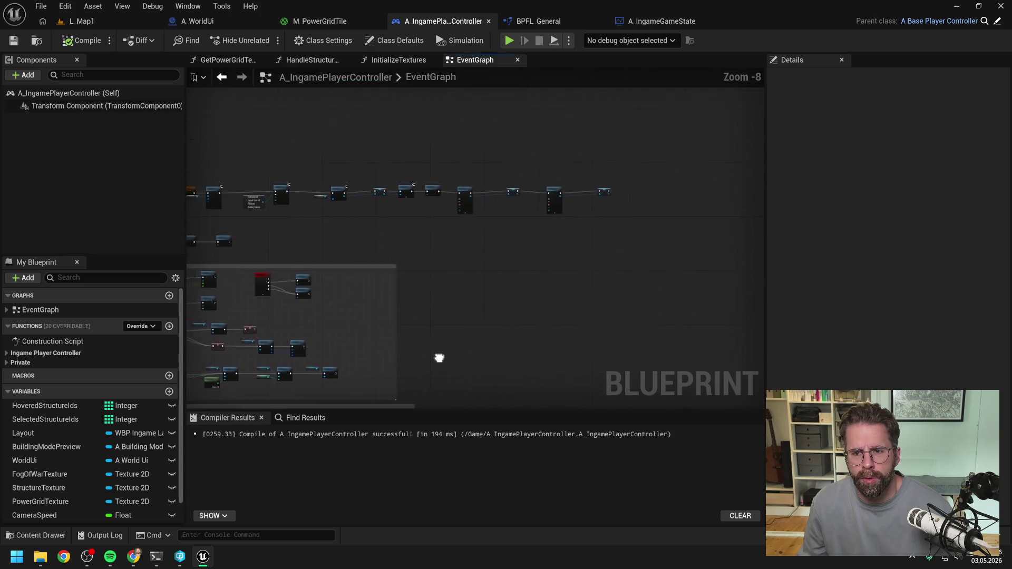
scroll(454, 306, "up", 5)
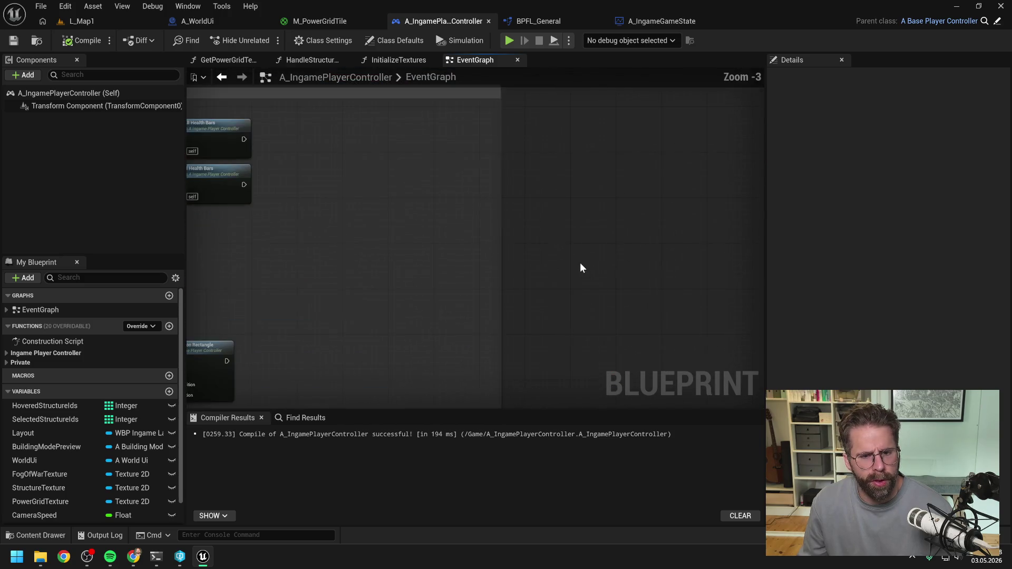
scroll(580, 263, "down", 2)
scroll(692, 252, "down", 1)
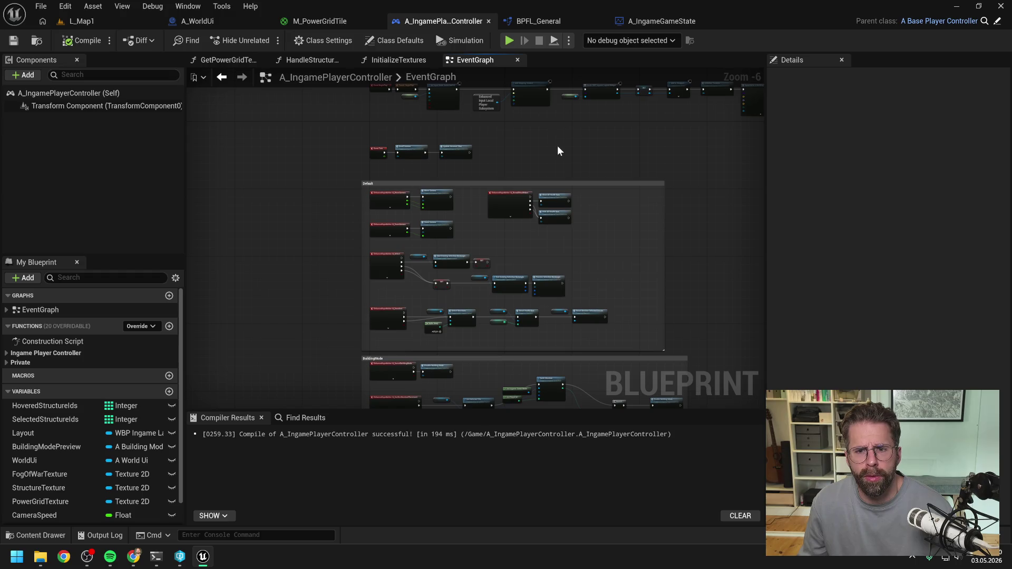
scroll(559, 147, "down", 2)
left_click(78, 22)
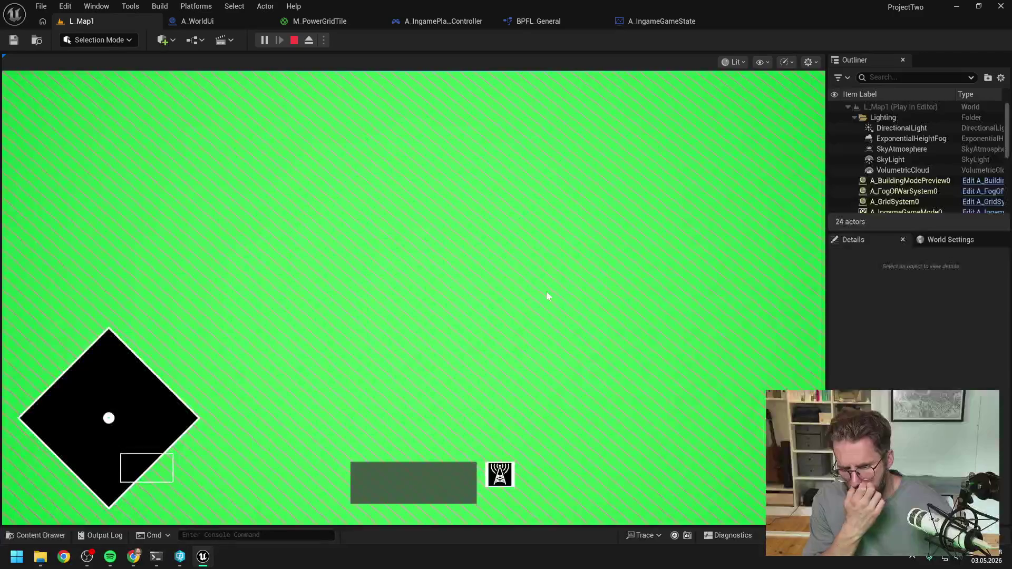
- Pan the game camera down once more, stop the L_Map1 play test, and switch to A_WorldUi
key("s")
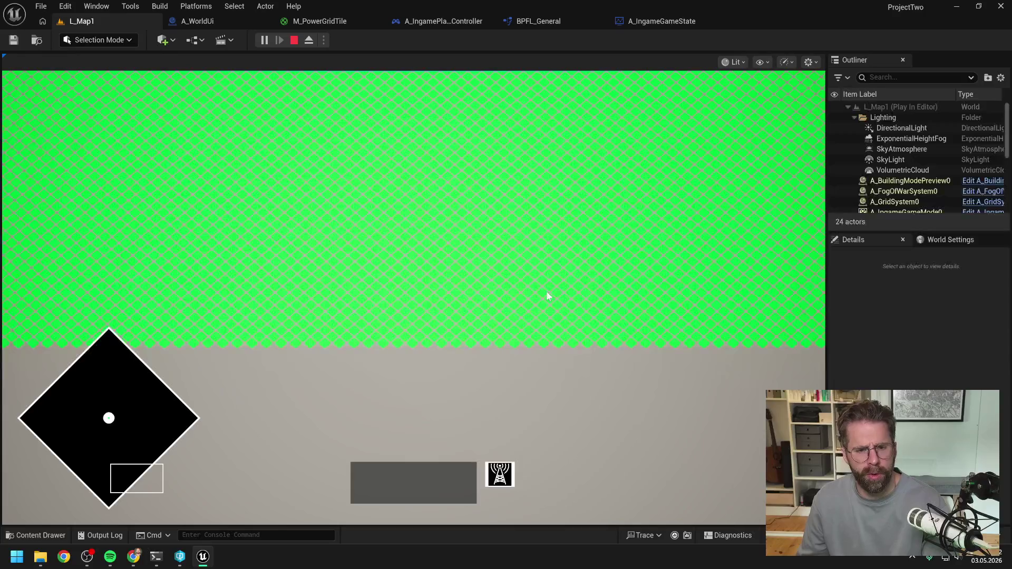
key("Escape")
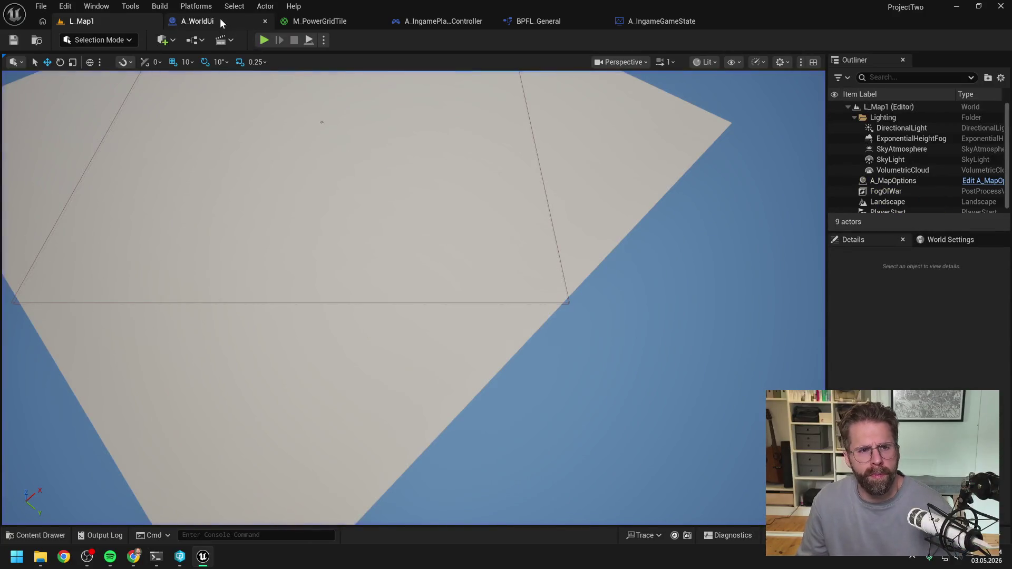
left_click(220, 20)
- Search the project's Content folder for 'hud' and open the WBP_Hud widget blueprint
key("ctrl+space")
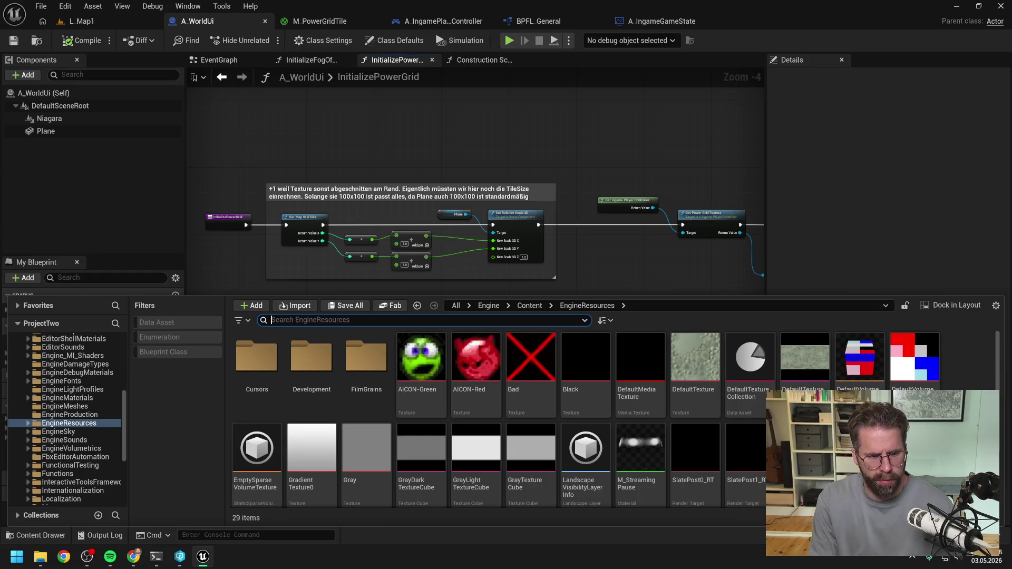
scroll(81, 378, "up", 10)
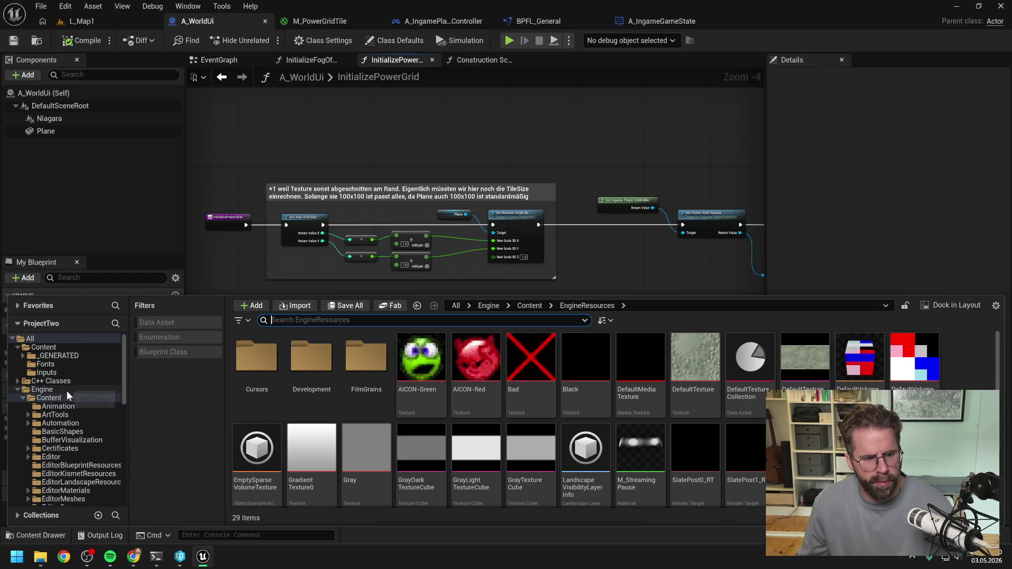
left_click(27, 389)
left_click(18, 389)
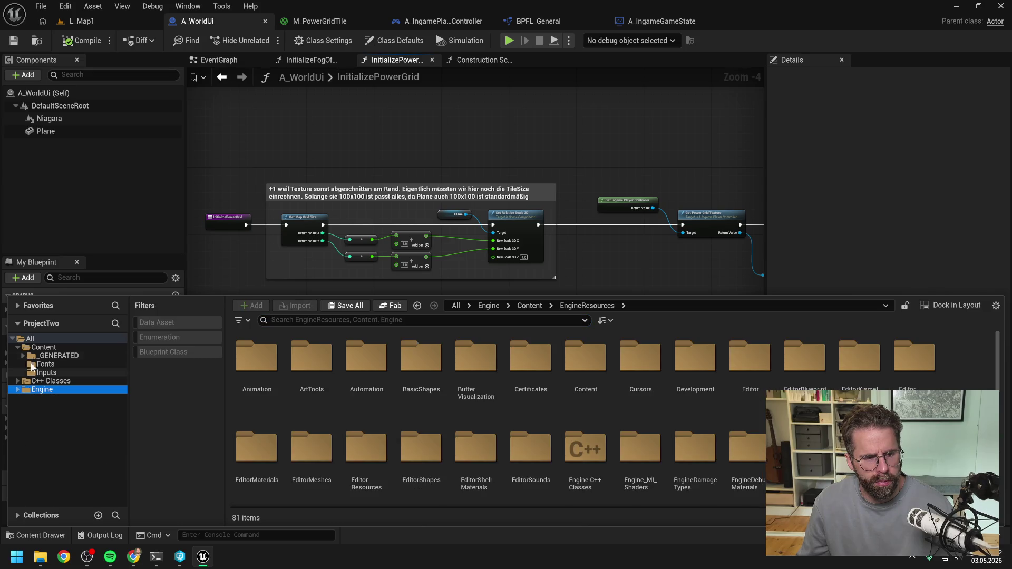
left_click(44, 347)
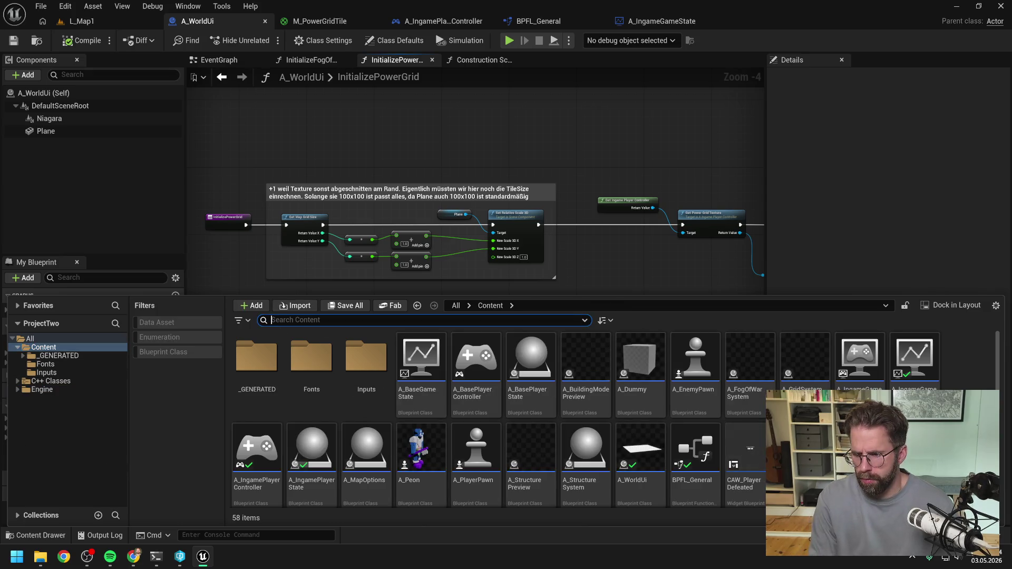
type("hud")
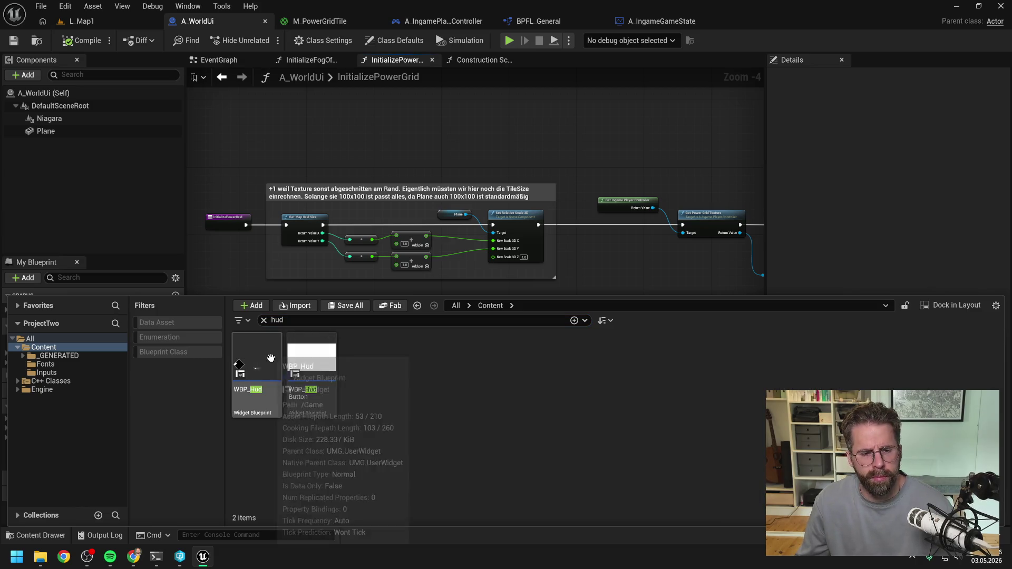
double_click(271, 358)
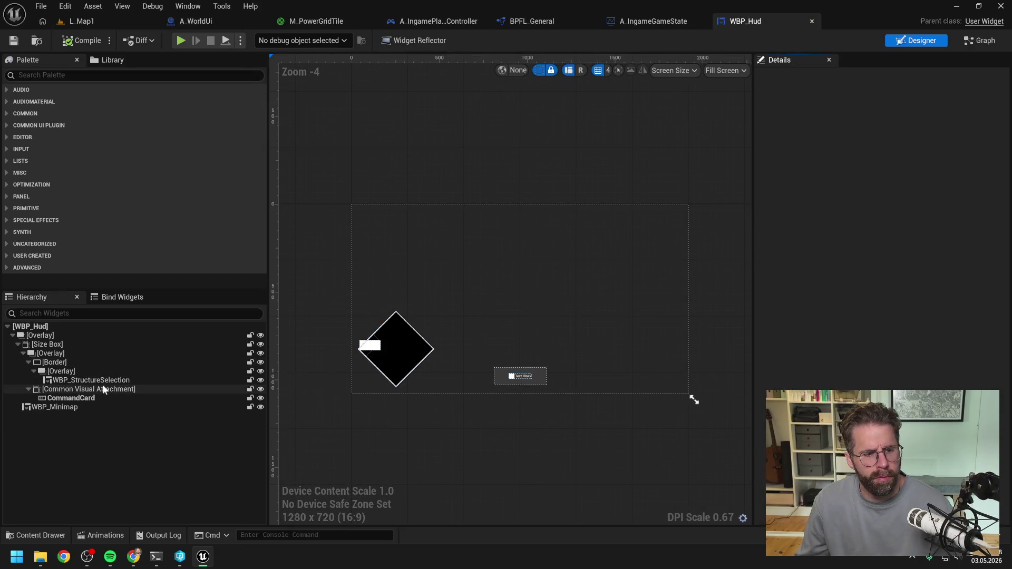
- Change the WBP_Minimap widget's Render Transform Angle from -45 to 0
left_click(62, 406)
left_click(831, 142)
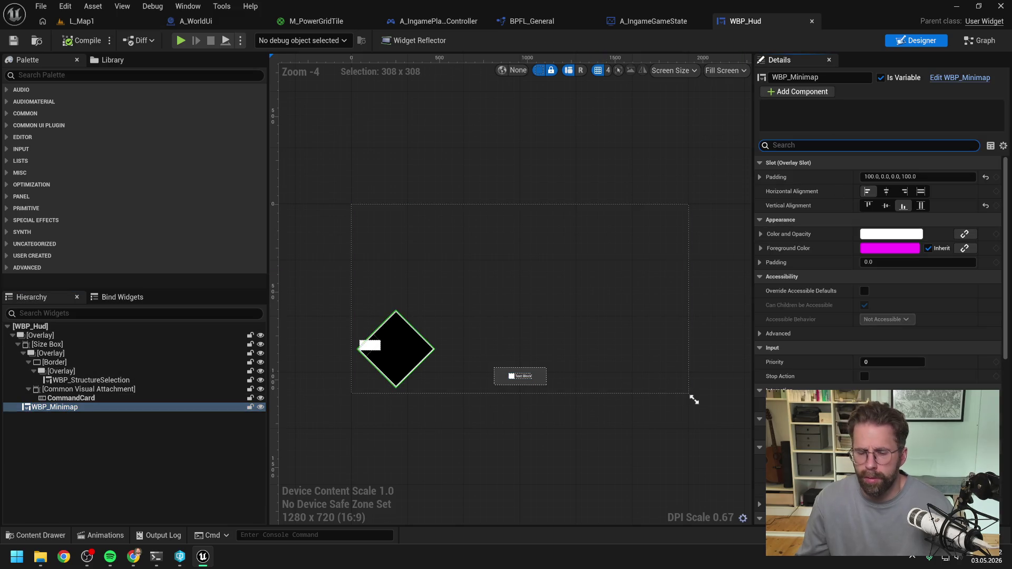
type("render")
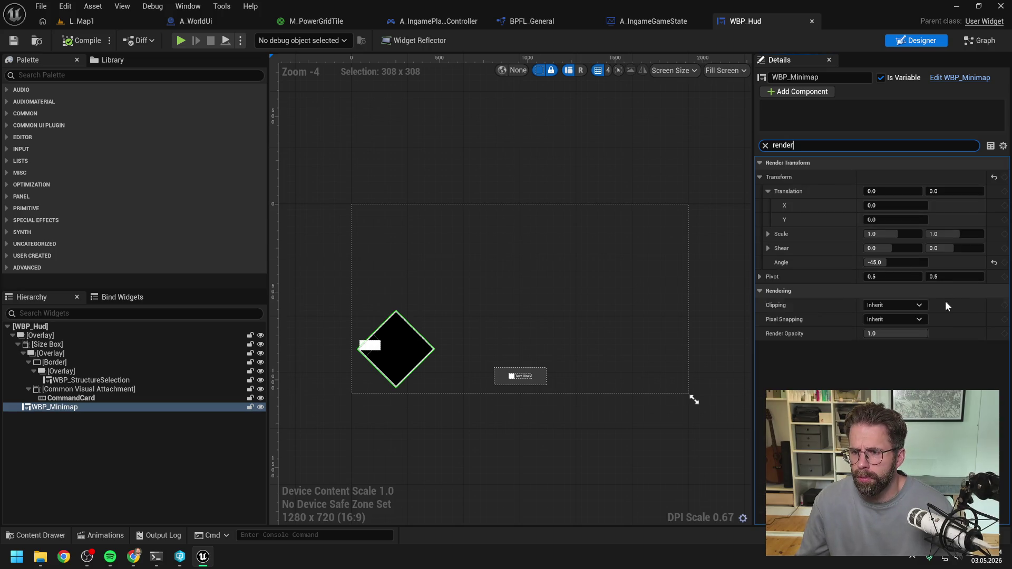
left_click(895, 262)
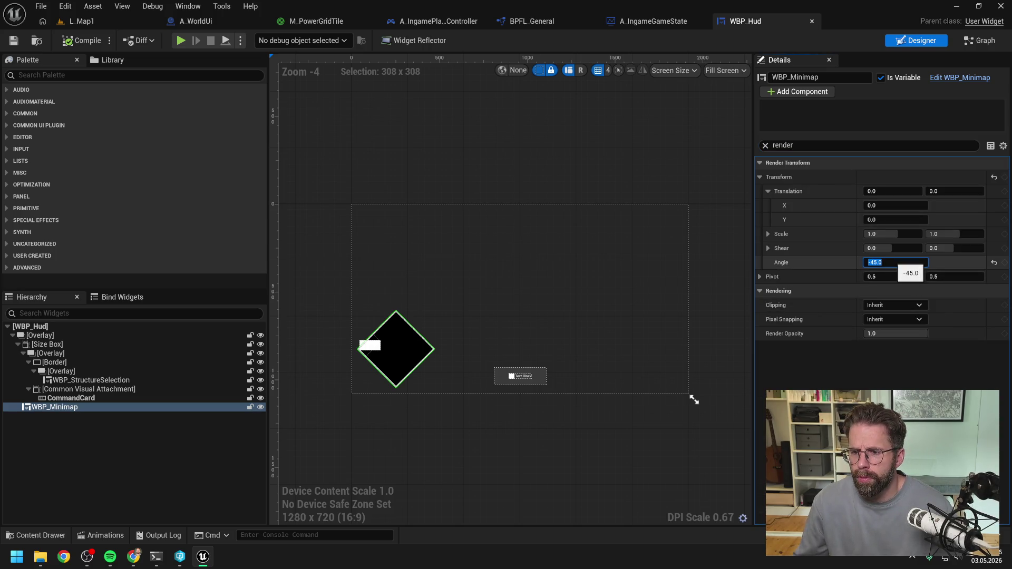
type("0")
key("Return")
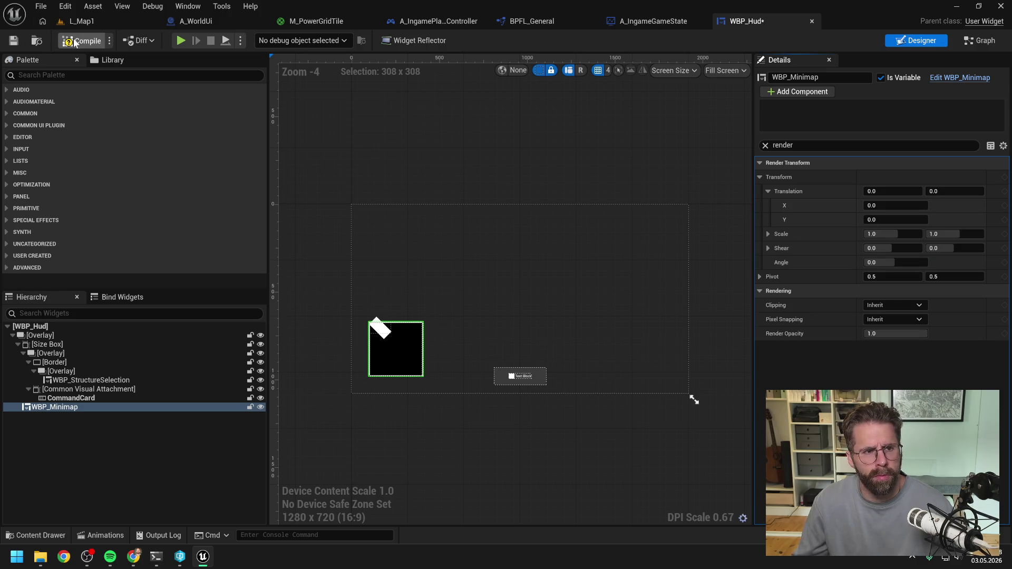
- Compile WBP_Hud, check it out from source control, and return to L_Map1
left_click(81, 40)
left_click(517, 396)
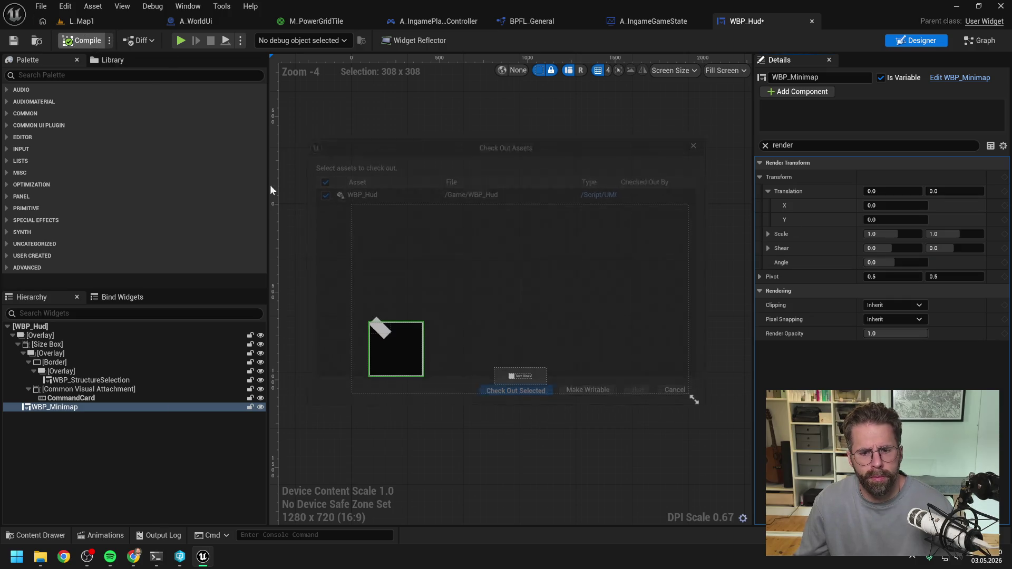
left_click(89, 21)
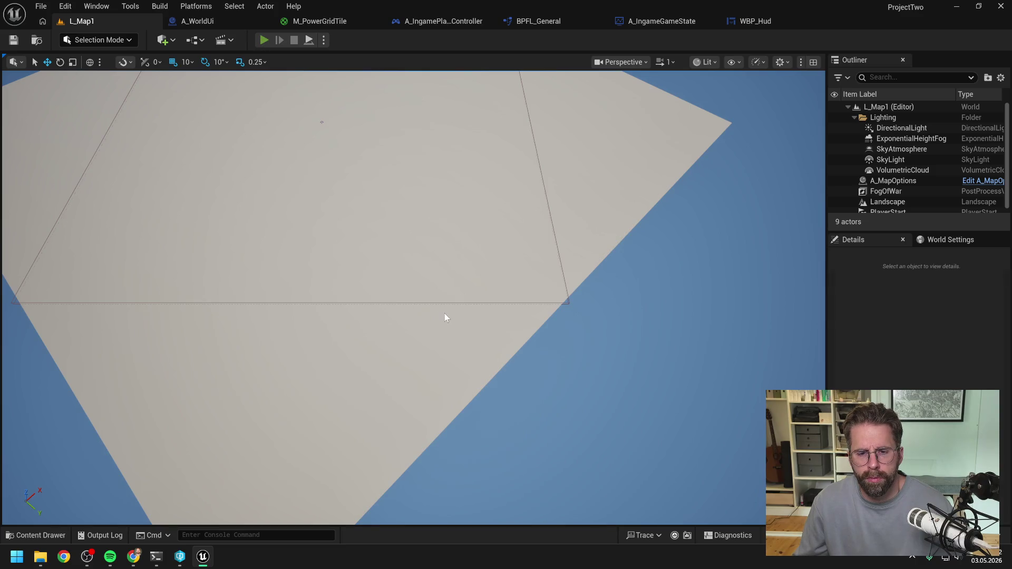
key("alt+p")
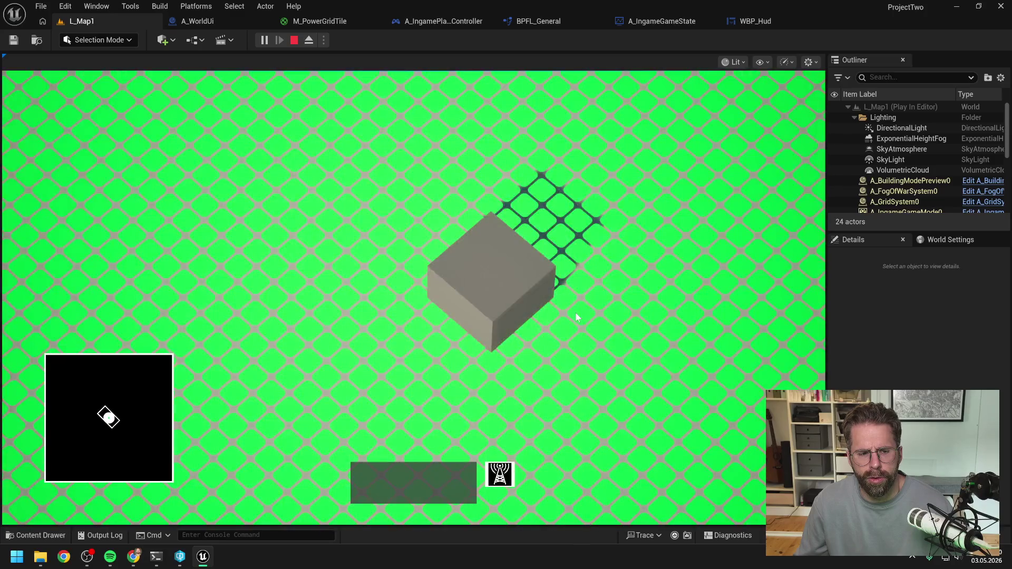
scroll(576, 313, "down", 5)
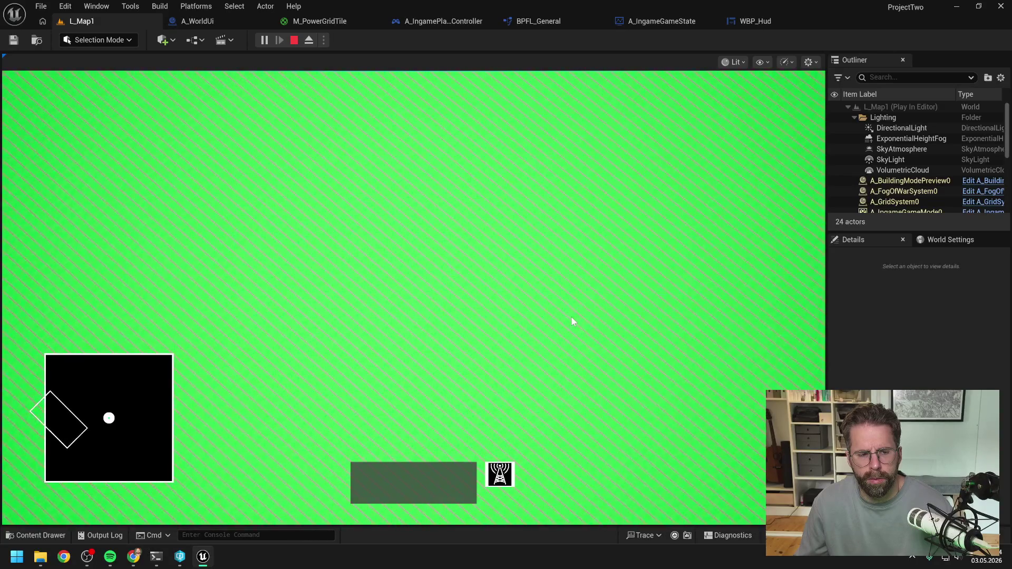
key("Escape")
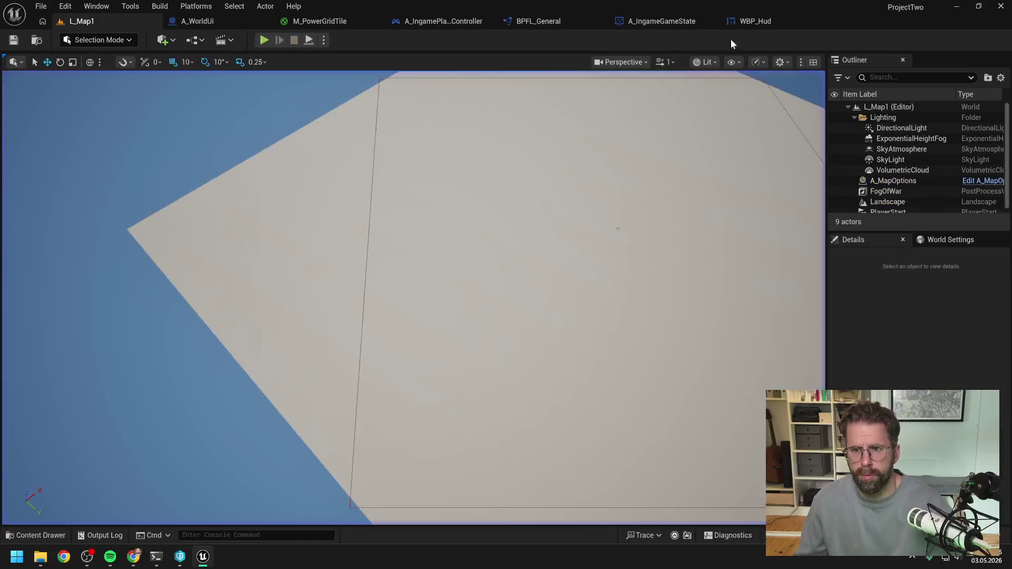
- Go from A_WorldUi to WBP_Hud and open WBP_Minimap from its Details panel
left_click(244, 23)
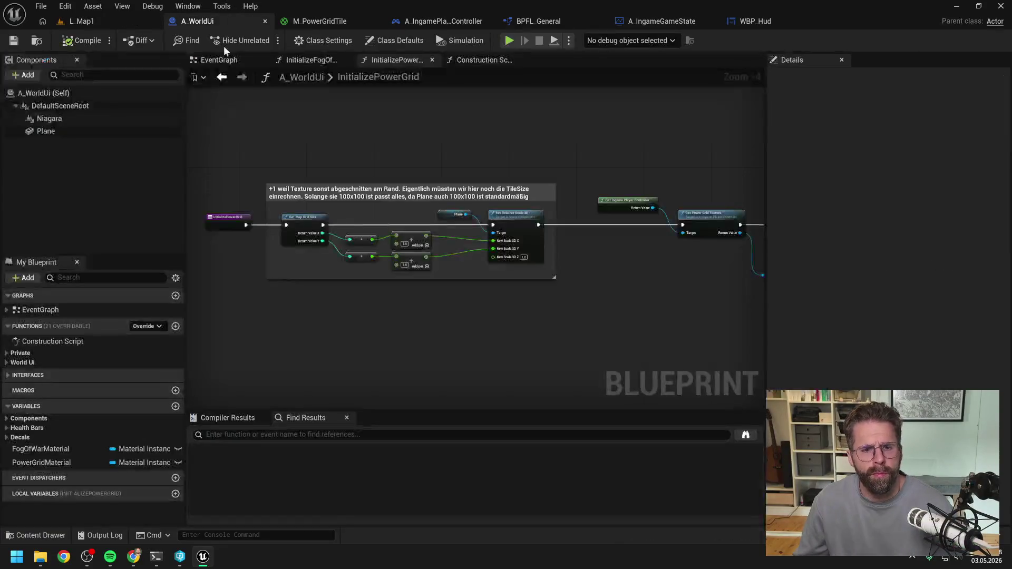
left_click(758, 21)
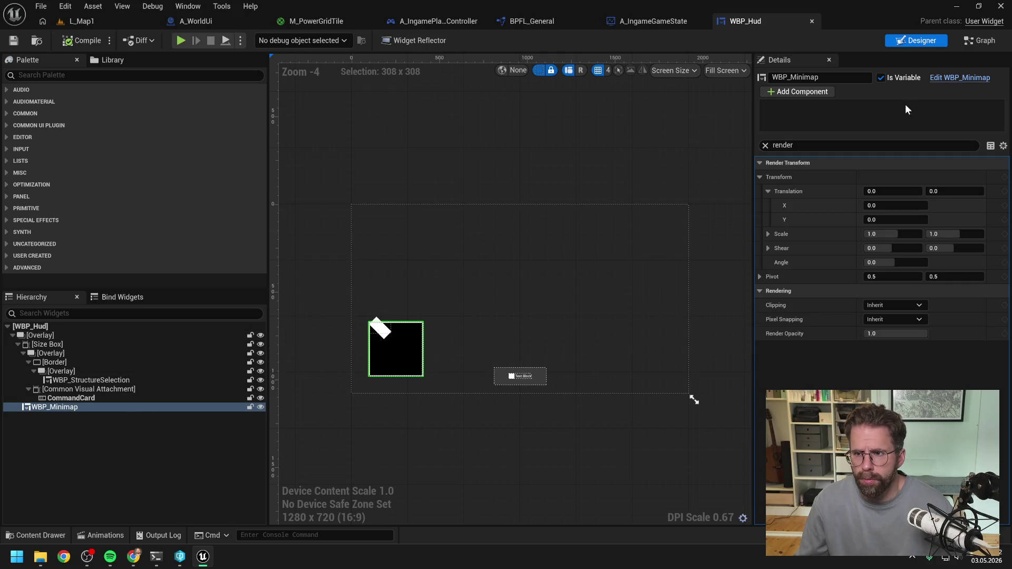
left_click(959, 79)
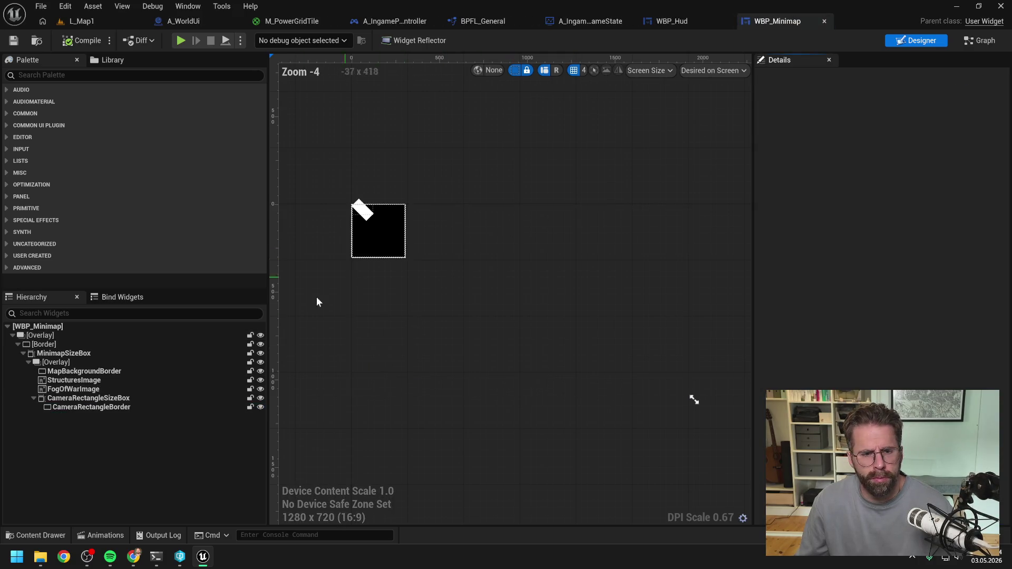
- Change CameraRectangleSizeBox's render Angle from 45 to 0
left_click(110, 399)
left_click(822, 150)
type("rende")
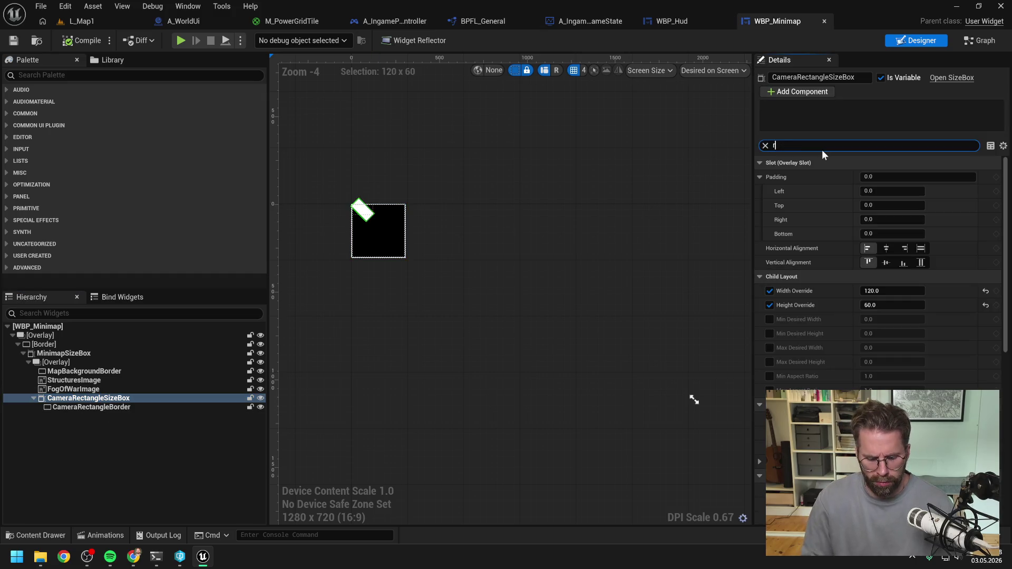
type("r")
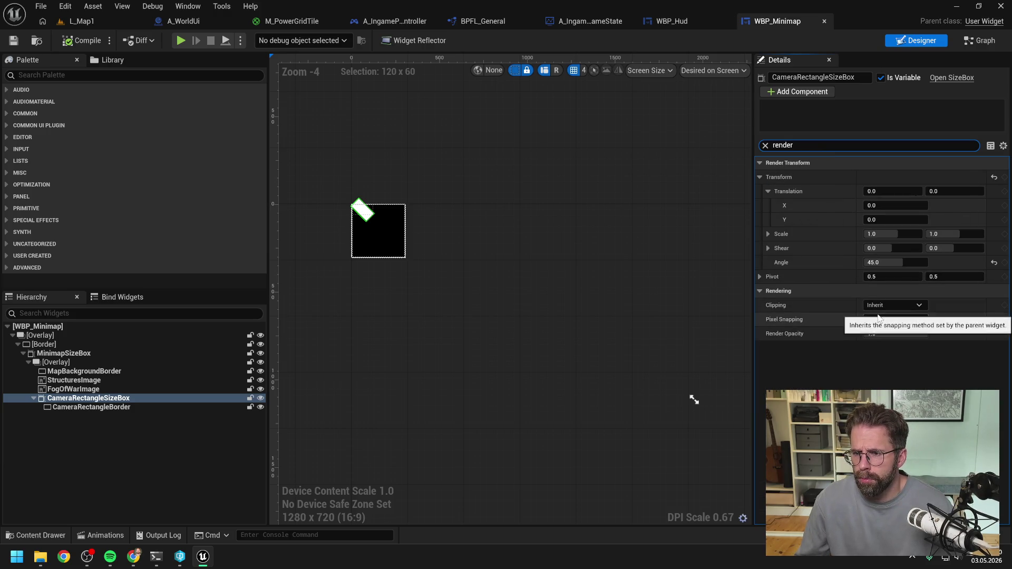
left_click(910, 263)
type("0")
key("Return")
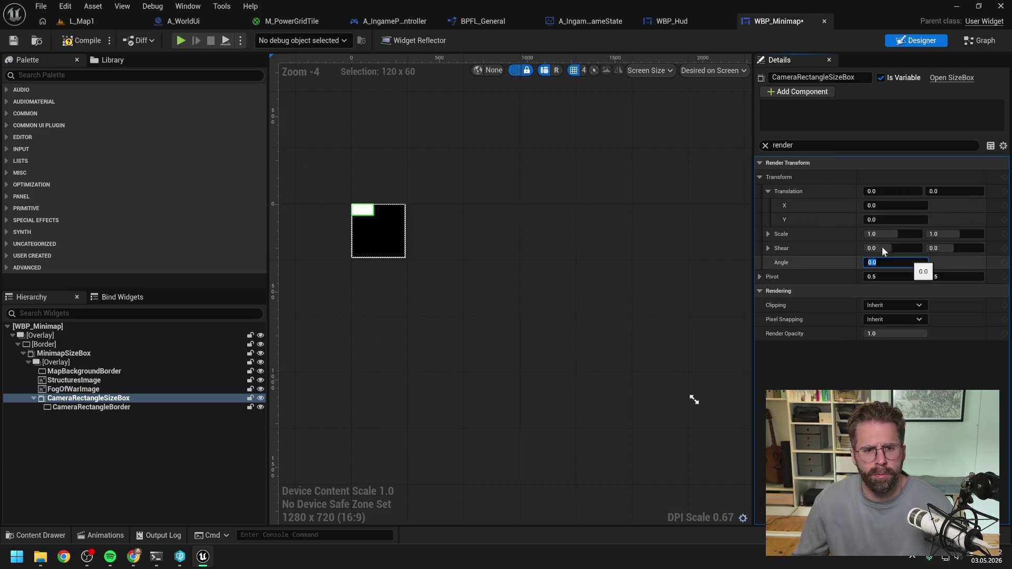
- Save WBP_Minimap, check it out from source control, and return to L_Map1
key("ctrl+s")
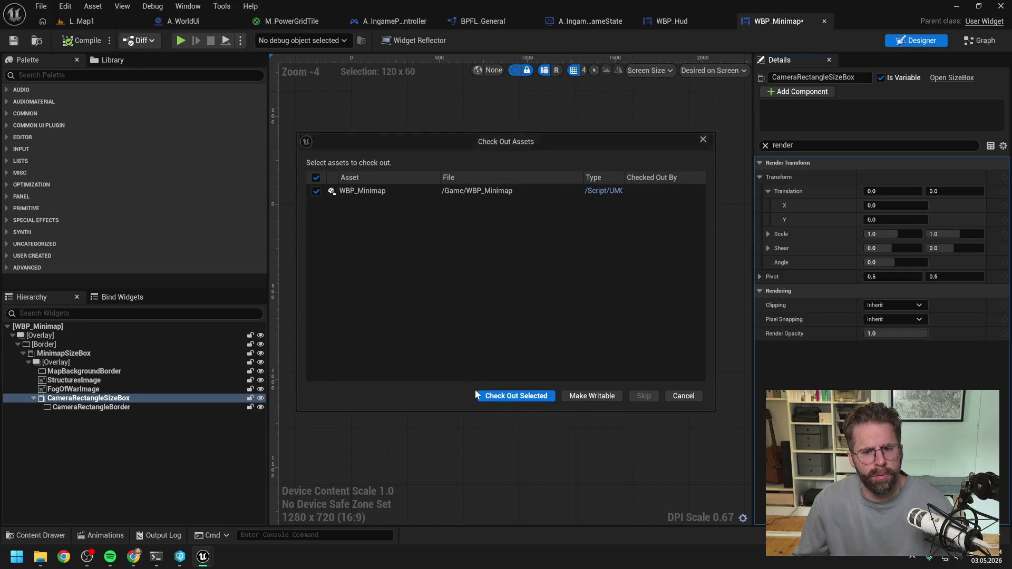
left_click(507, 394)
left_click(144, 25)
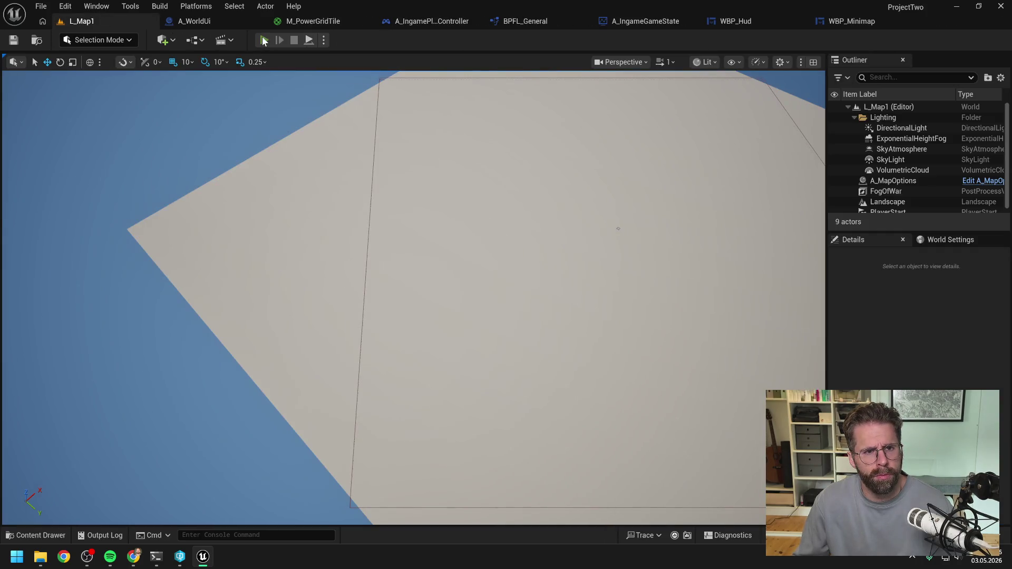